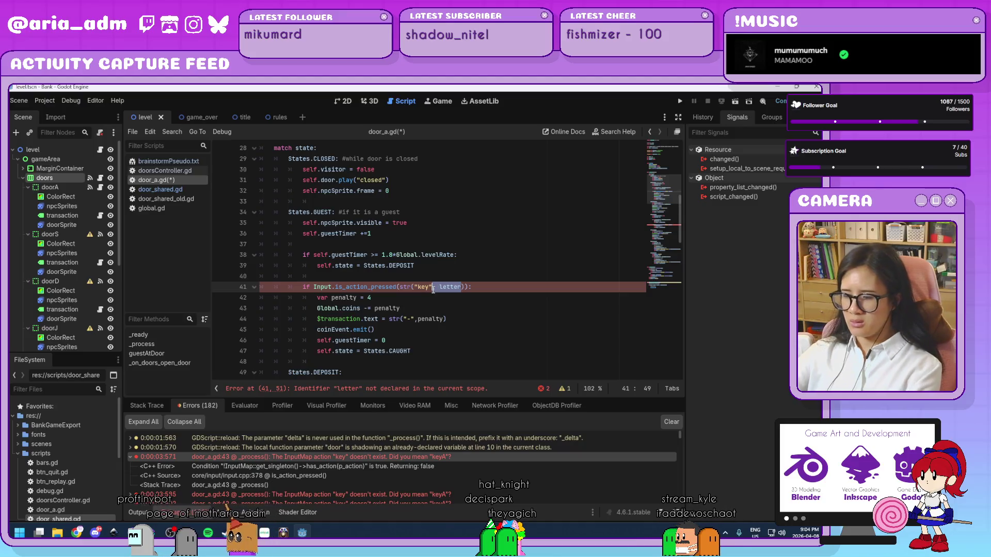
# Step: Replace the extra letter argument in the key check with A
pyautogui.press('BackSpace')
pyautogui.press('Left')
pyautogui.write('A')
pyautogui.click(481, 311)
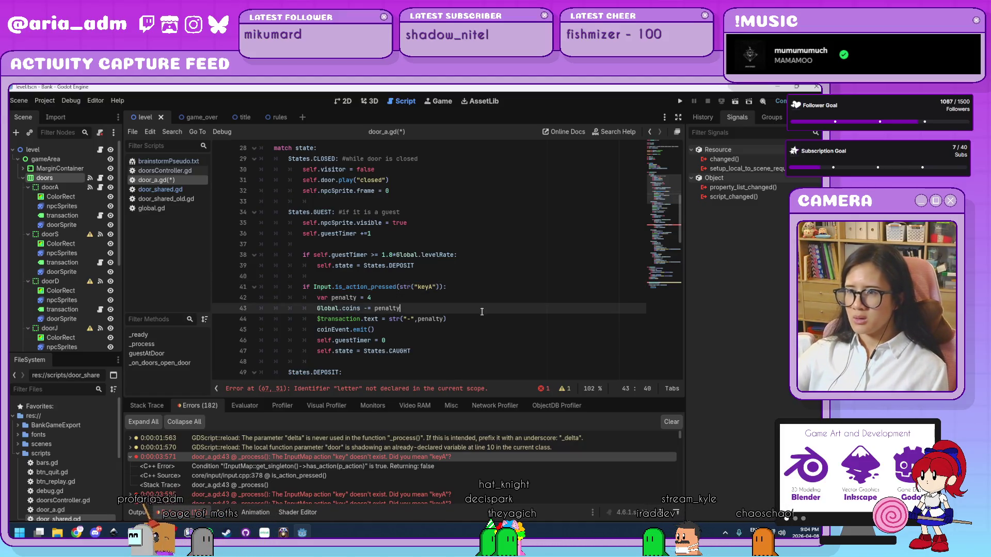
pyautogui.click(475, 351)
pyautogui.scroll(-6, 475, 345)
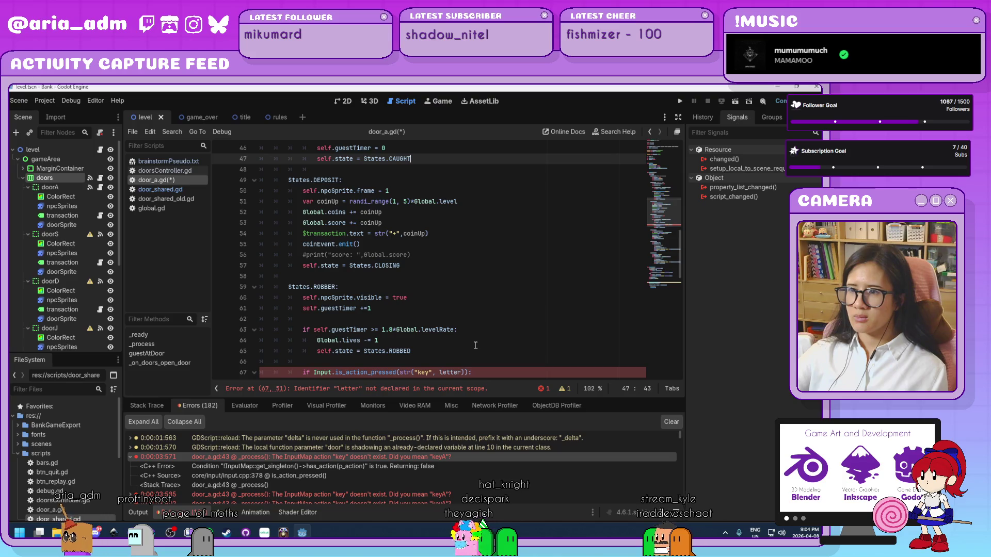
pyautogui.scroll(4, 475, 345)
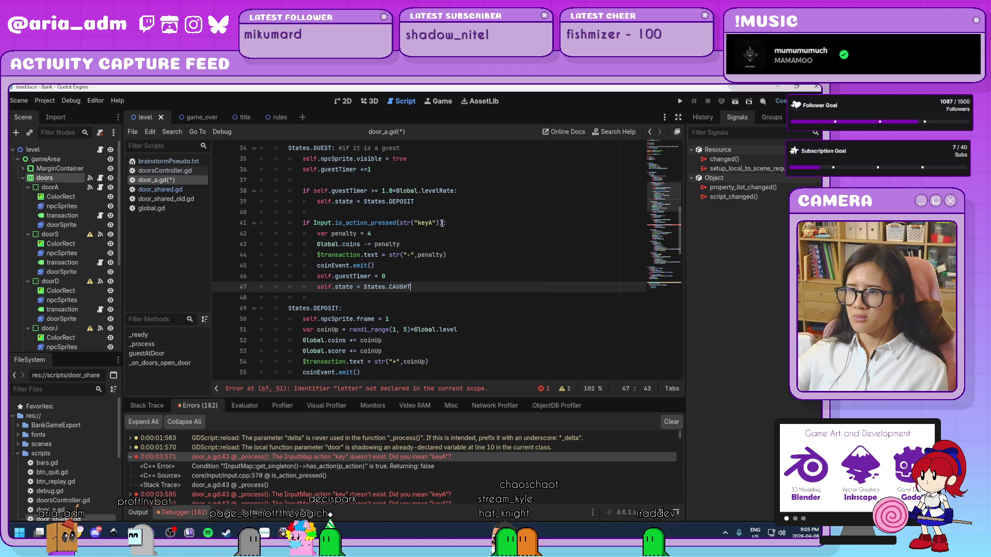
# Step: Rewrite line 41 as if Input.is_action_pressed("keyA"): and select it for reuse
pyautogui.moveTo(441, 223); pyautogui.dragTo(400, 223)
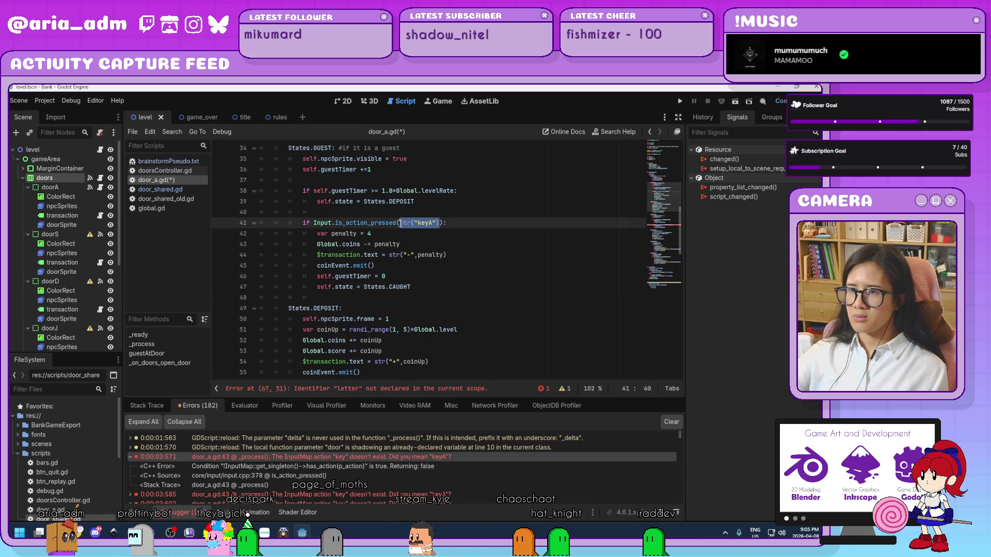
pyautogui.write('"key')
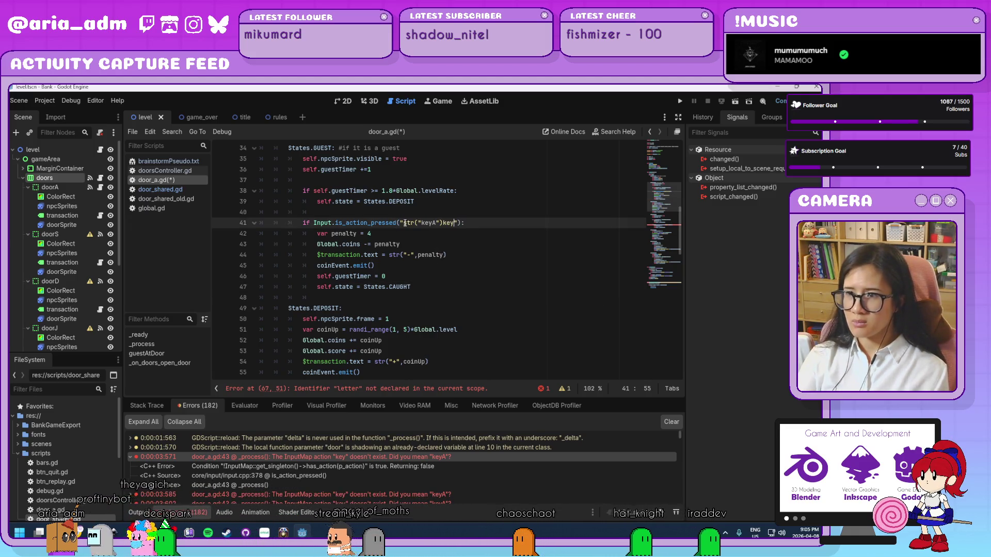
pyautogui.press('BackSpace')
pyautogui.press('BackSpace')
pyautogui.press('BackSpace')
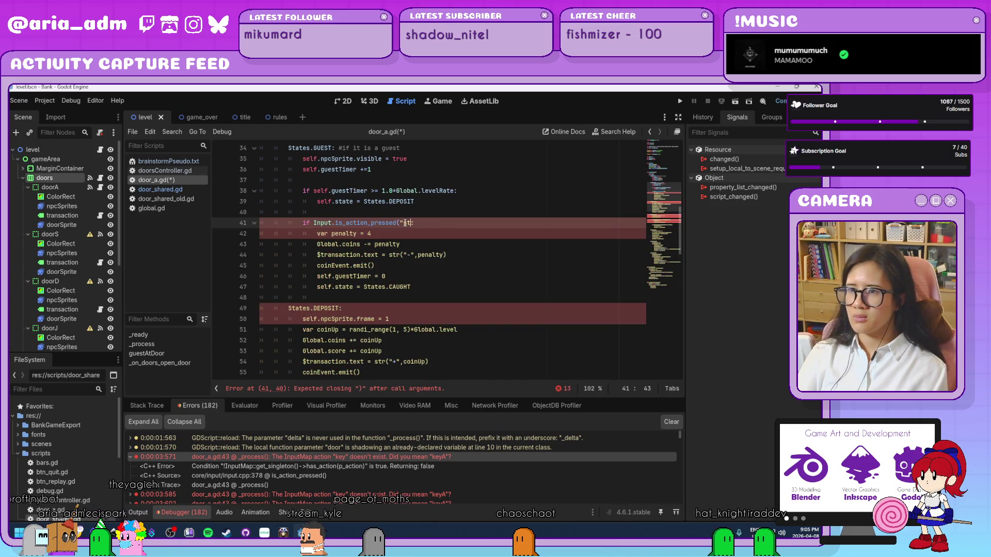
pyautogui.press('BackSpace')
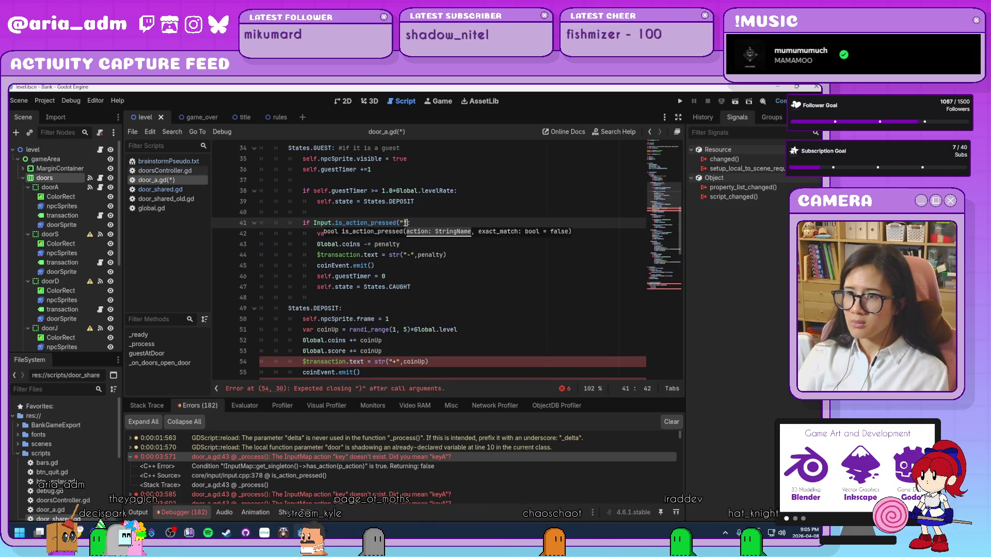
pyautogui.write('"')
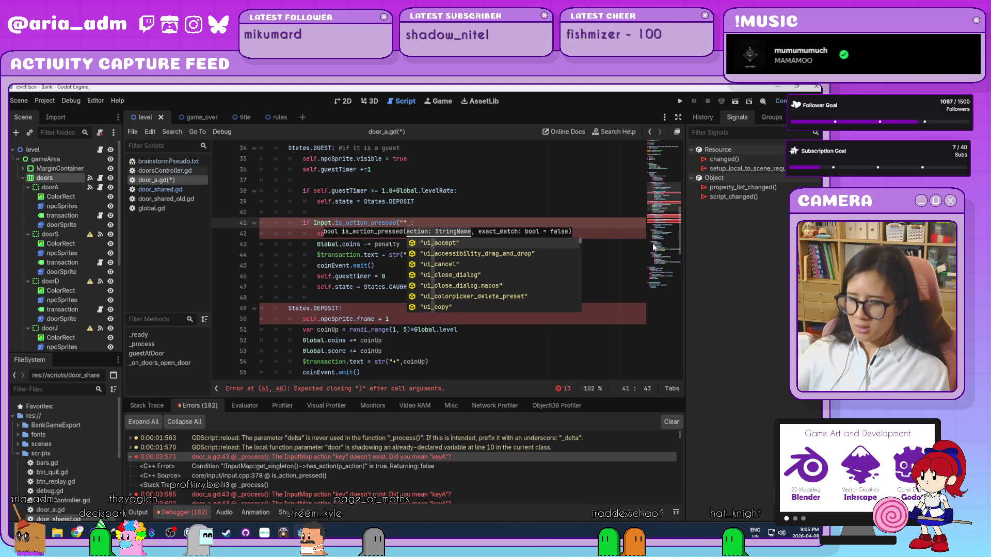
pyautogui.press('BackSpace')
pyautogui.write(')')
pyautogui.press('Left')
pyautogui.press('Left')
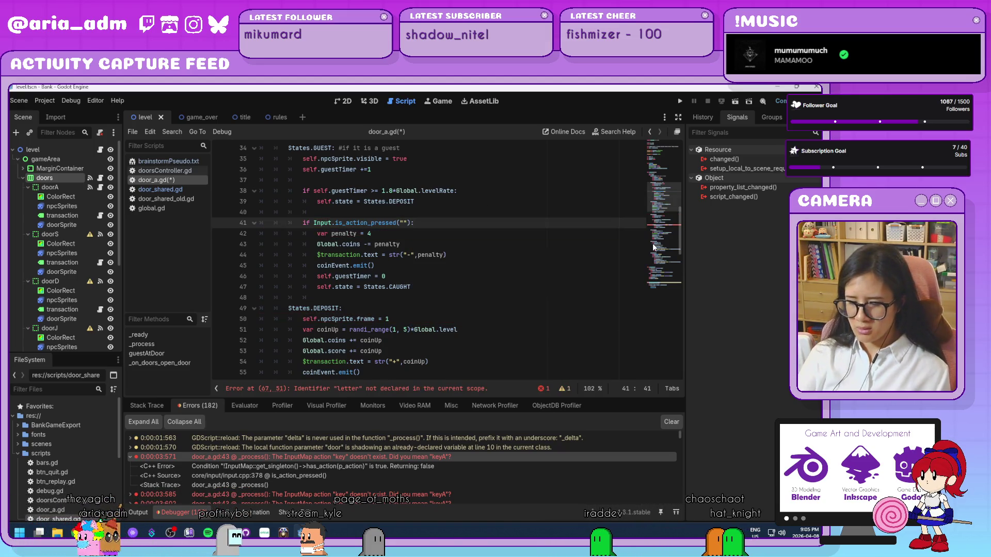
pyautogui.write('keyA')
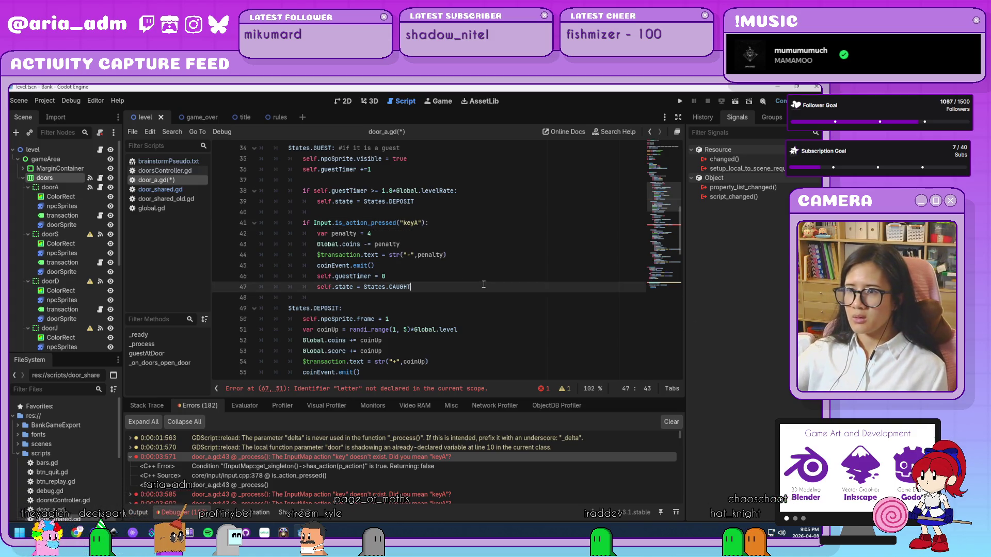
pyautogui.moveTo(428, 222)
pyautogui.mouseDown()
pyautogui.moveTo(304, 214)
pyautogui.moveTo(304, 223)
pyautogui.mouseUp()
pyautogui.hotkey('ctrl', 'c')
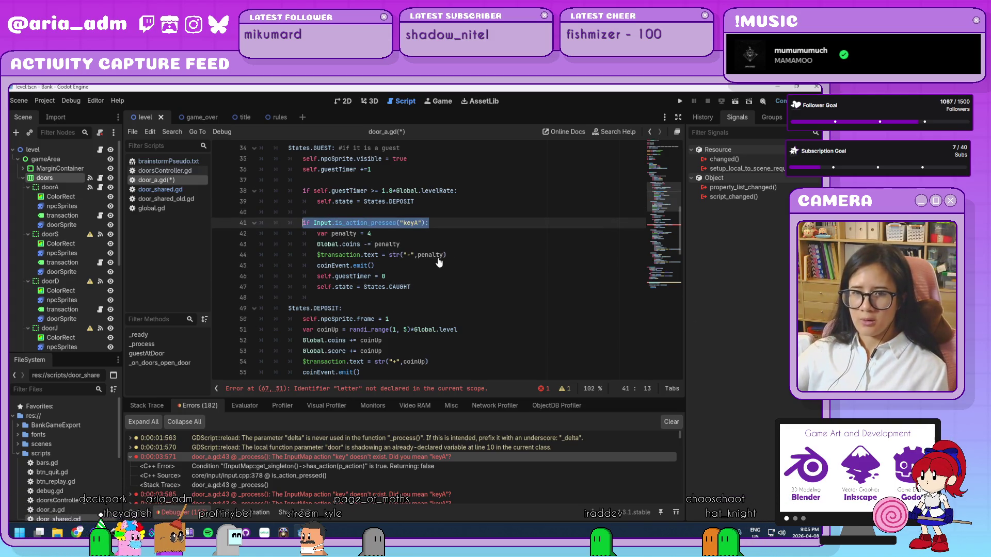
# Step: Paste the "keyA" check over the broken key check on line 67
pyautogui.scroll(-7, 439, 263)
pyautogui.click(477, 277)
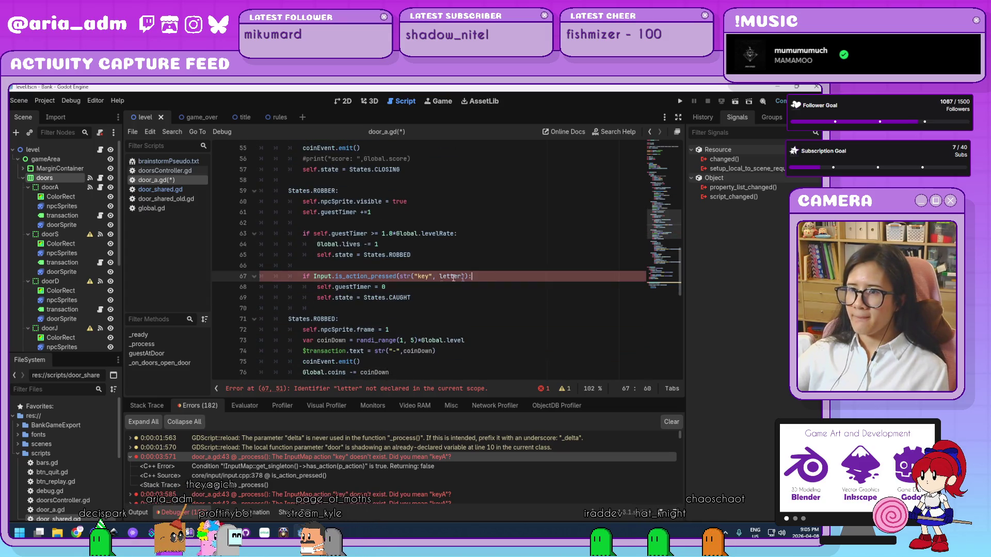
pyautogui.moveTo(477, 277); pyautogui.dragTo(309, 277)
pyautogui.hotkey('ctrl', 'v')
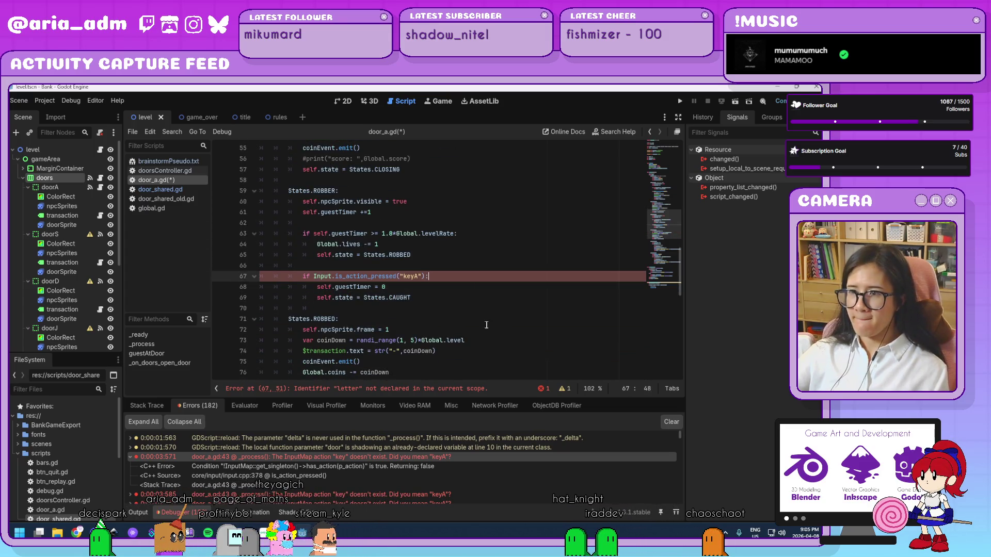
# Step: Run the project to test the fixed key checks
pyautogui.click(459, 300)
pyautogui.scroll(-13, 469, 297)
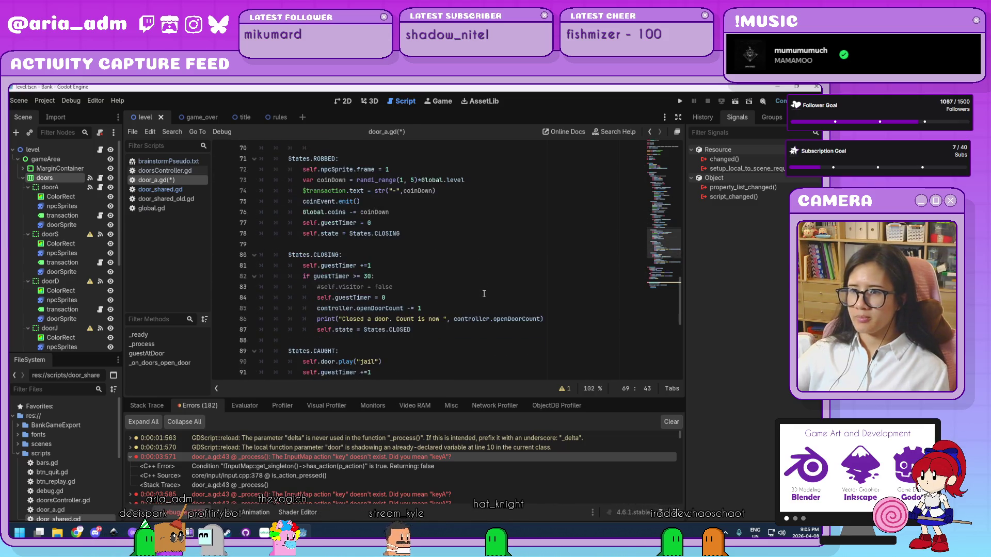
pyautogui.scroll(-1, 484, 294)
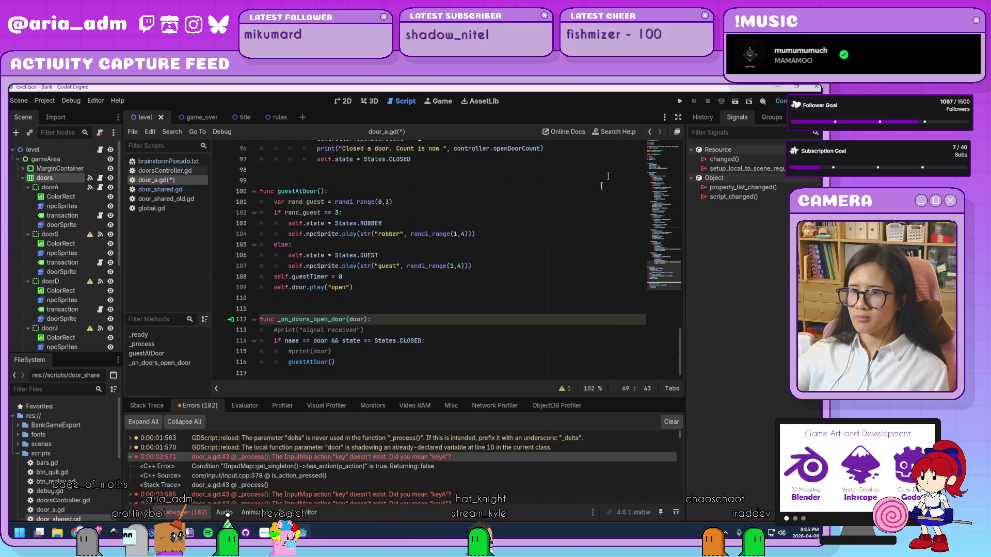
pyautogui.click(676, 103)
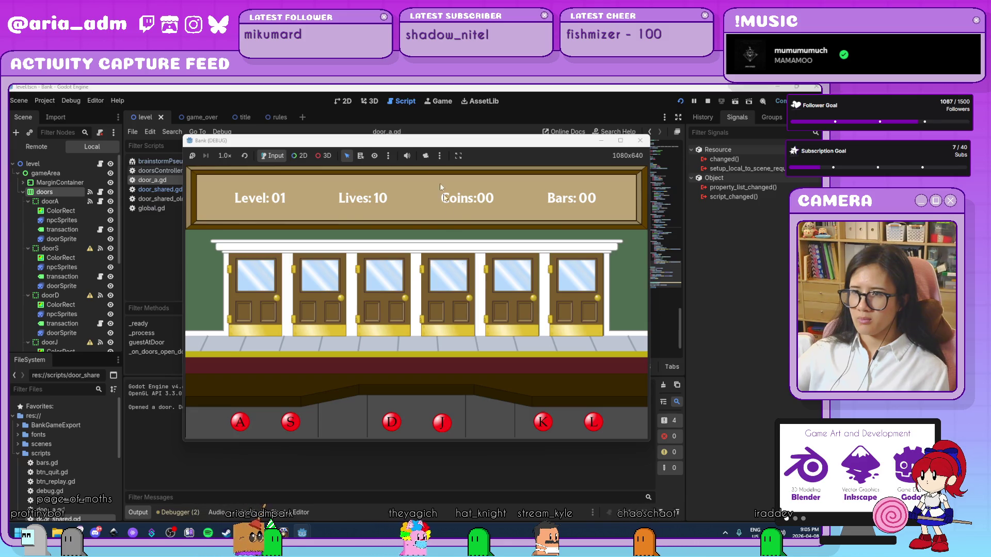
# Step: Move the Bank (DEBUG) window aside, relaunch the game, press PLAY, then close it
pyautogui.moveTo(450, 140)
pyautogui.mouseDown()
pyautogui.moveTo(578, 117)
pyautogui.moveTo(565, 137)
pyautogui.mouseUp()
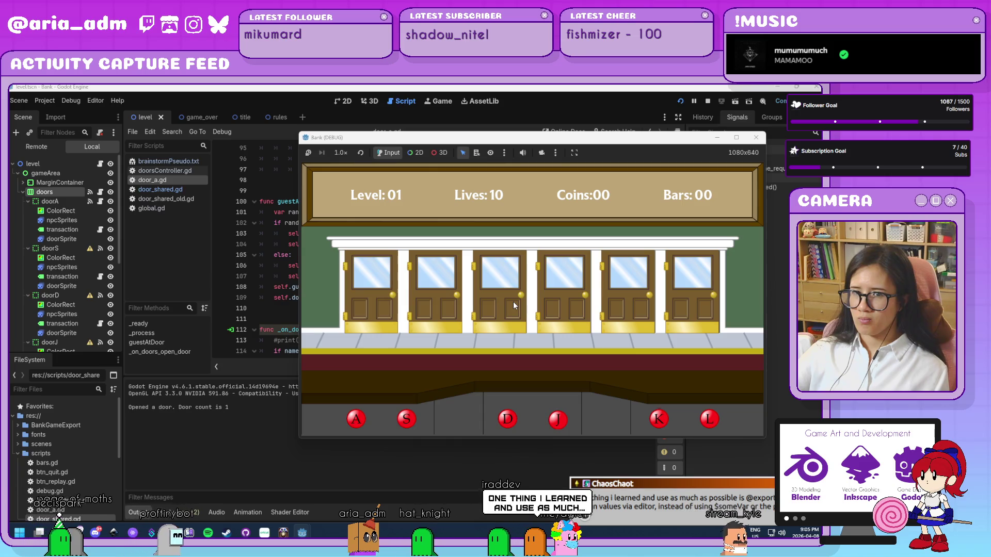
pyautogui.click(757, 143)
pyautogui.click(683, 101)
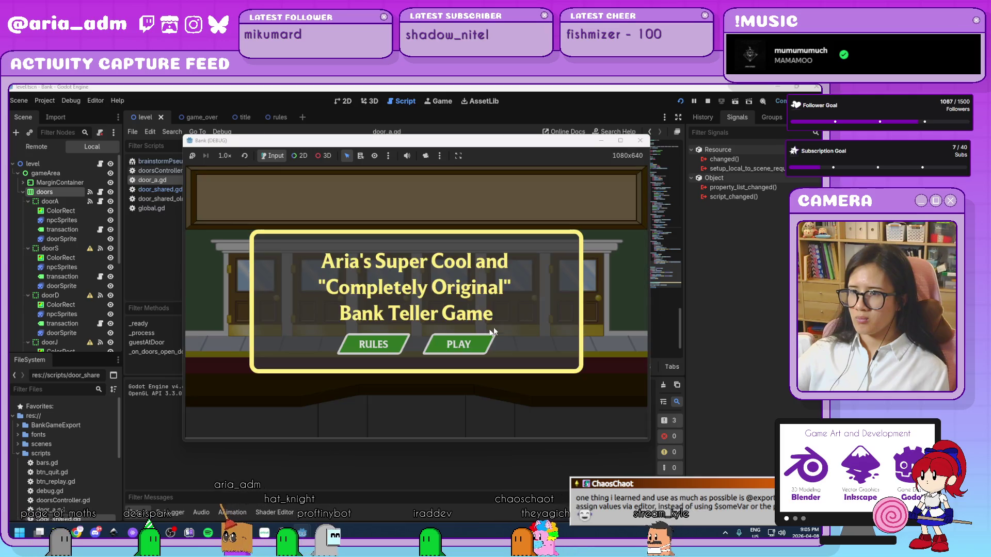
pyautogui.click(478, 344)
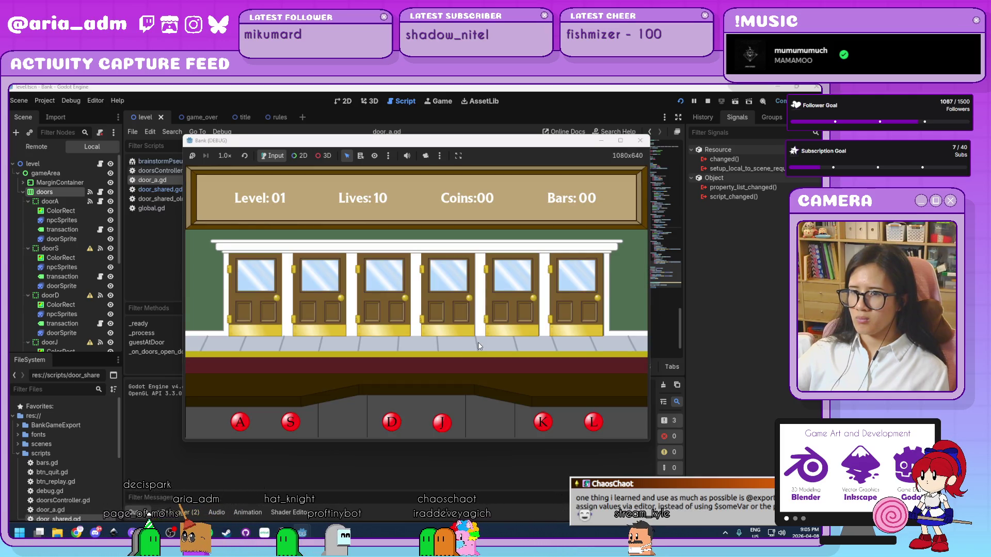
pyautogui.click(640, 141)
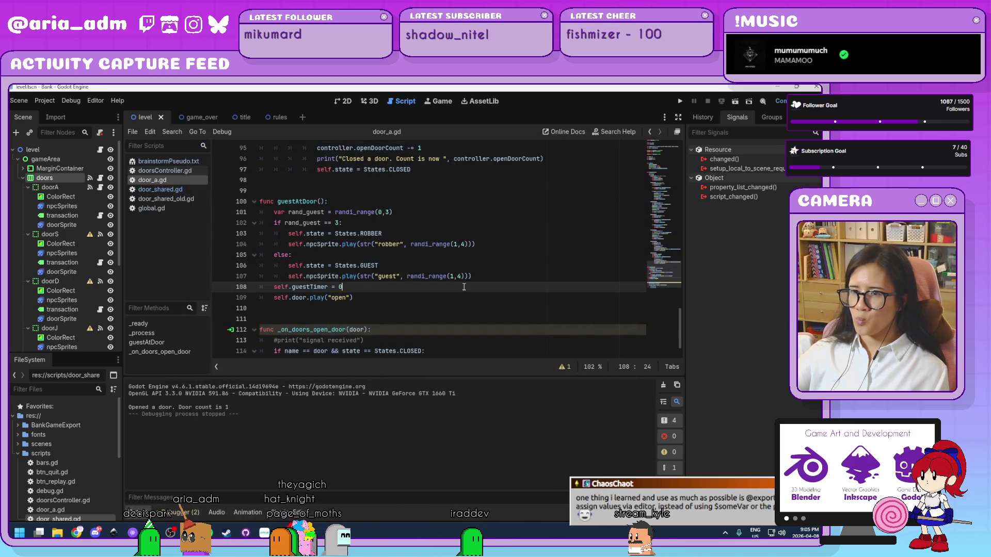
pyautogui.click(443, 327)
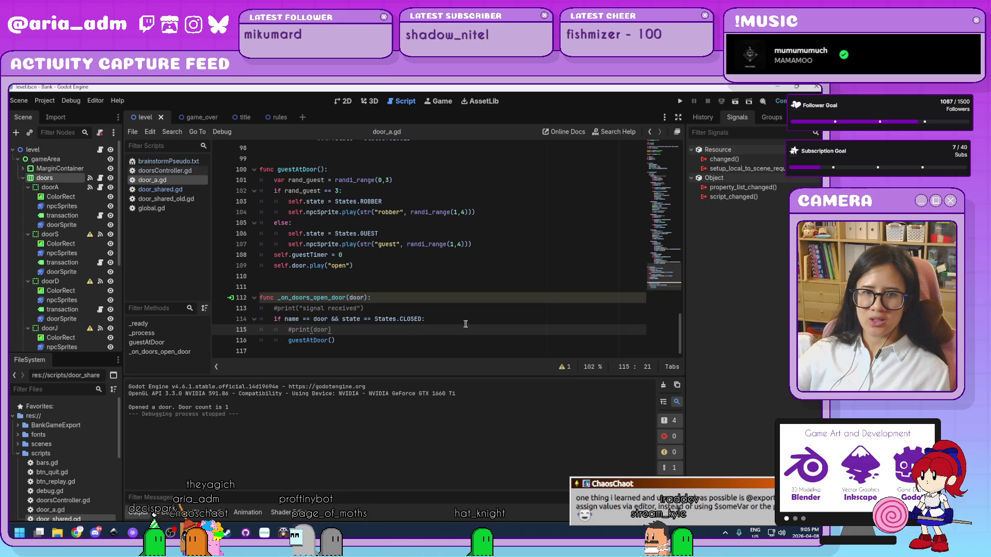
pyautogui.scroll(3, 468, 324)
pyautogui.scroll(-2, 468, 324)
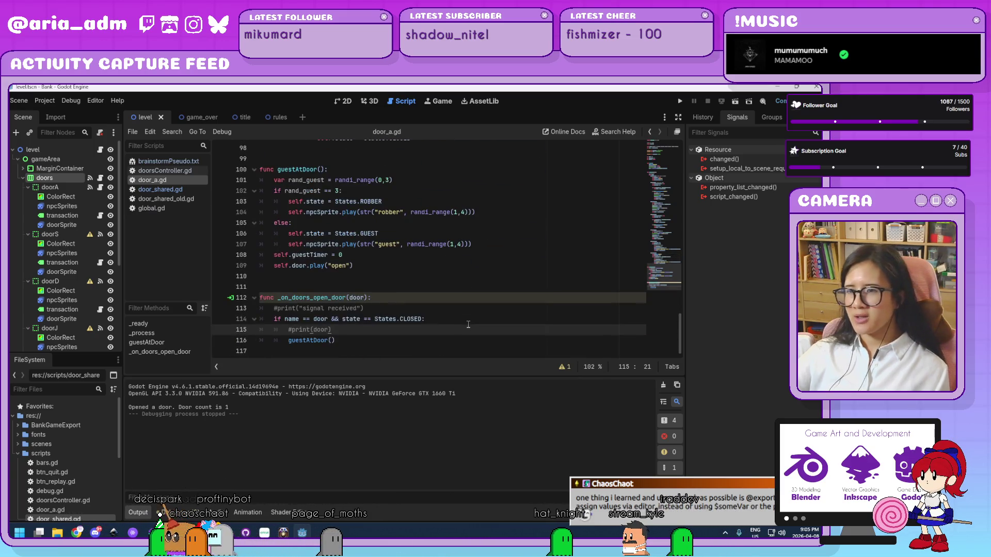
pyautogui.scroll(4, 468, 324)
pyautogui.scroll(18, 469, 325)
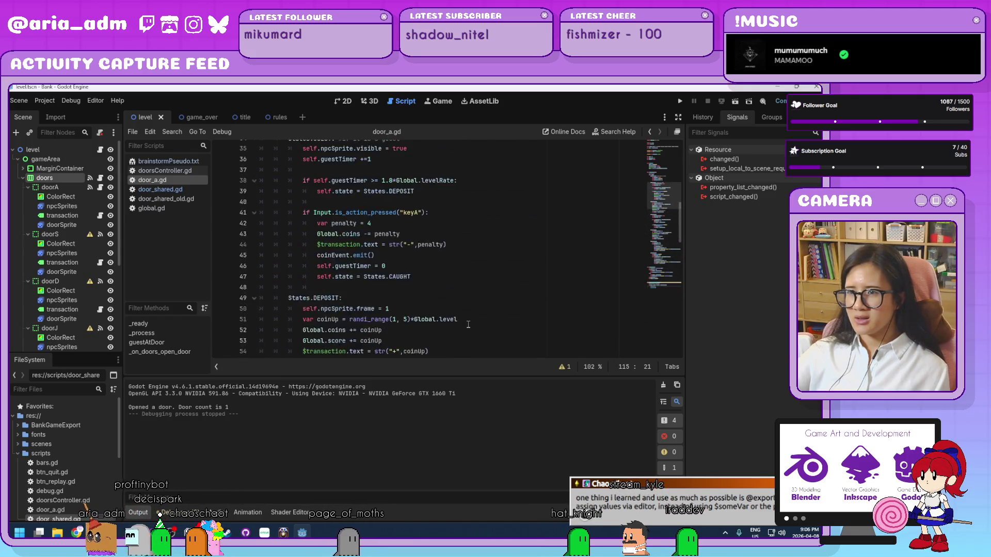
pyautogui.scroll(10, 468, 325)
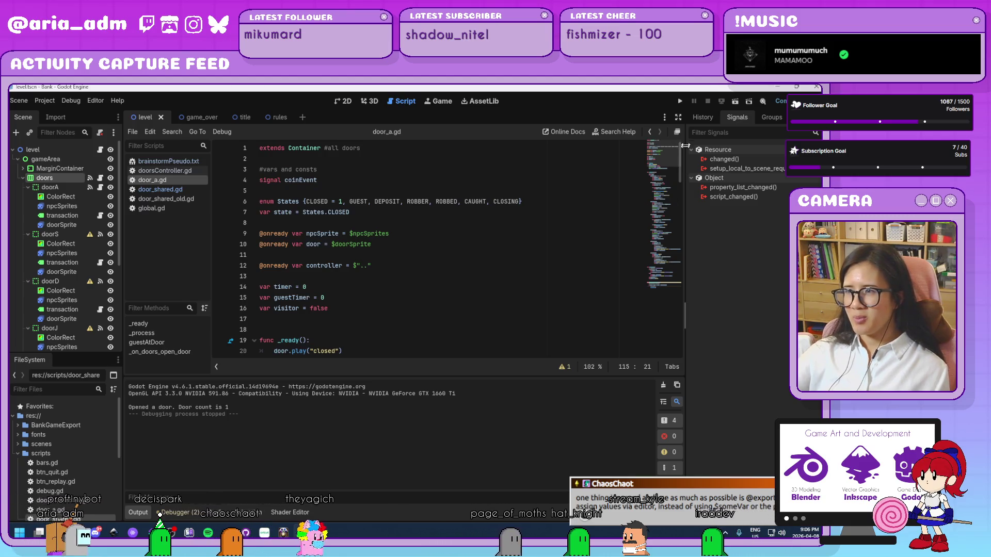
pyautogui.click(700, 118)
pyautogui.click(740, 117)
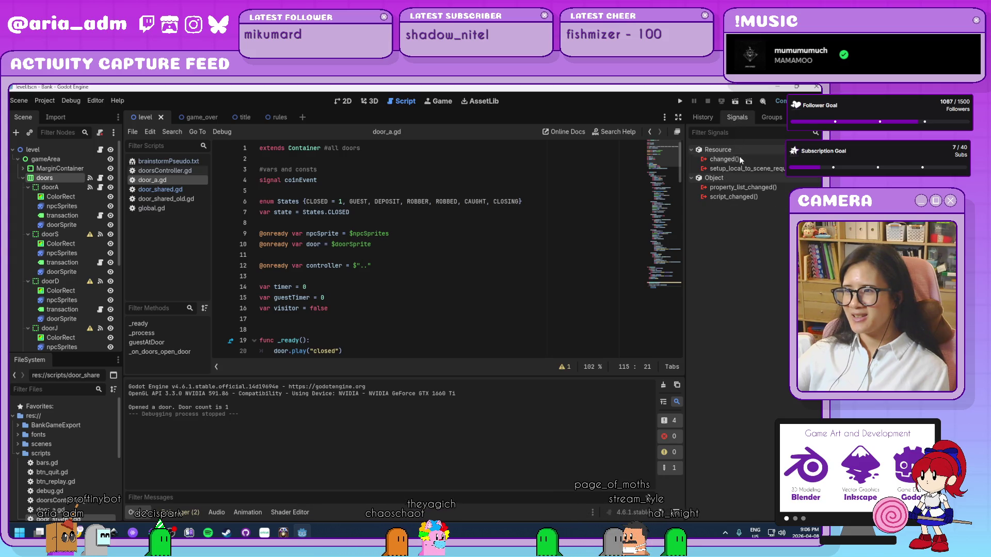
pyautogui.click(387, 266)
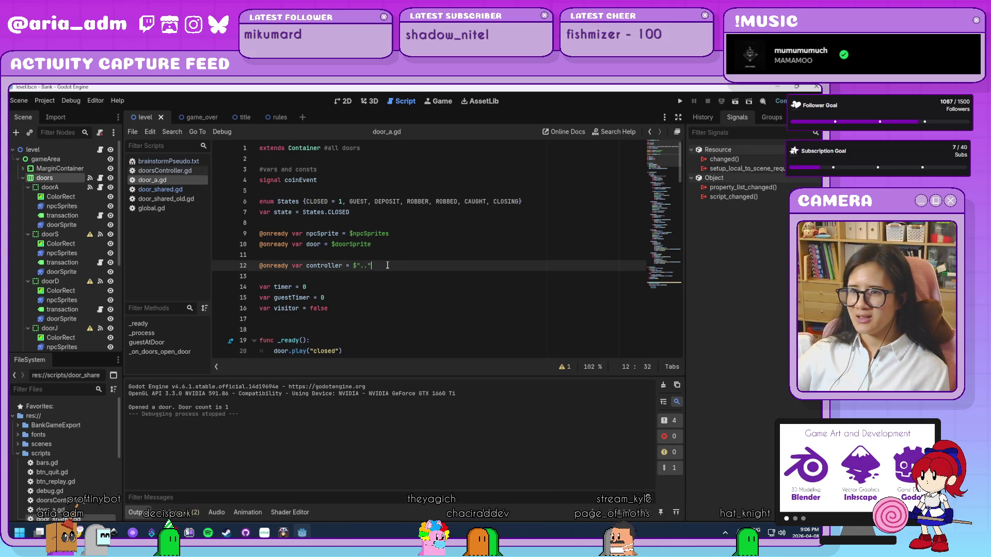
pyautogui.click(391, 287)
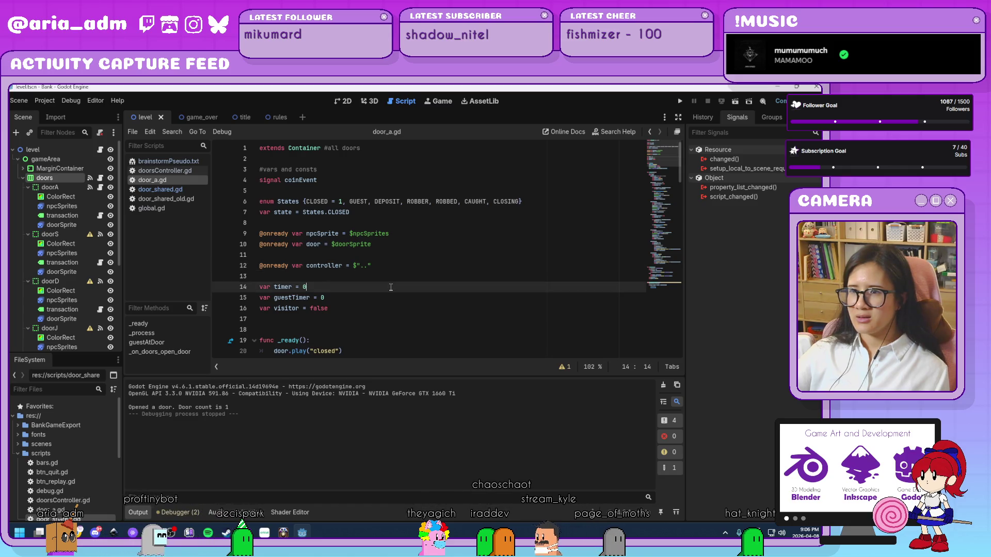
pyautogui.scroll(-1, 390, 288)
pyautogui.scroll(-3, 391, 288)
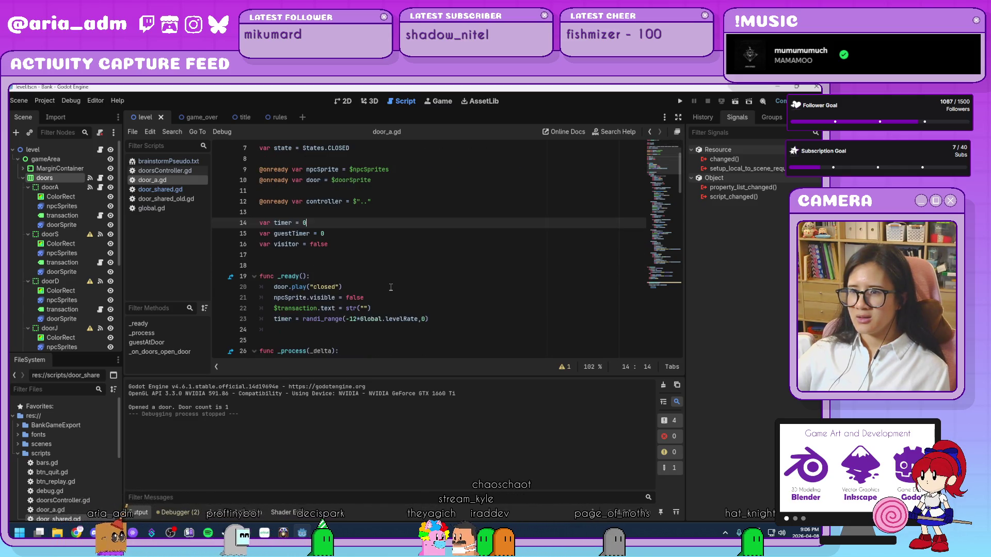
pyautogui.scroll(-1, 391, 287)
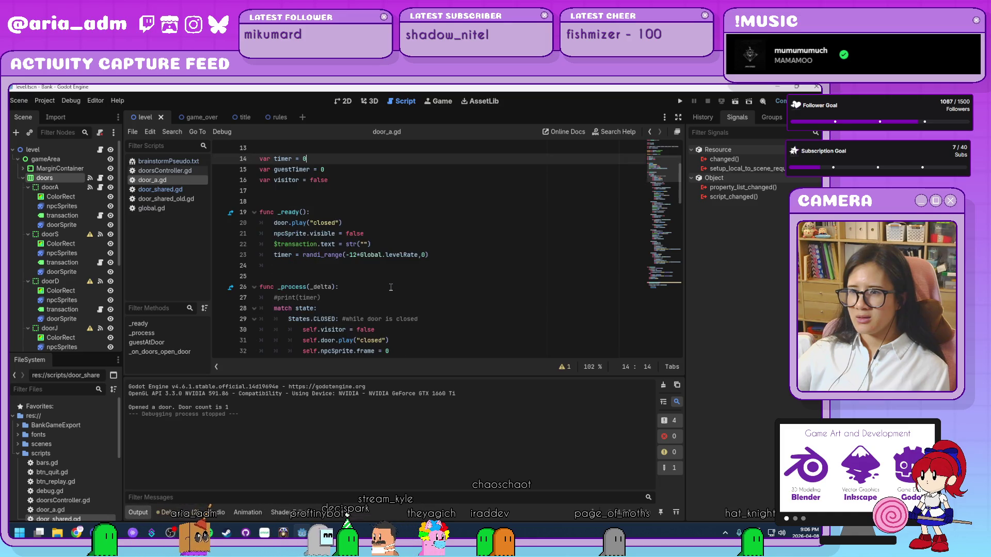
pyautogui.click(390, 287)
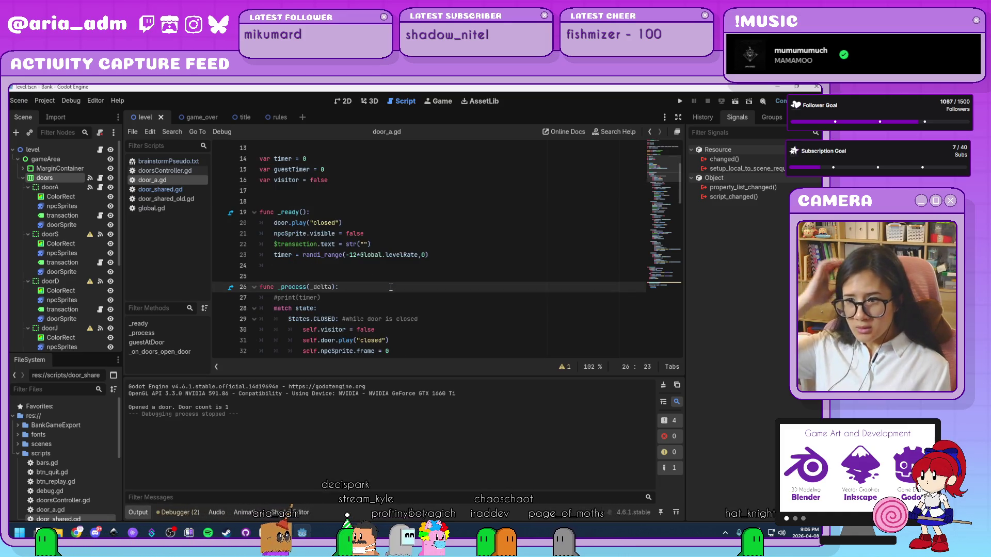
pyautogui.scroll(-4, 391, 288)
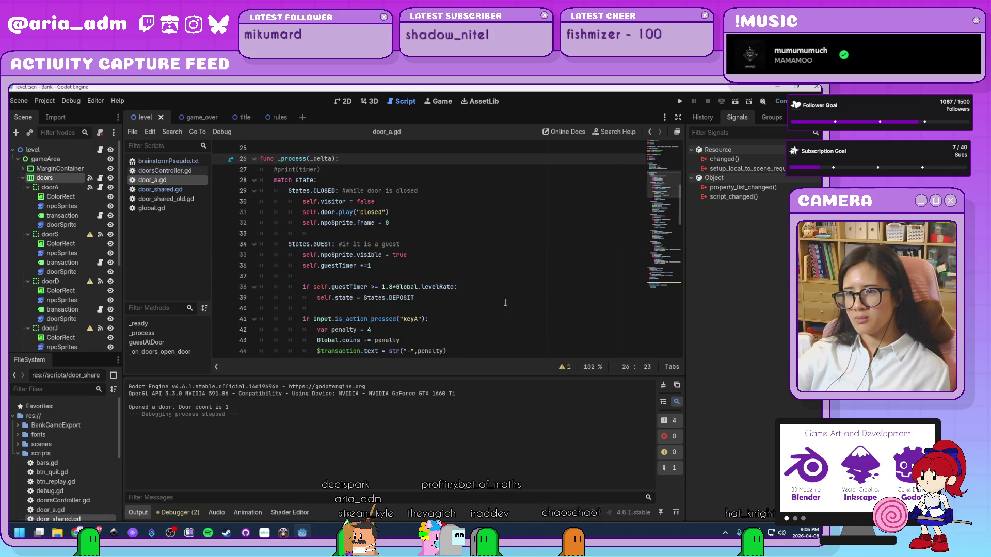
pyautogui.scroll(-2, 505, 299)
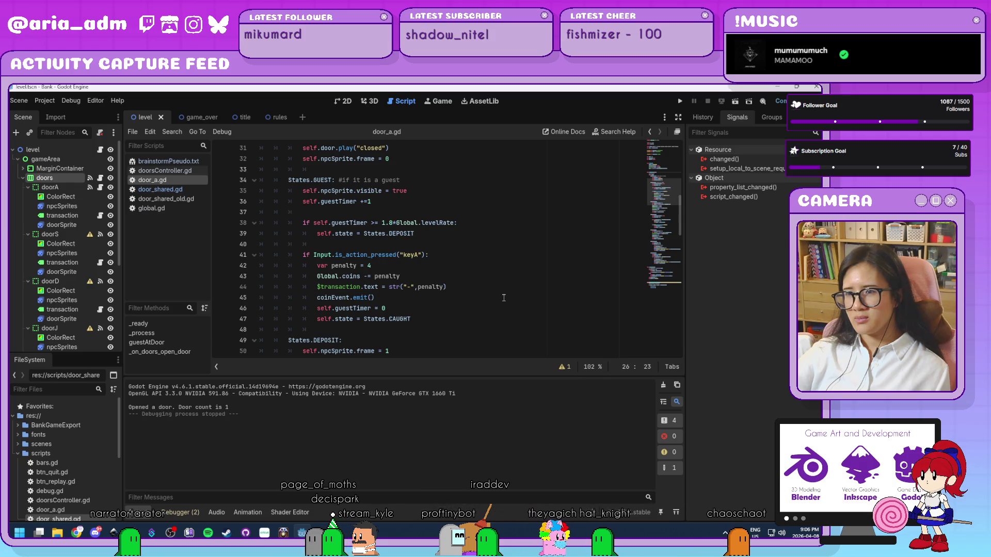
pyautogui.scroll(-4, 504, 297)
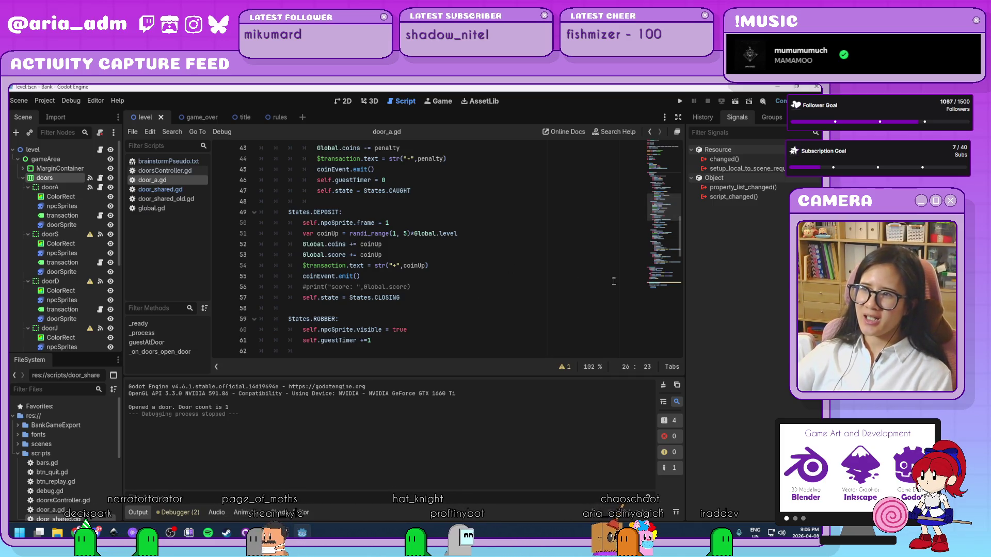
pyautogui.click(471, 329)
pyautogui.scroll(-4, 482, 261)
pyautogui.scroll(-5, 482, 261)
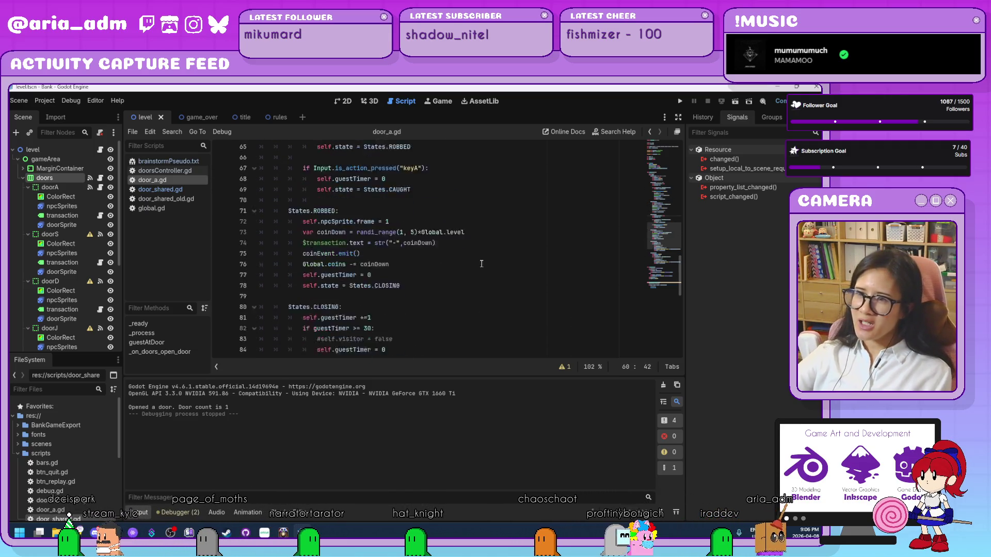
pyautogui.scroll(-8, 448, 317)
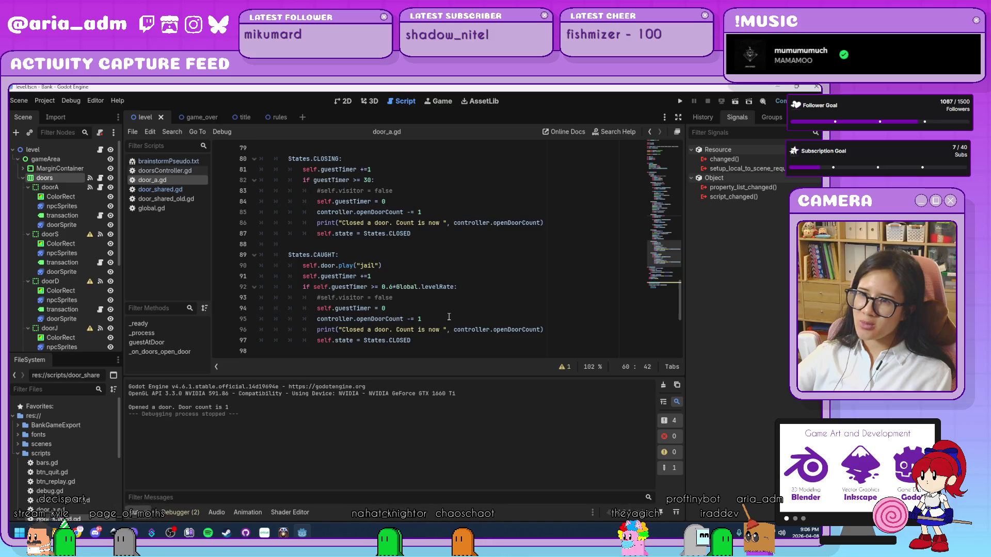
pyautogui.scroll(-2, 448, 317)
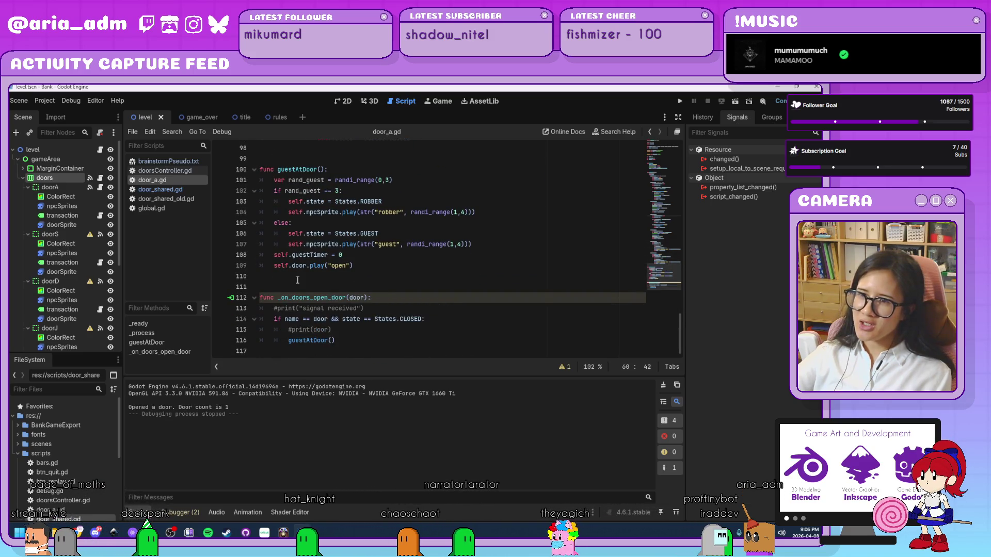
# Step: Remove self. from guestAtDoor's state, npcSprite, door.play and guestTimer lines 104–109
pyautogui.click(283, 267)
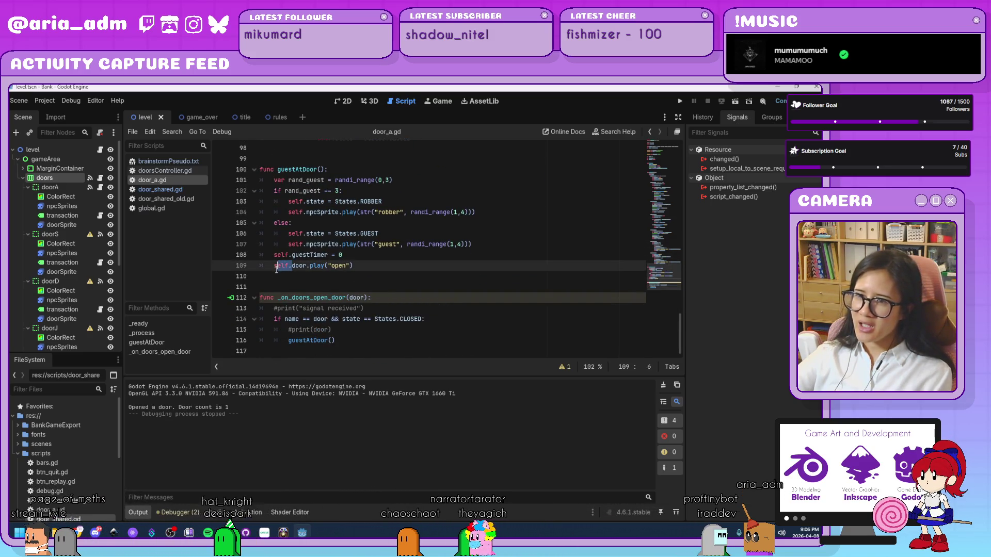
pyautogui.click(275, 268)
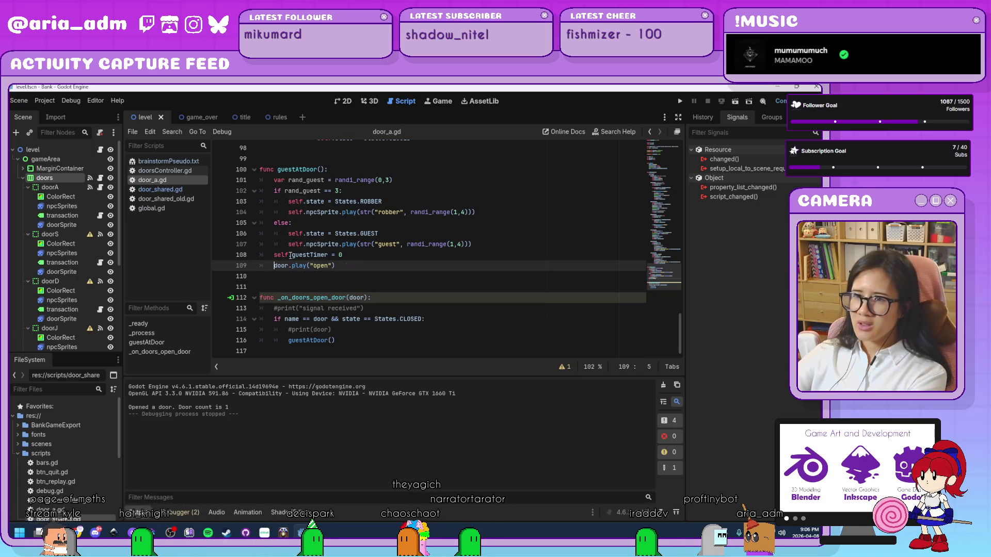
pyautogui.press('Delete')
pyautogui.press('Delete')
pyautogui.press('Delete')
pyautogui.click(277, 255)
pyautogui.press('BackSpace')
pyautogui.press('BackSpace')
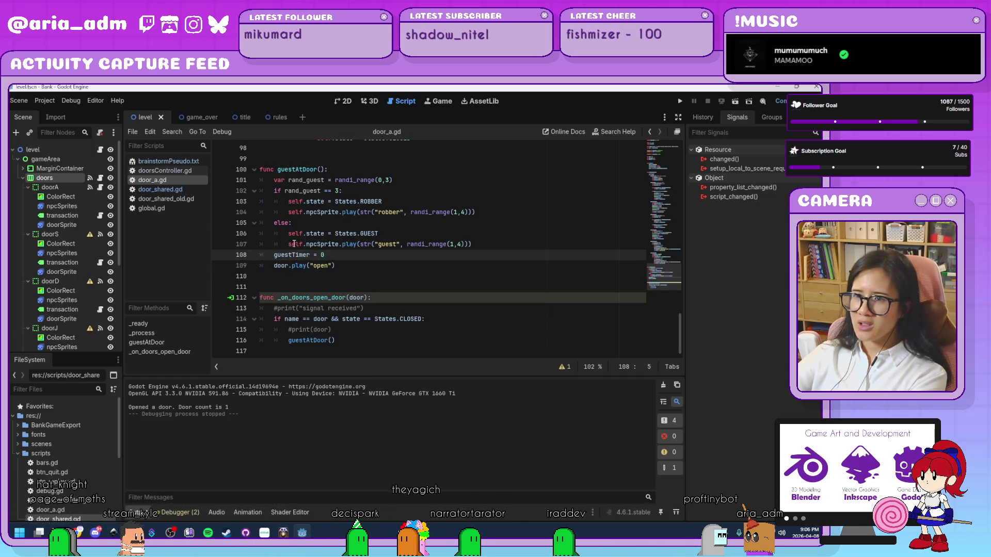
pyautogui.click(289, 245)
pyautogui.press('Delete')
pyautogui.press('Delete')
pyautogui.press('Delete')
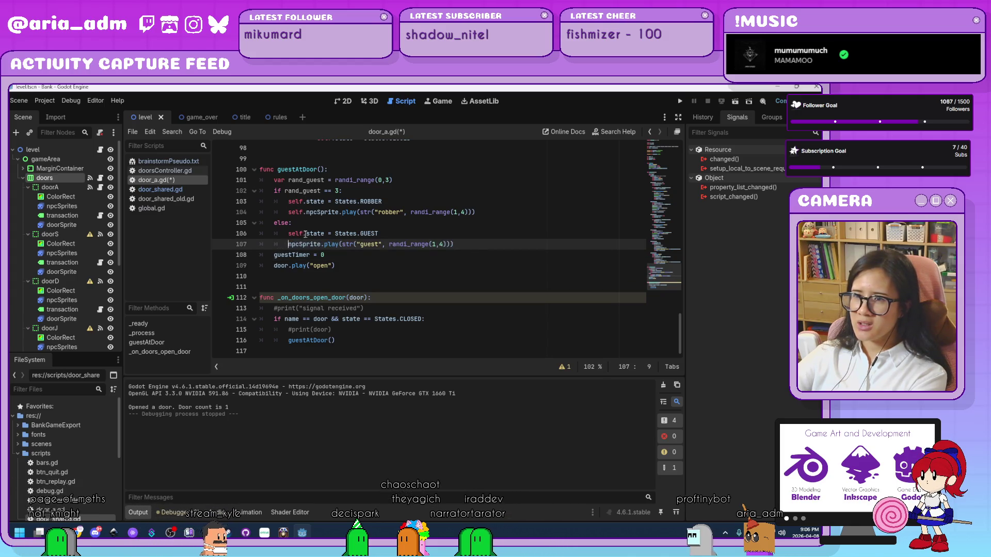
pyautogui.click(305, 234)
pyautogui.press('BackSpace')
pyautogui.press('BackSpace')
pyautogui.press('BackSpace')
pyautogui.moveTo(305, 211)
pyautogui.mouseDown()
pyautogui.moveTo(290, 212)
pyautogui.moveTo(288, 201)
pyautogui.mouseUp()
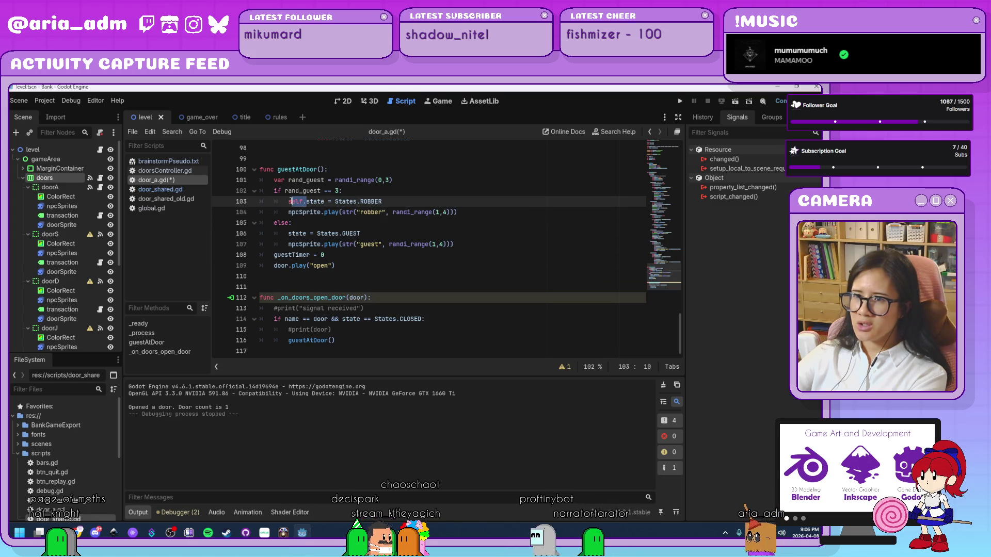
pyautogui.press('BackSpace')
# Step: Remove self. from the CAUGHT branch's state, guestTimer and jail animation lines
pyautogui.scroll(2, 338, 240)
pyautogui.scroll(2, 337, 240)
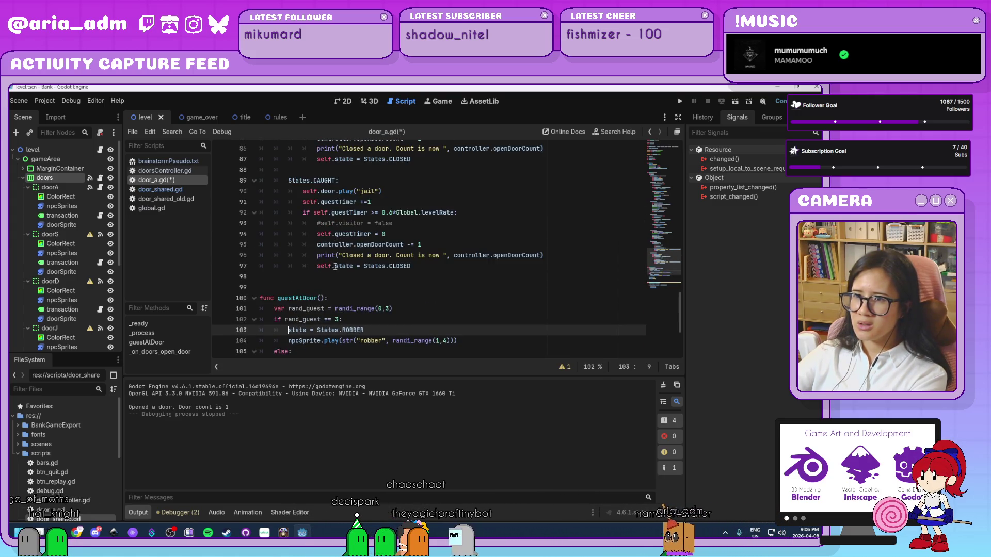
pyautogui.moveTo(336, 267); pyautogui.dragTo(317, 266)
pyautogui.press('BackSpace')
pyautogui.moveTo(335, 234)
pyautogui.mouseDown()
pyautogui.moveTo(317, 233)
pyautogui.moveTo(303, 192)
pyautogui.mouseUp()
pyautogui.press('BackSpace')
pyautogui.press('BackSpace')
pyautogui.press('BackSpace')
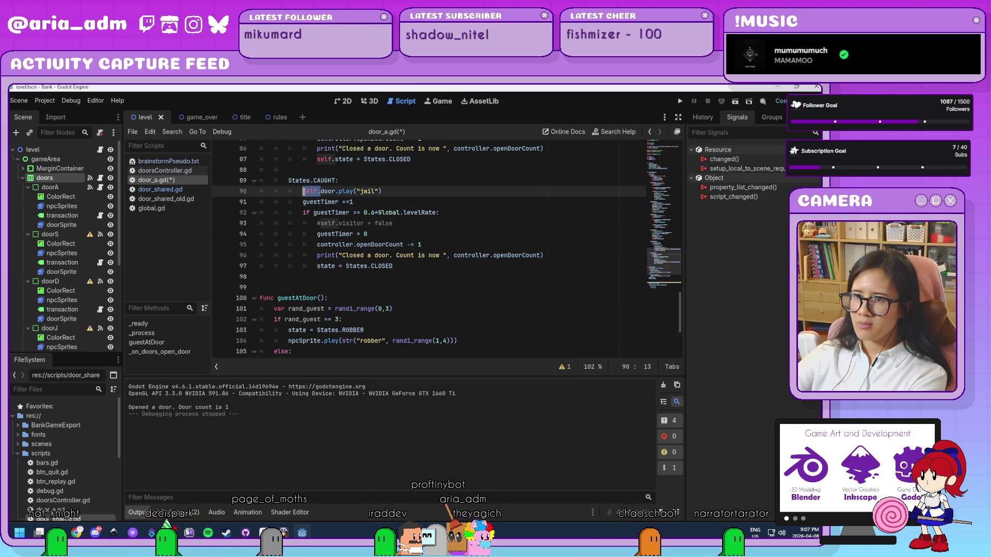
pyautogui.press('BackSpace')
# Step: Remove self. from the CLOSING branch's state and guestTimer lines 78–84
pyautogui.scroll(3, 310, 217)
pyautogui.moveTo(336, 256); pyautogui.dragTo(317, 256)
pyautogui.press('BackSpace')
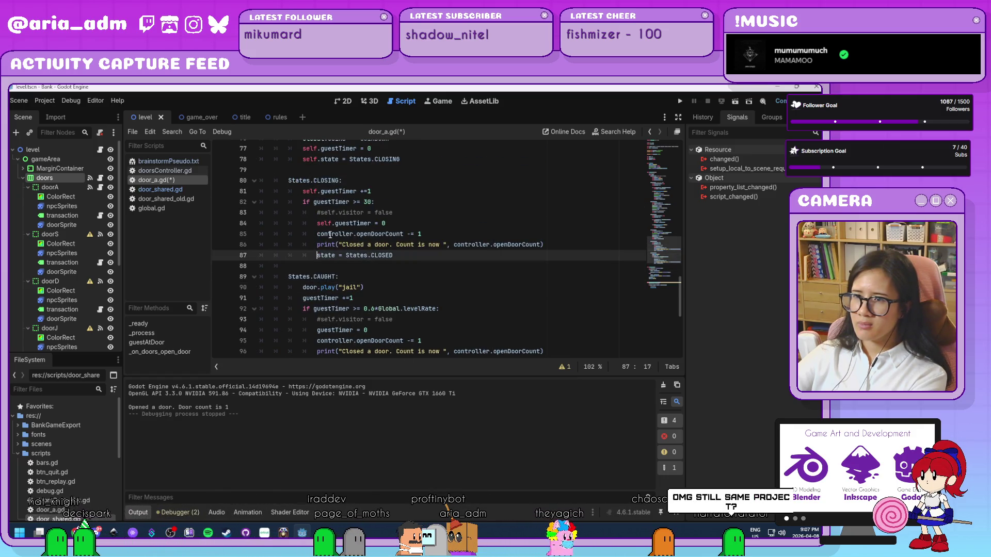
pyautogui.moveTo(335, 222)
pyautogui.mouseDown()
pyautogui.moveTo(317, 223)
pyautogui.moveTo(302, 191)
pyautogui.mouseUp()
pyautogui.press('BackSpace')
pyautogui.press('BackSpace')
pyautogui.scroll(3, 317, 222)
pyautogui.click(320, 255)
pyautogui.moveTo(320, 256)
pyautogui.mouseDown()
pyautogui.moveTo(302, 255)
pyautogui.moveTo(303, 223)
pyautogui.mouseUp()
pyautogui.press('BackSpace')
pyautogui.press('BackSpace')
pyautogui.scroll(1, 305, 242)
pyautogui.press('BackSpace')
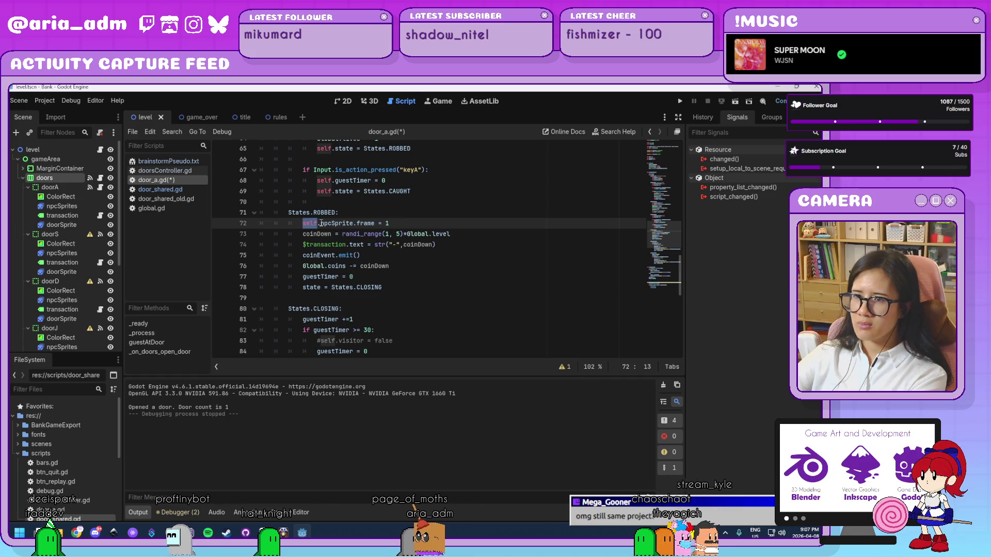
# Step: Drop self. from ROBBED's npcSprite.frame line and add var before coinDown on line 73
pyautogui.press('BackSpace')
pyautogui.scroll(2, 355, 245)
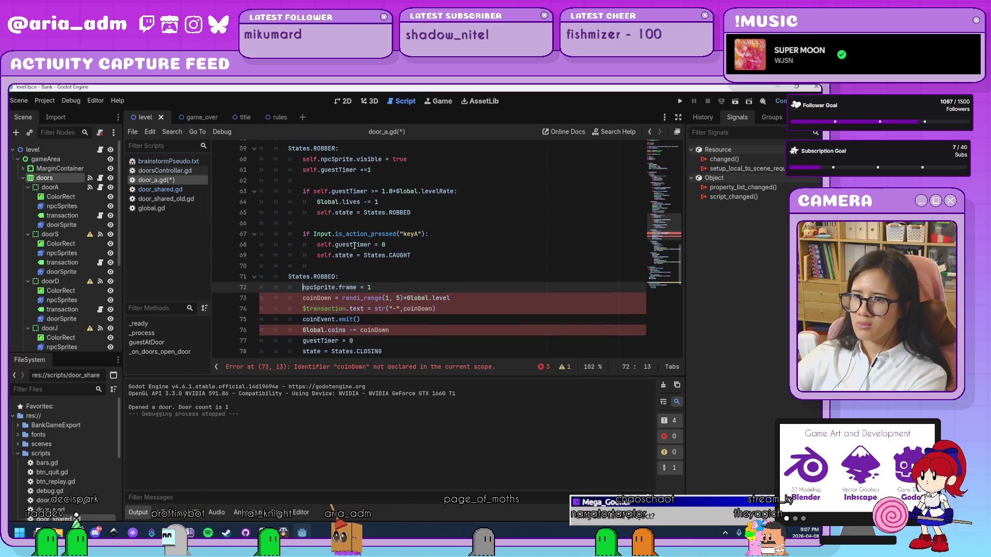
pyautogui.click(453, 325)
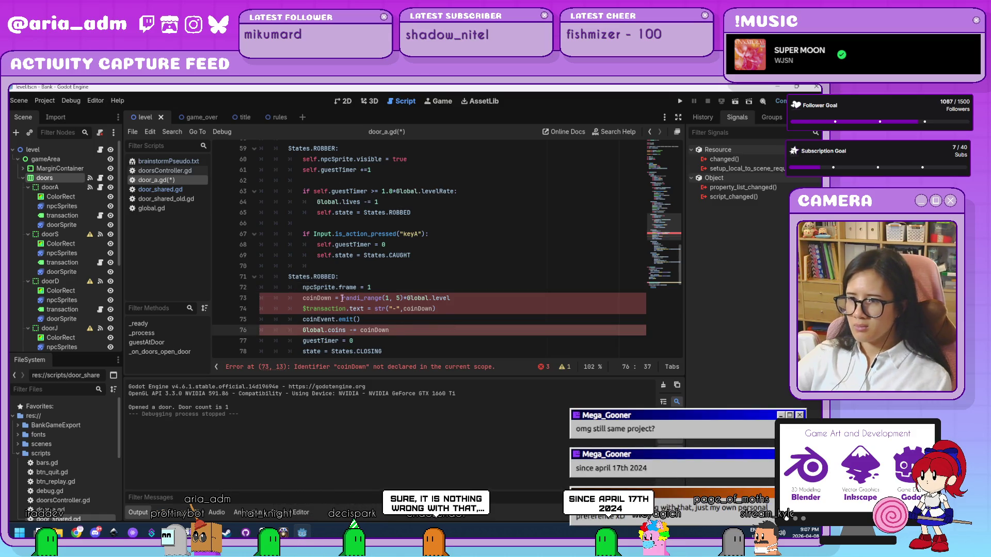
pyautogui.click(303, 297)
pyautogui.write('var')
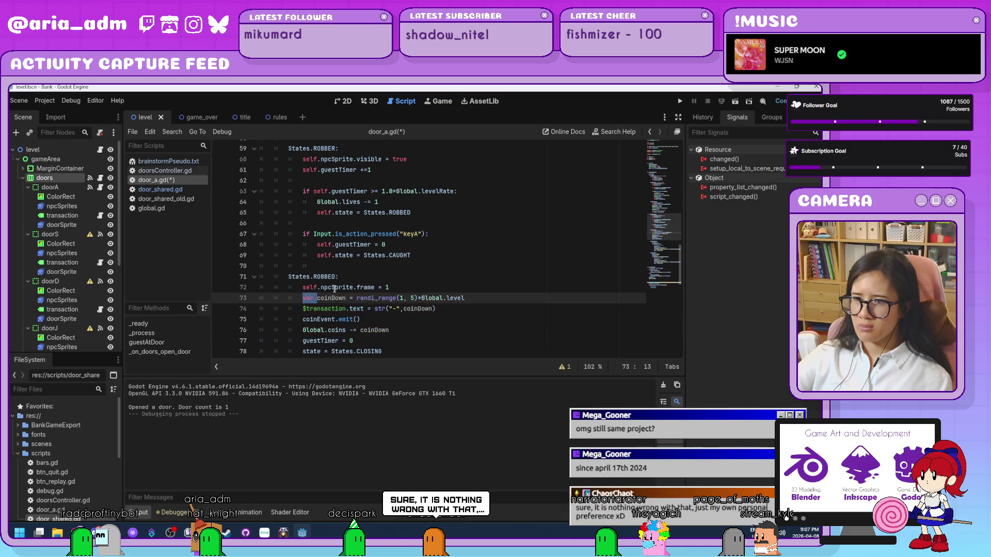
pyautogui.click(303, 287)
pyautogui.write('self.')
pyautogui.moveTo(318, 288); pyautogui.dragTo(302, 288)
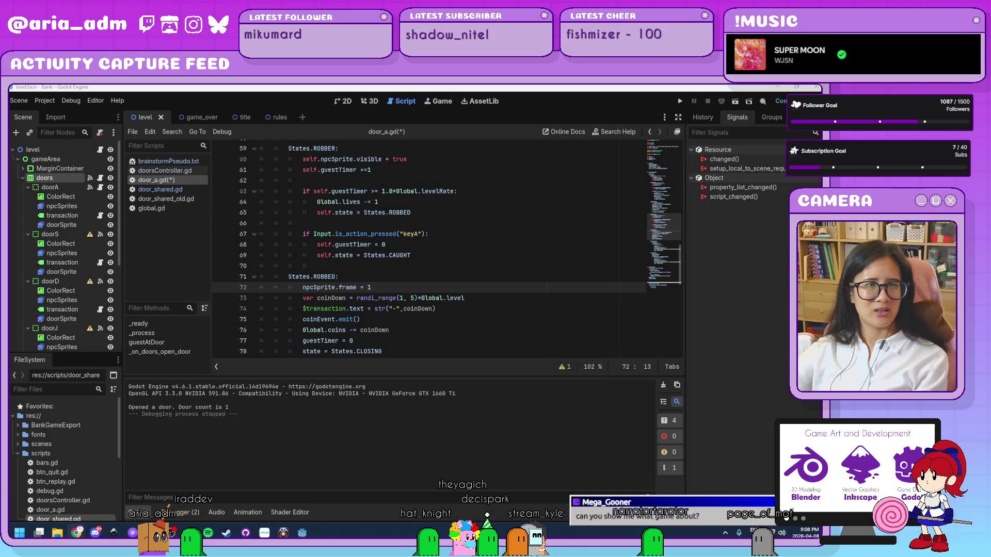
# Step: Open Bank Teller from the itch.io profile in Chrome and press Play to reach Level 01
pyautogui.click(77, 532)
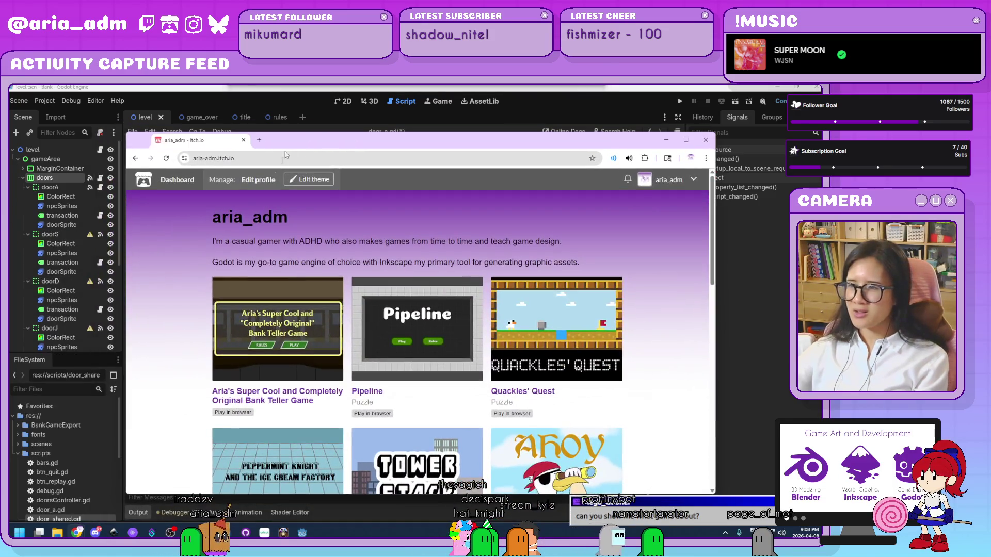
pyautogui.click(279, 330)
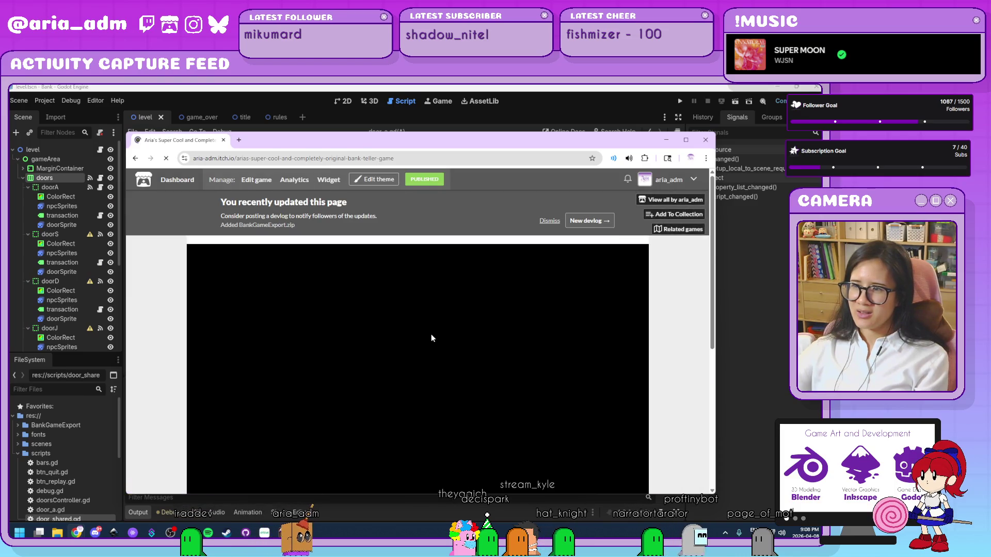
pyautogui.click(432, 333)
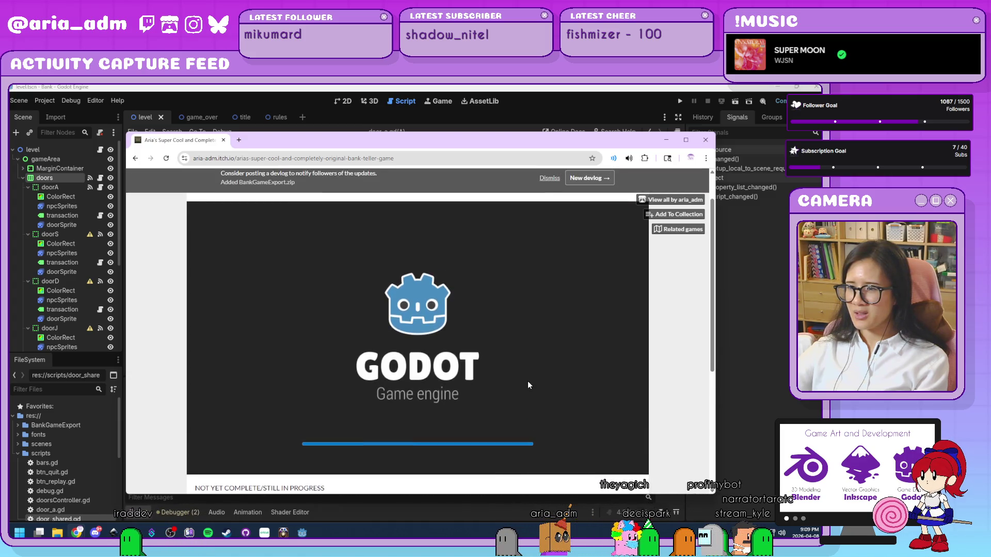
pyautogui.click(458, 386)
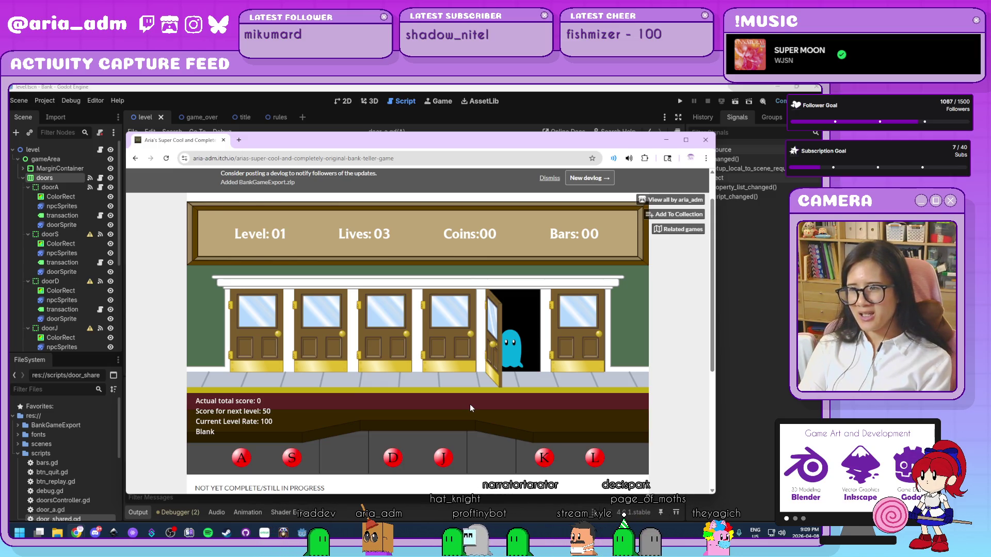
# Step: Serve guests and trap robbers with the A/S/D/J/K/L keys until 41 coins, then close the browser
pyautogui.press('k')
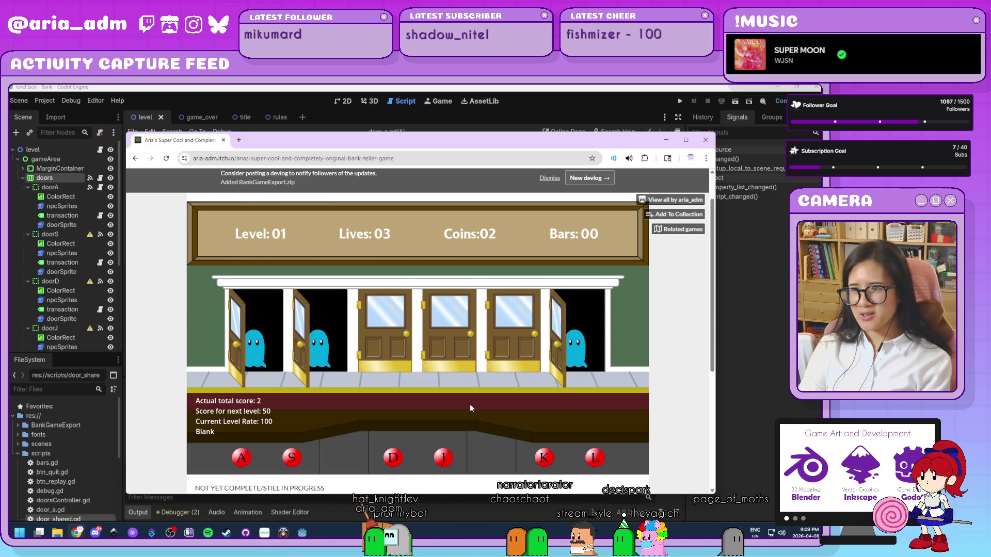
pyautogui.press('a')
pyautogui.press('l')
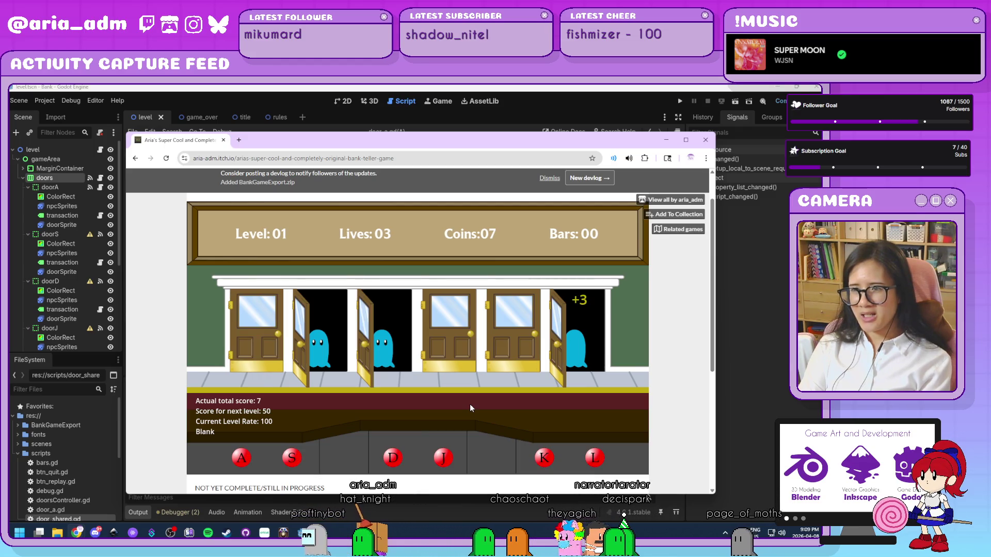
pyautogui.press('s')
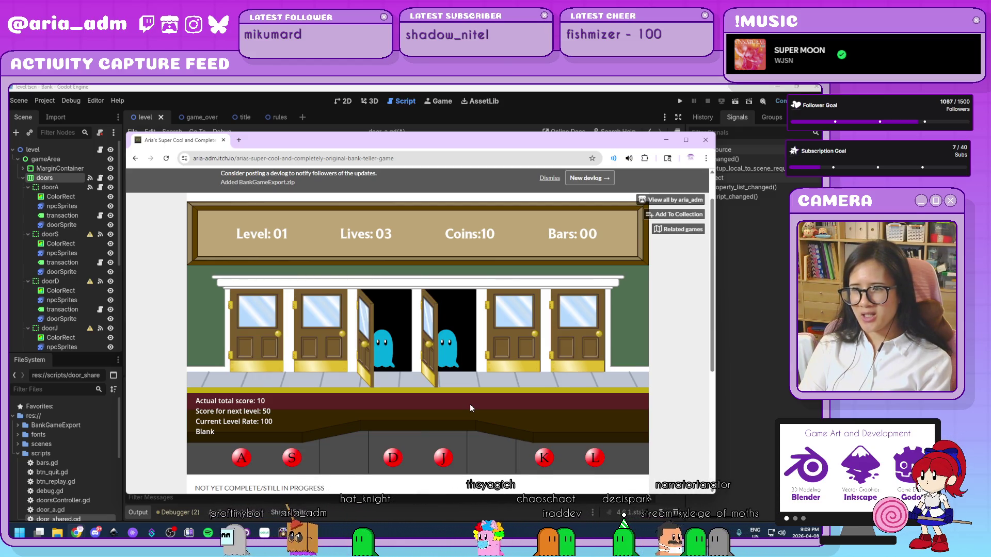
pyautogui.press('d')
pyautogui.press('j')
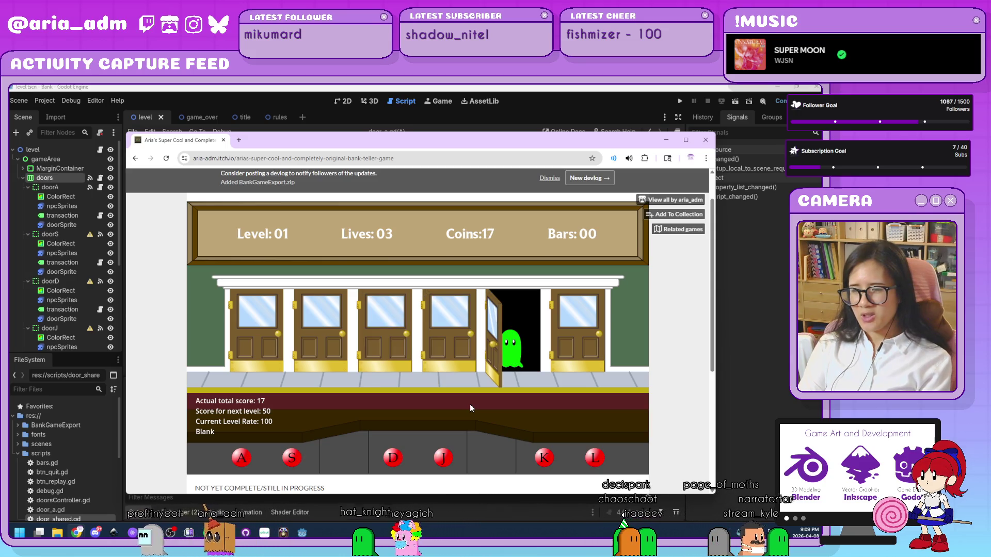
pyautogui.press('k')
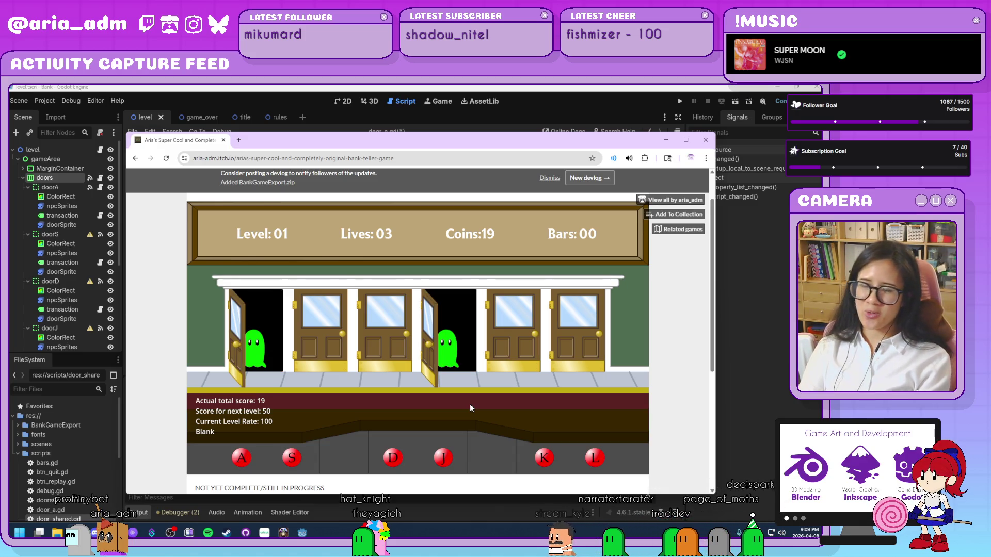
pyautogui.press('j')
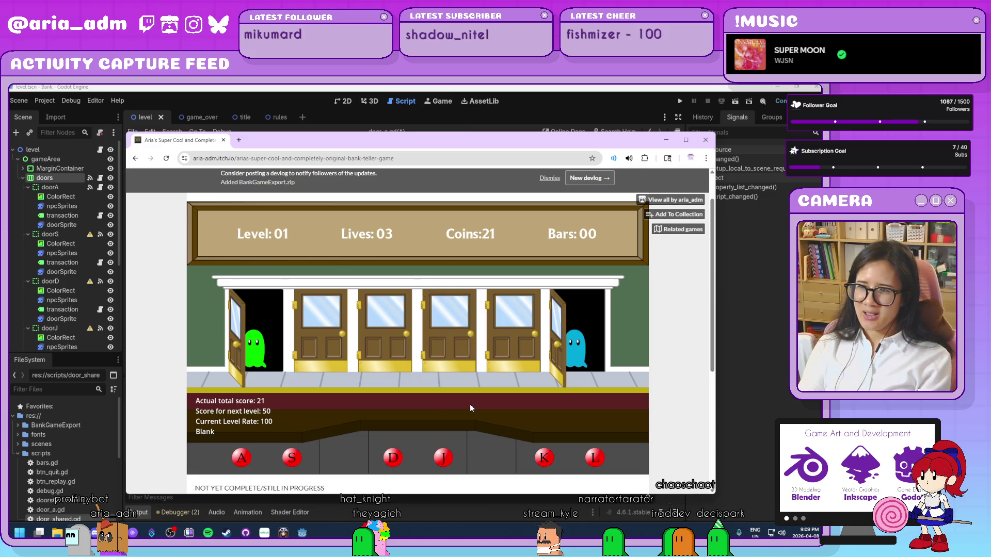
pyautogui.press('a')
pyautogui.press('l')
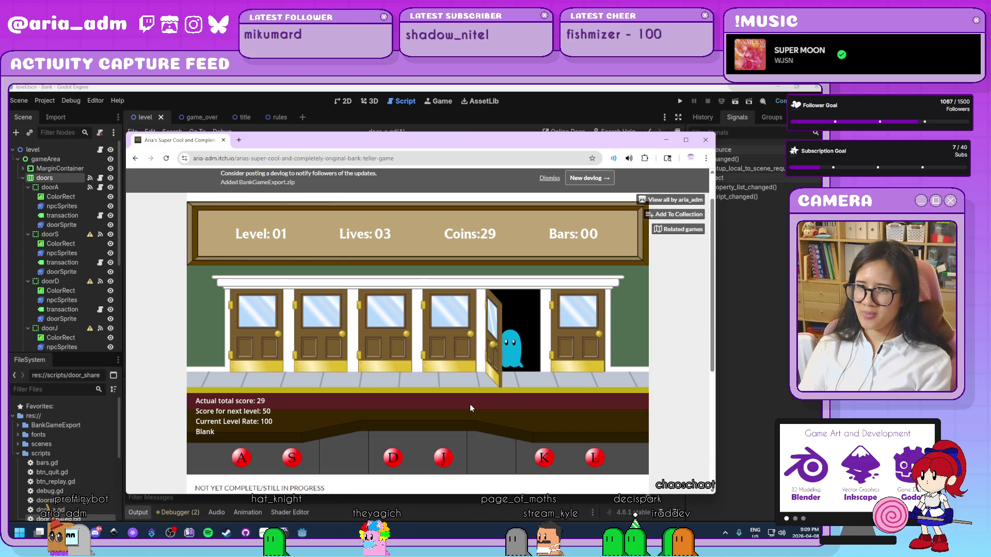
pyautogui.press('k')
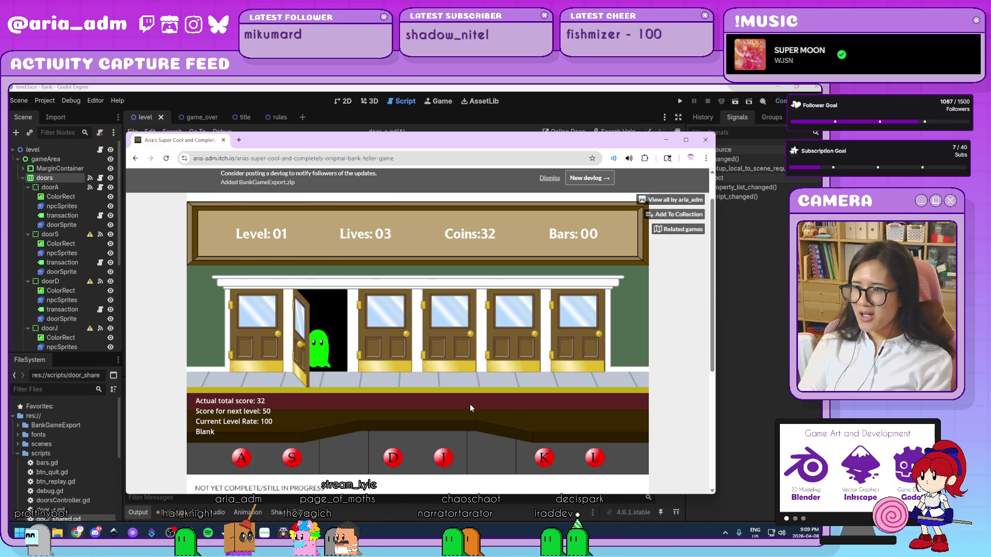
pyautogui.press('s')
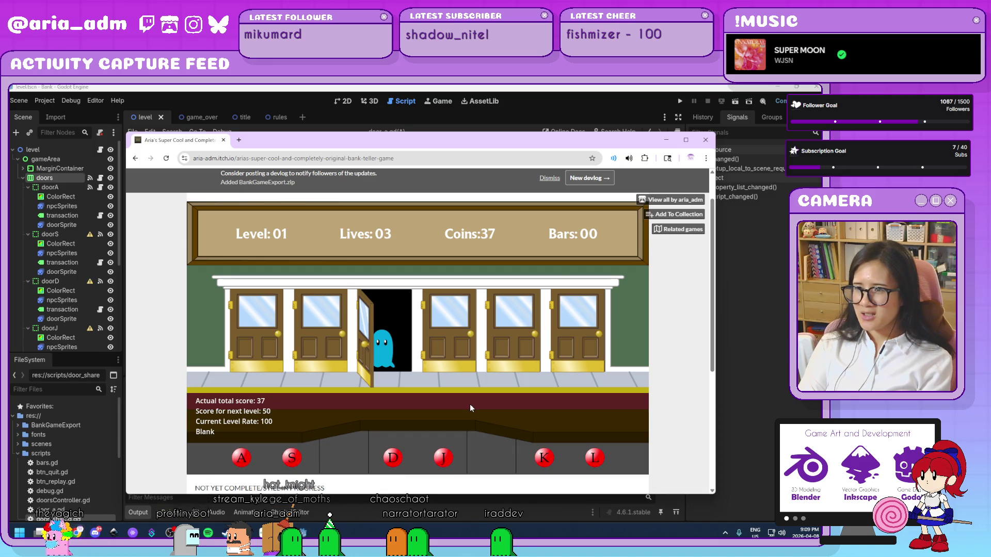
pyautogui.press('d')
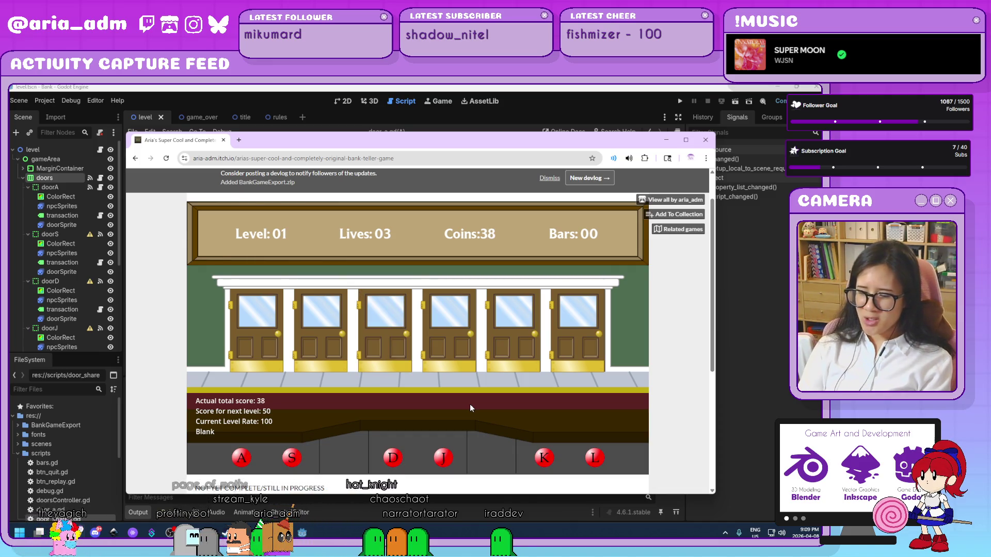
pyautogui.press('j')
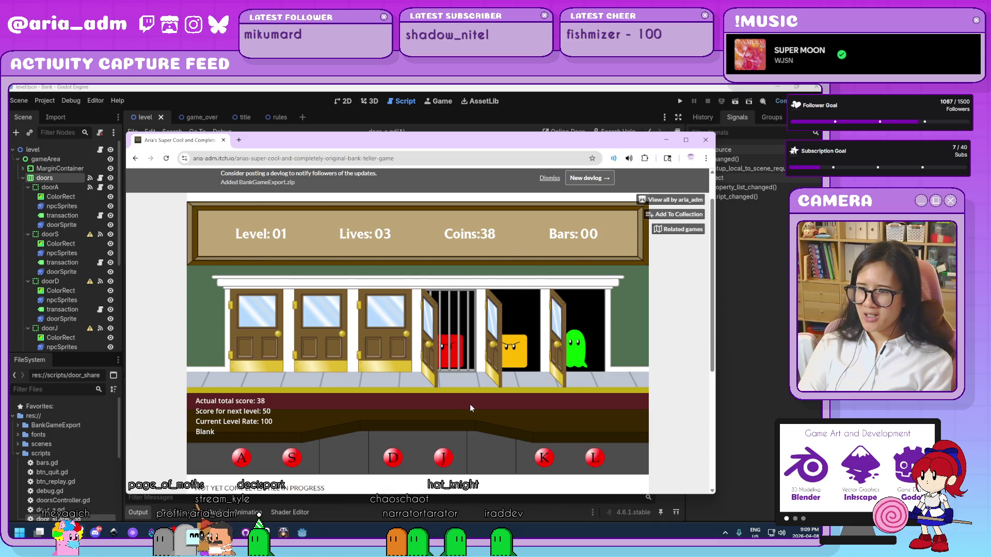
pyautogui.press('k')
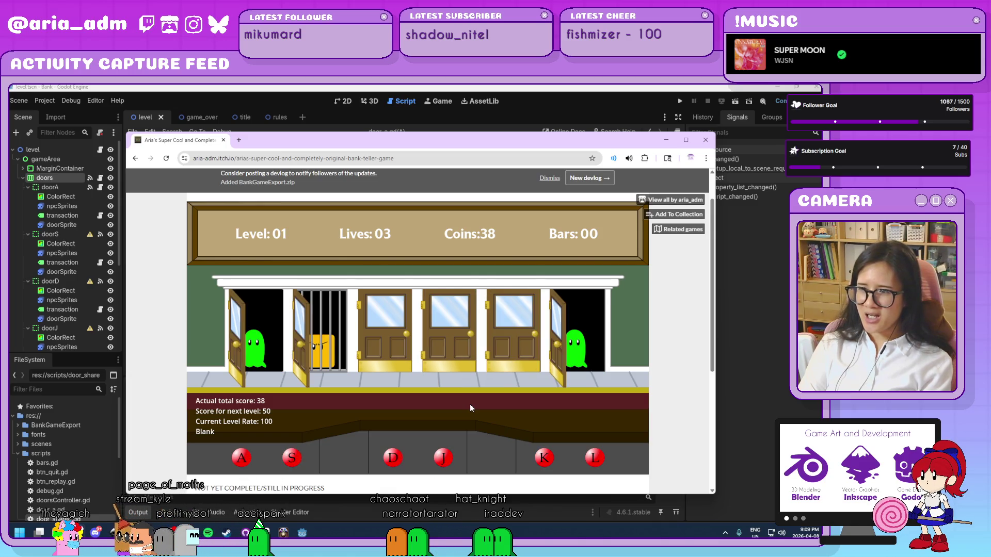
pyautogui.press('l')
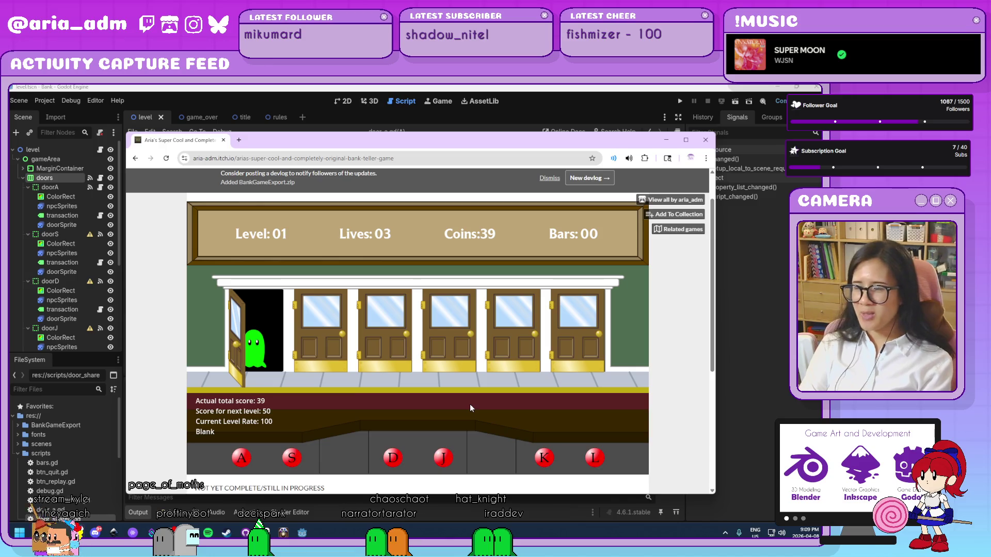
pyautogui.press('a')
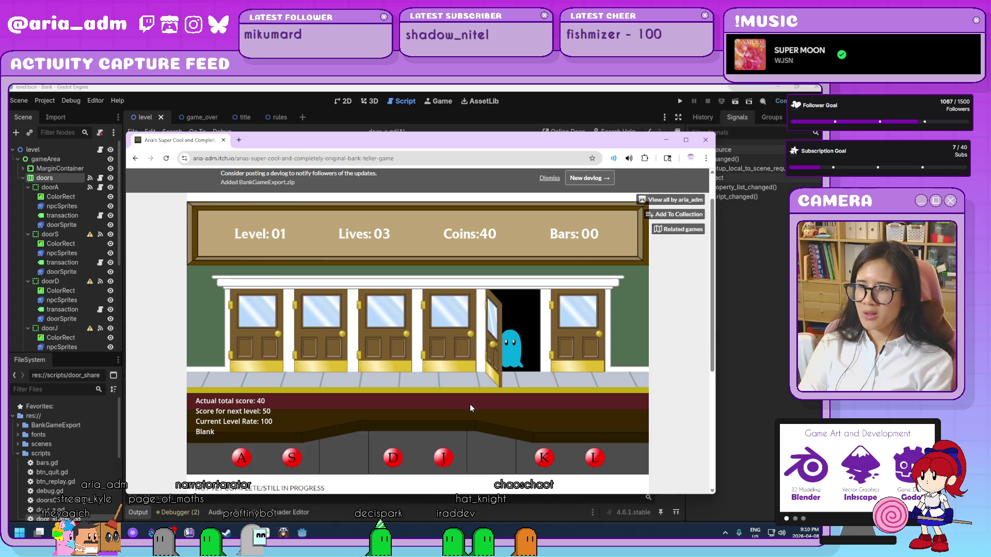
pyautogui.press('k')
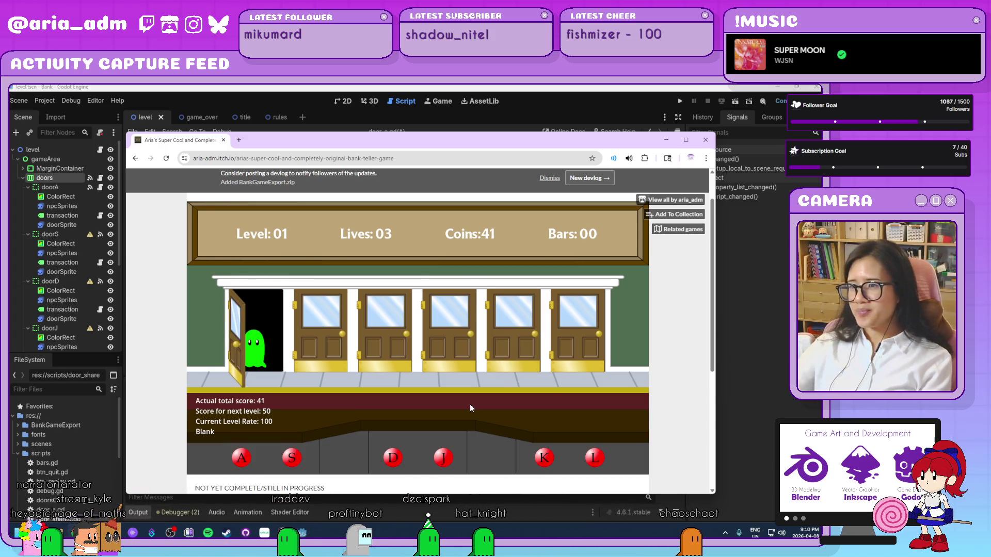
pyautogui.click(704, 144)
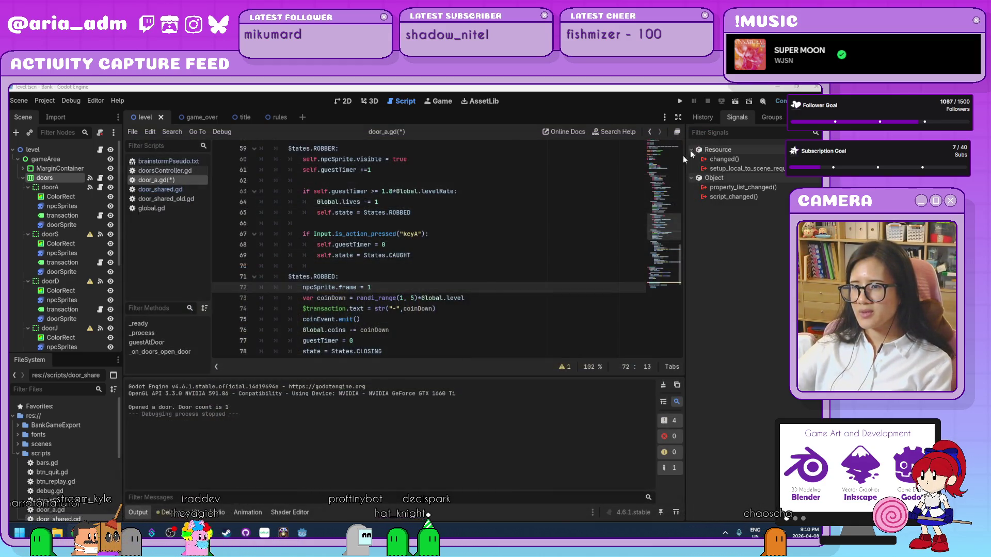
# Step: Review the _process match blocks and remove self. from lines 60–69
pyautogui.click(476, 317)
pyautogui.scroll(-3, 475, 316)
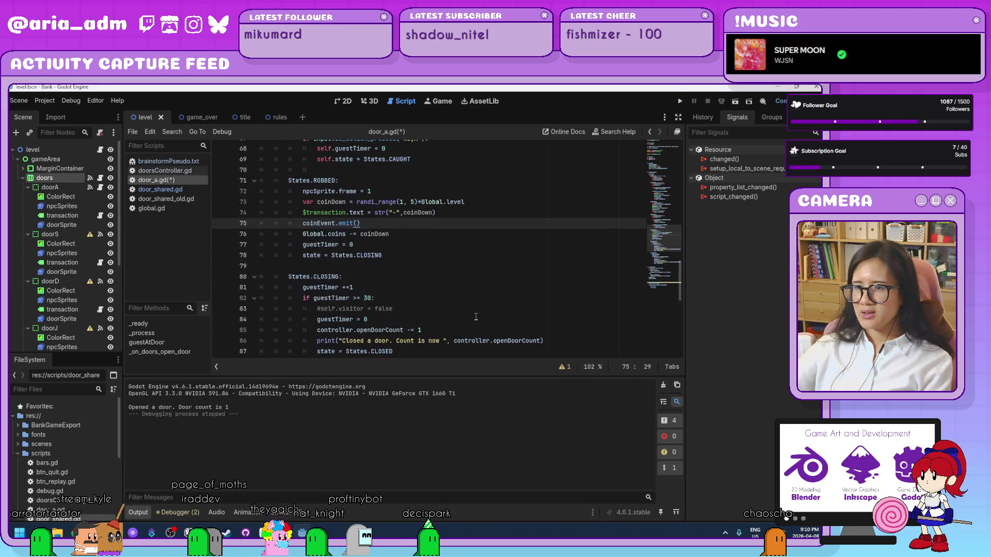
pyautogui.scroll(5, 476, 317)
pyautogui.scroll(-2, 476, 318)
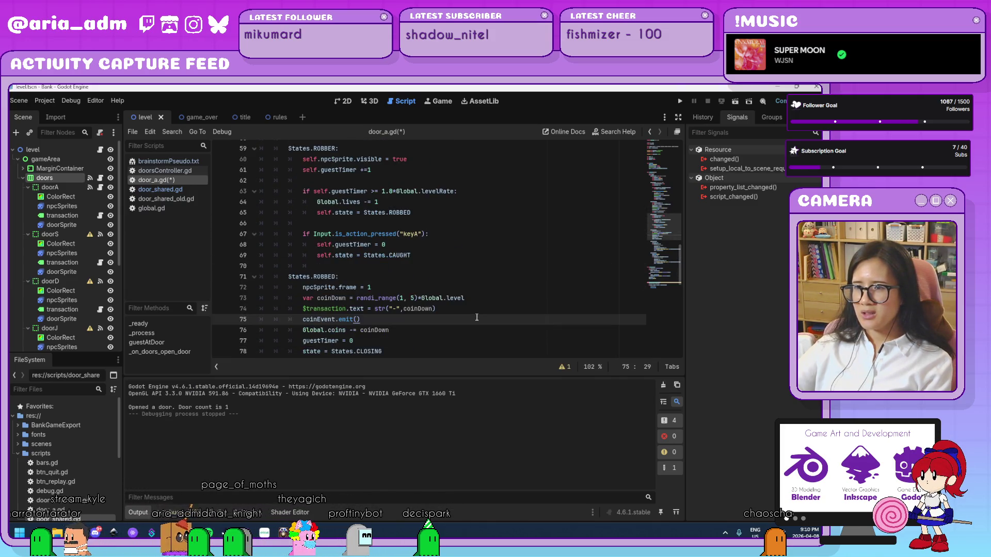
pyautogui.scroll(-4, 476, 317)
pyautogui.scroll(-9, 476, 317)
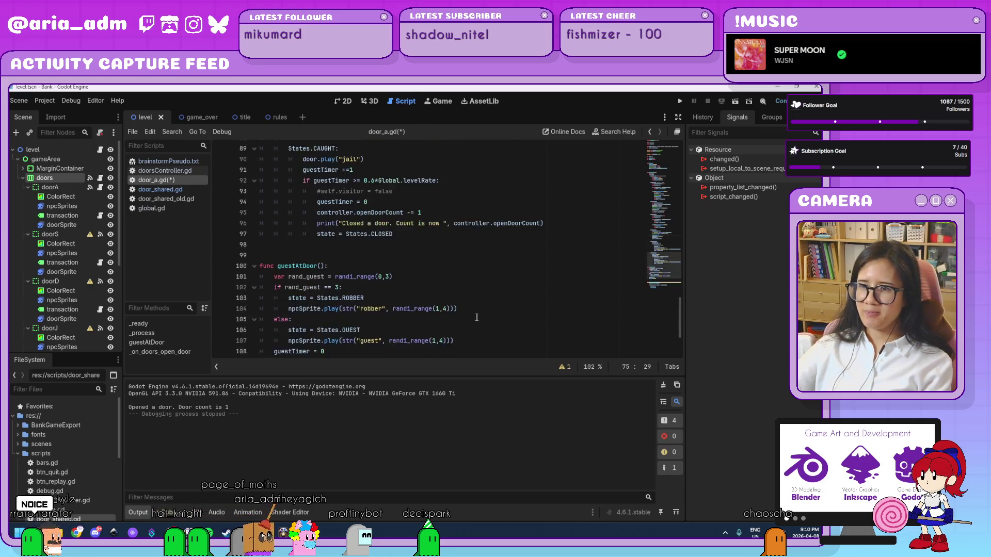
pyautogui.scroll(5, 477, 318)
pyautogui.scroll(14, 476, 317)
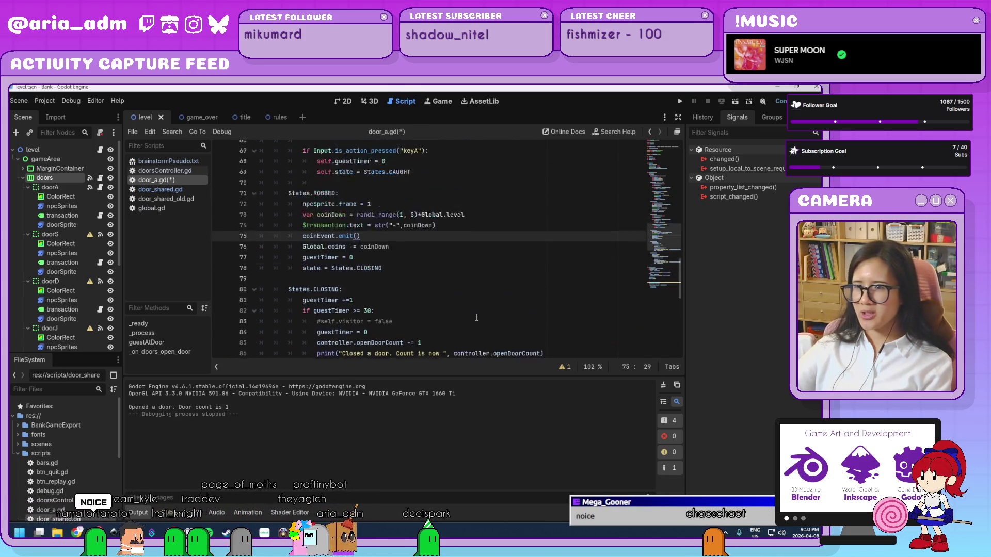
pyautogui.scroll(6, 476, 317)
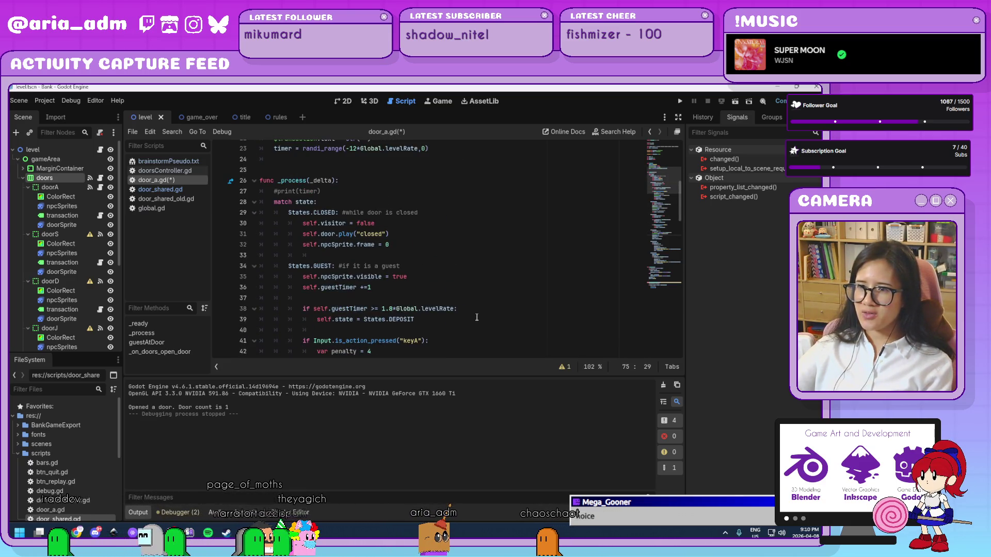
pyautogui.scroll(-14, 476, 317)
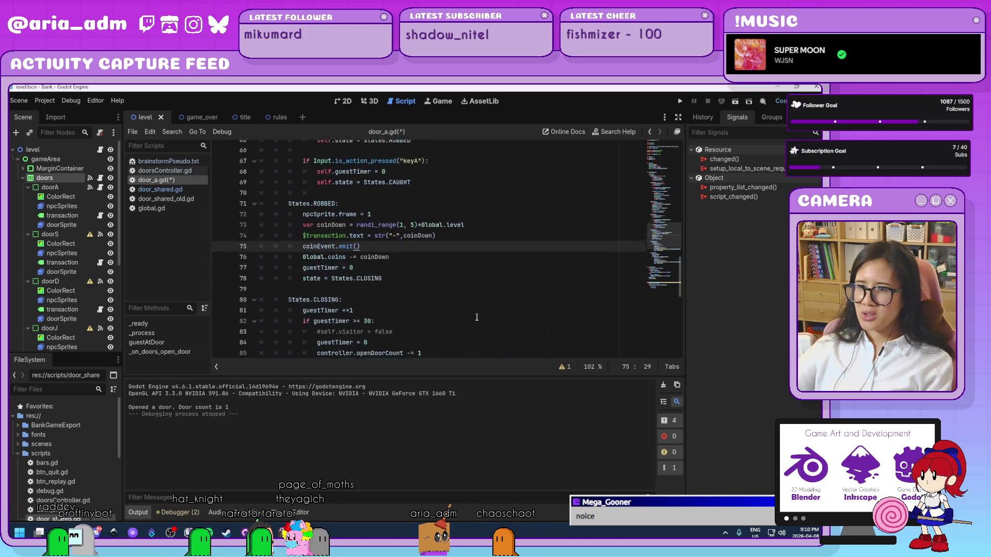
pyautogui.scroll(2, 360, 272)
pyautogui.doubleClick(318, 255)
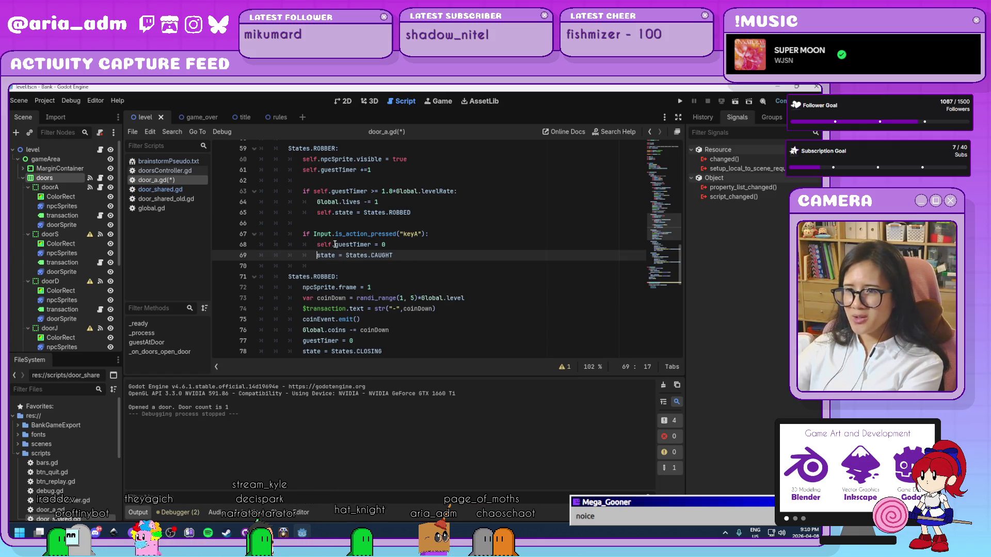
pyautogui.moveTo(335, 244); pyautogui.dragTo(317, 244)
pyautogui.moveTo(335, 212)
pyautogui.mouseDown()
pyautogui.moveTo(317, 212)
pyautogui.moveTo(313, 191)
pyautogui.moveTo(297, 202)
pyautogui.moveTo(302, 190)
pyautogui.mouseUp()
pyautogui.press('BackSpace')
pyautogui.scroll(1, 323, 221)
pyautogui.press('BackSpace')
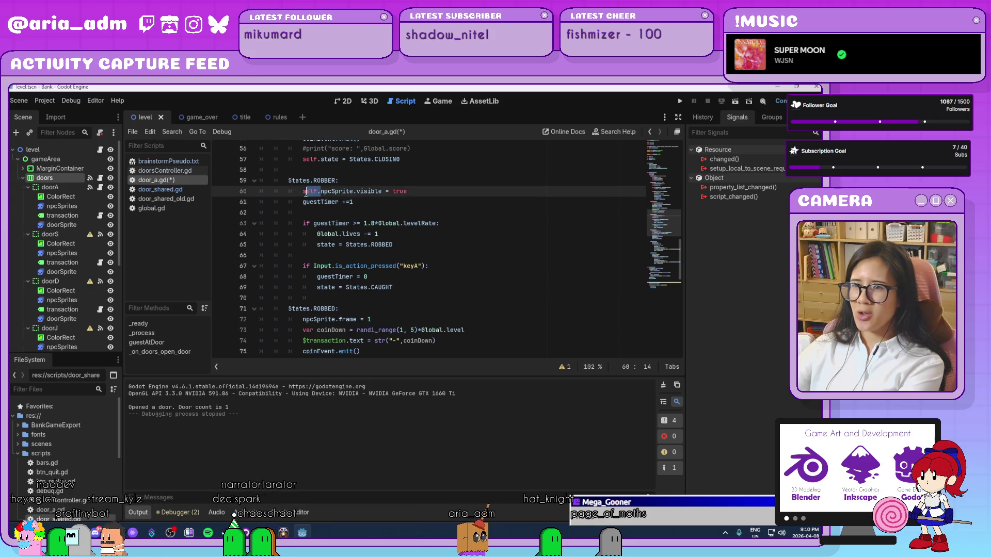
# Step: Remove self. from lines 57, 50, 47 and 46
pyautogui.scroll(3, 330, 247)
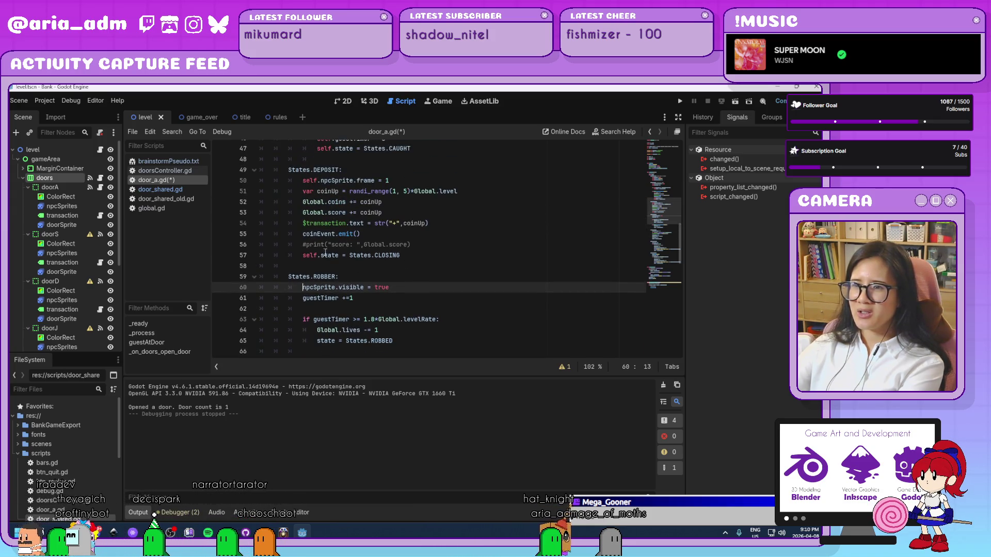
pyautogui.moveTo(320, 255); pyautogui.dragTo(302, 255)
pyautogui.press('BackSpace')
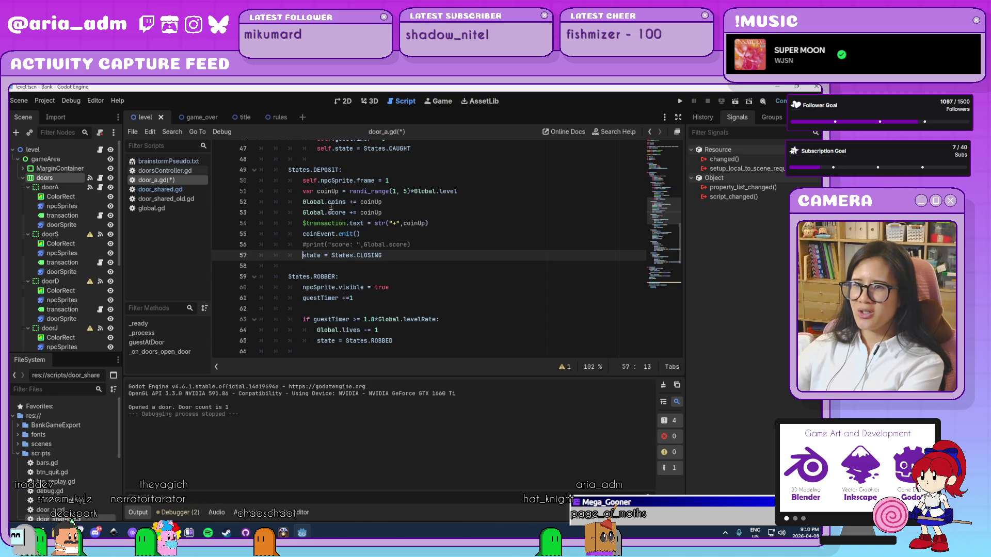
pyautogui.moveTo(320, 181); pyautogui.dragTo(302, 181)
pyautogui.press('BackSpace')
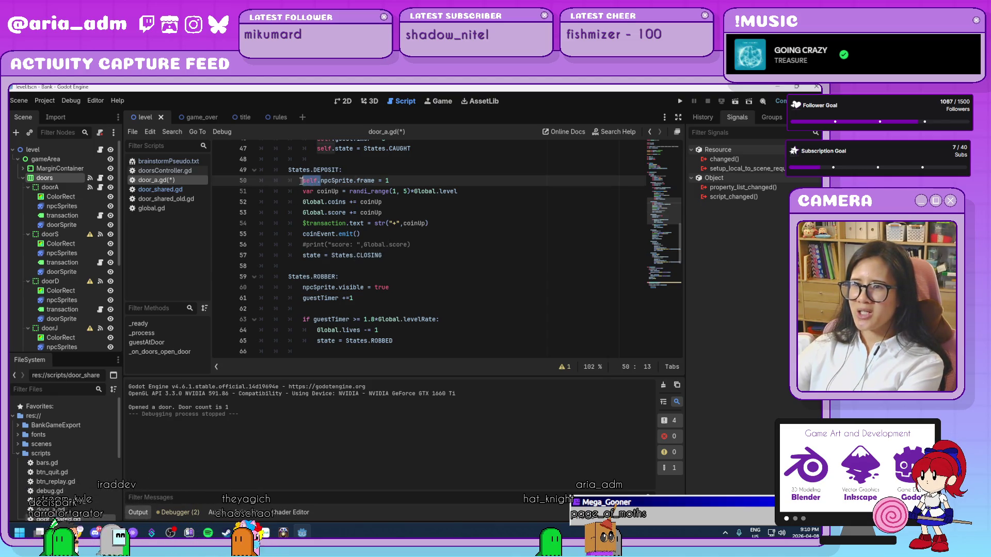
pyautogui.scroll(2, 335, 213)
pyautogui.moveTo(335, 213)
pyautogui.mouseDown()
pyautogui.moveTo(317, 213)
pyautogui.moveTo(317, 201)
pyautogui.moveTo(317, 223)
pyautogui.moveTo(314, 212)
pyautogui.mouseUp()
pyautogui.press('BackSpace')
pyautogui.press('BackSpace')
pyautogui.scroll(3, 357, 242)
pyautogui.press('BackSpace')
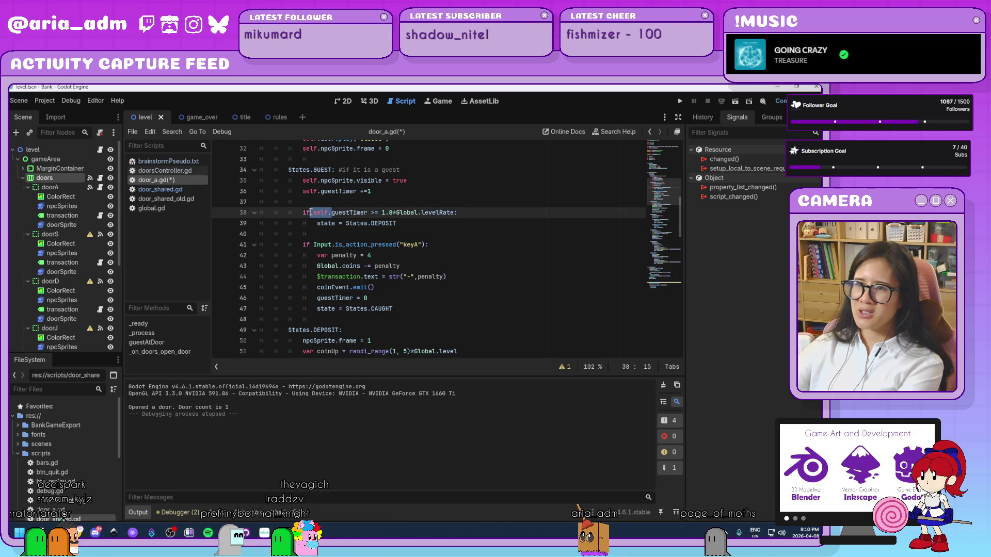
# Step: Remove self. from the CLOSED branch lines 31–36, then open doorsController.gd
pyautogui.click(321, 191)
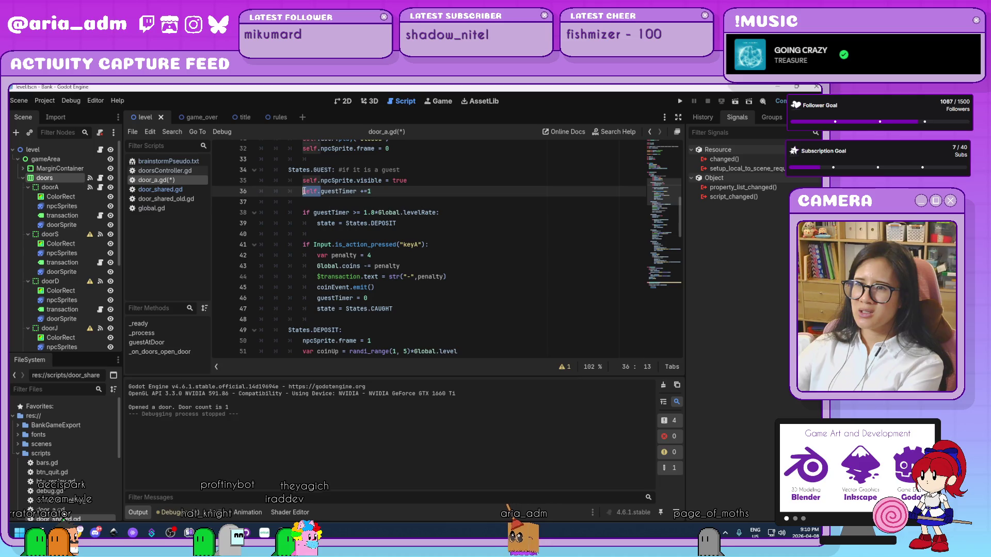
pyautogui.press('BackSpace')
pyautogui.moveTo(321, 180); pyautogui.dragTo(303, 181)
pyautogui.press('BackSpace')
pyautogui.scroll(3, 333, 215)
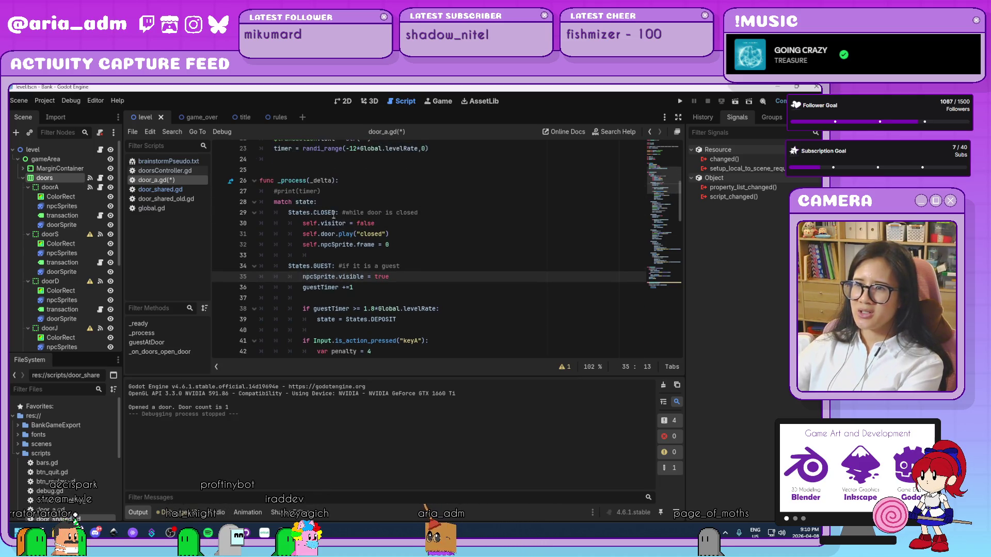
pyautogui.moveTo(321, 245)
pyautogui.mouseDown()
pyautogui.moveTo(303, 245)
pyautogui.moveTo(320, 234)
pyautogui.moveTo(302, 223)
pyautogui.mouseUp()
pyautogui.press('BackSpace')
pyautogui.press('BackSpace')
pyautogui.press('BackSpace')
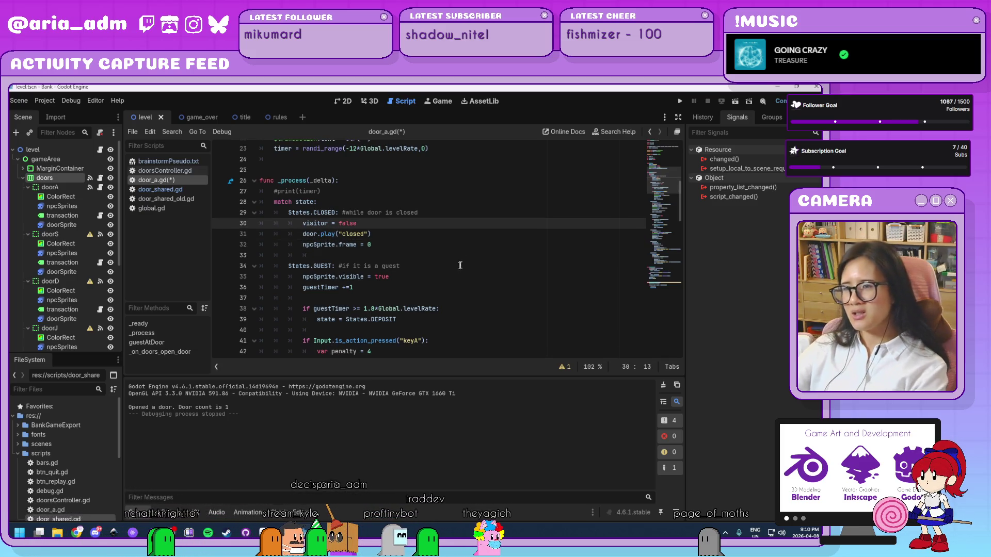
pyautogui.click(446, 246)
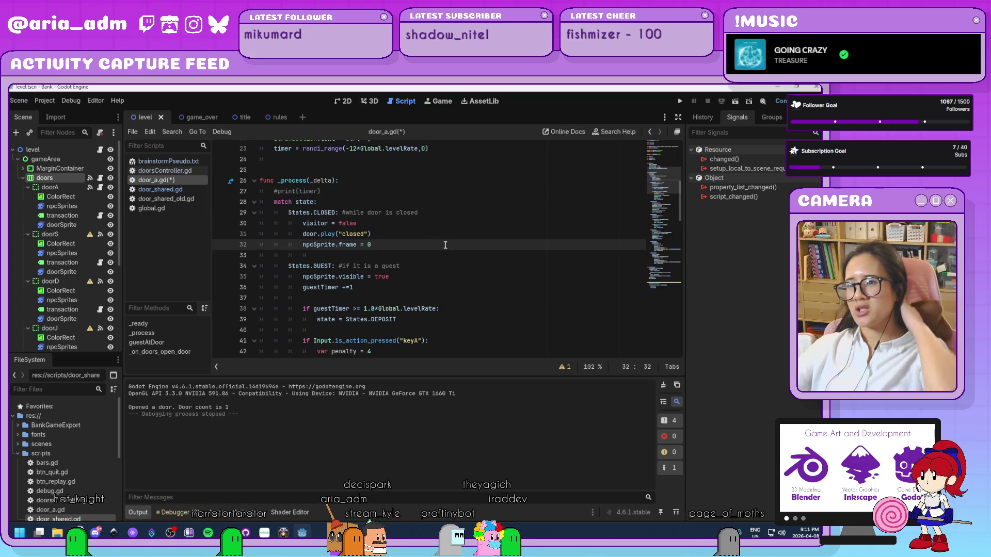
pyautogui.click(101, 178)
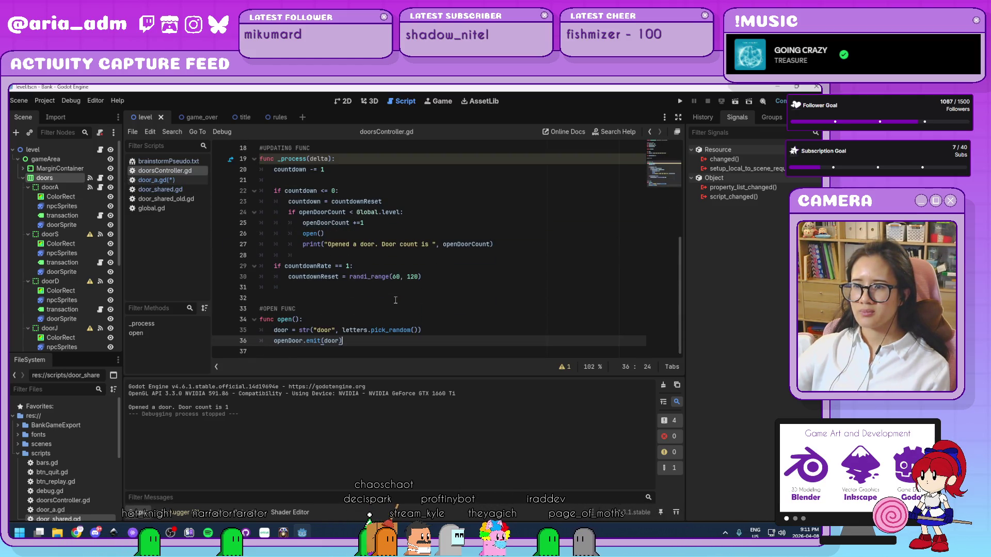
# Step: Comment out the original door assignment on line 35 and start a new line beneath it
pyautogui.scroll(5, 421, 323)
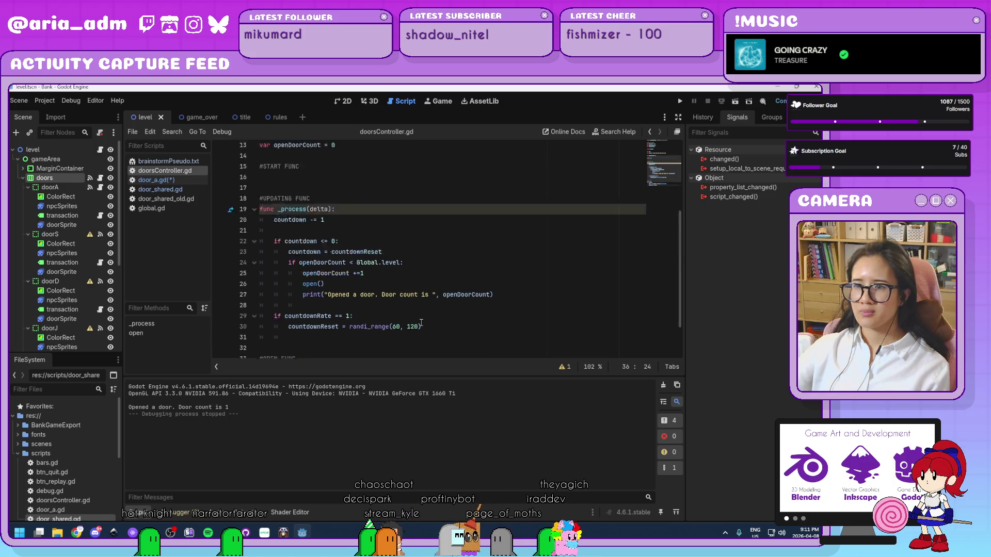
pyautogui.scroll(-5, 421, 322)
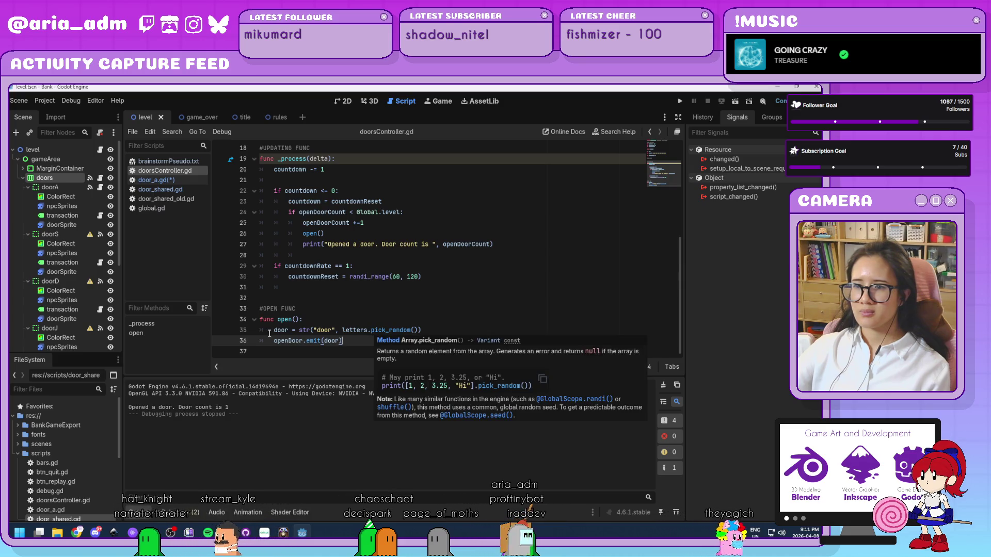
pyautogui.press('Up')
pyautogui.press('Home')
pyautogui.write('#')
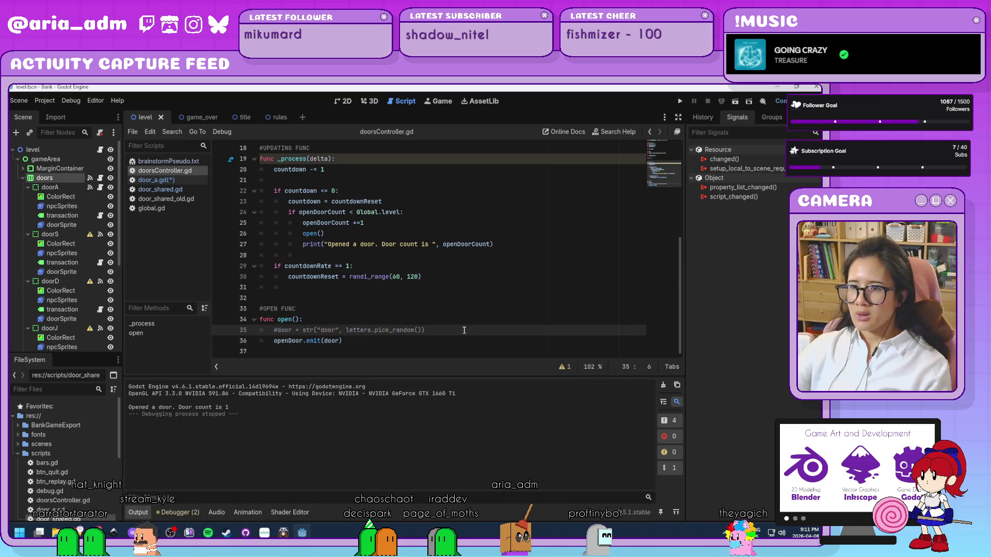
pyautogui.click(464, 330)
pyautogui.press('Return')
# Step: Write door = str("door", letters.pick_random()) on line 36, fixing typos and dropping the "A", "L" arguments
pyautogui.write('d')
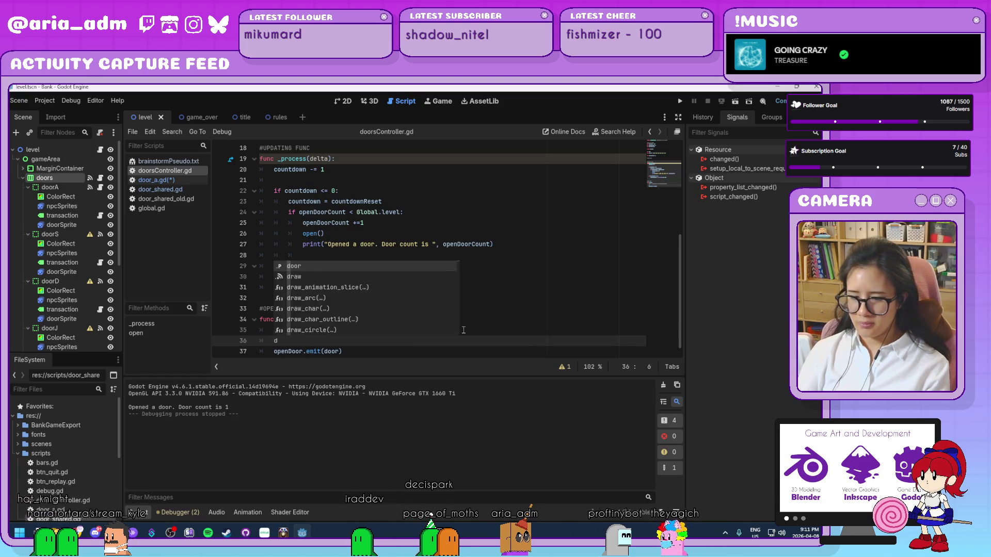
pyautogui.write('oor = st')
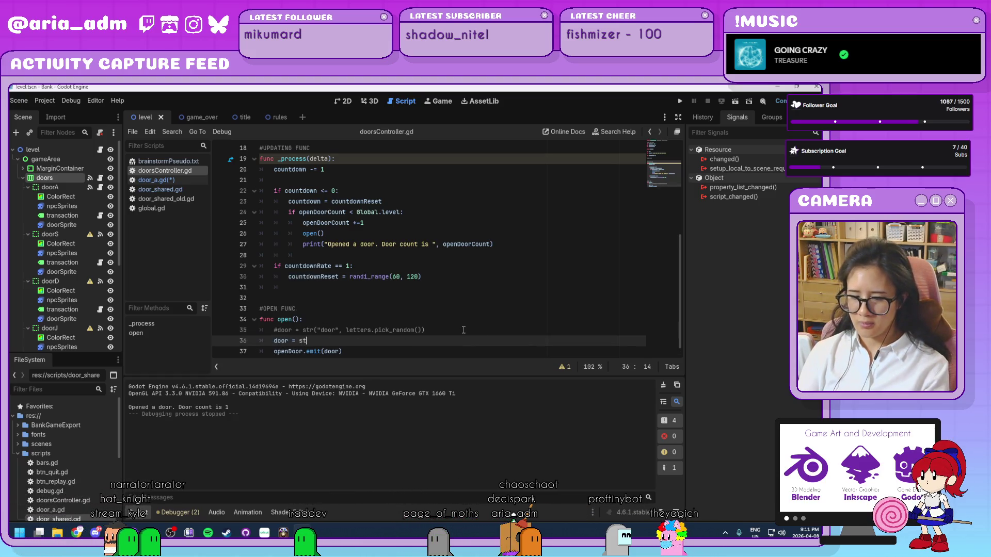
pyautogui.write('r("')
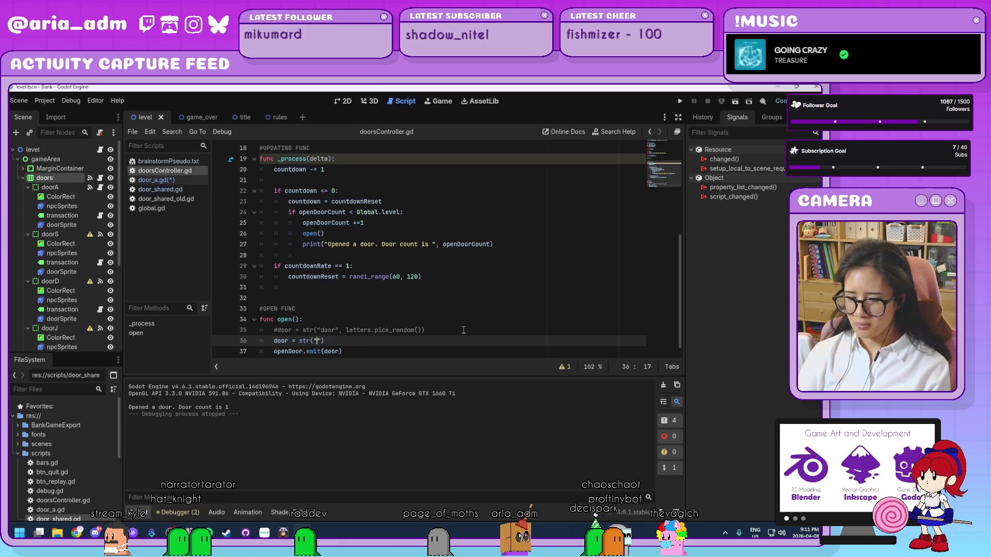
pyautogui.write('door", pi')
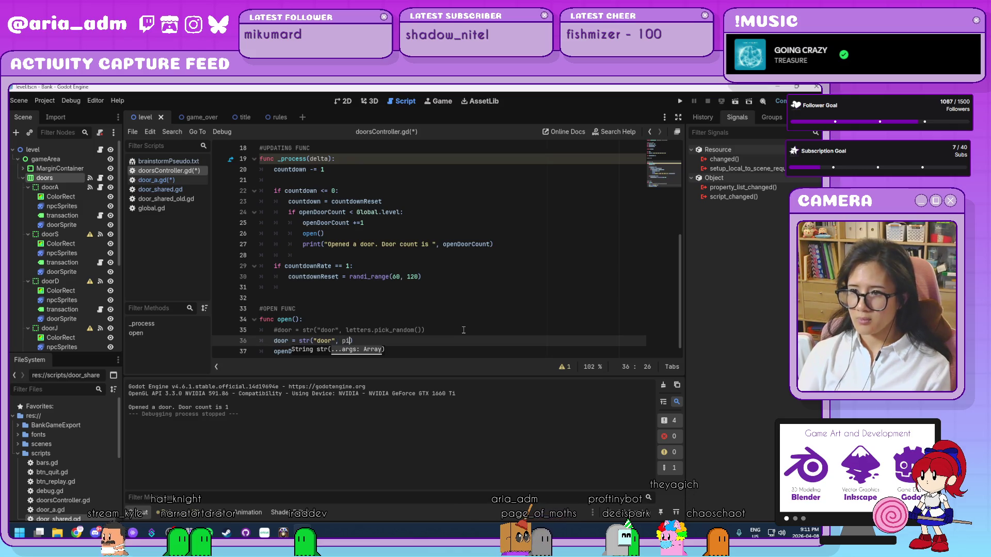
pyautogui.write('ck_ran')
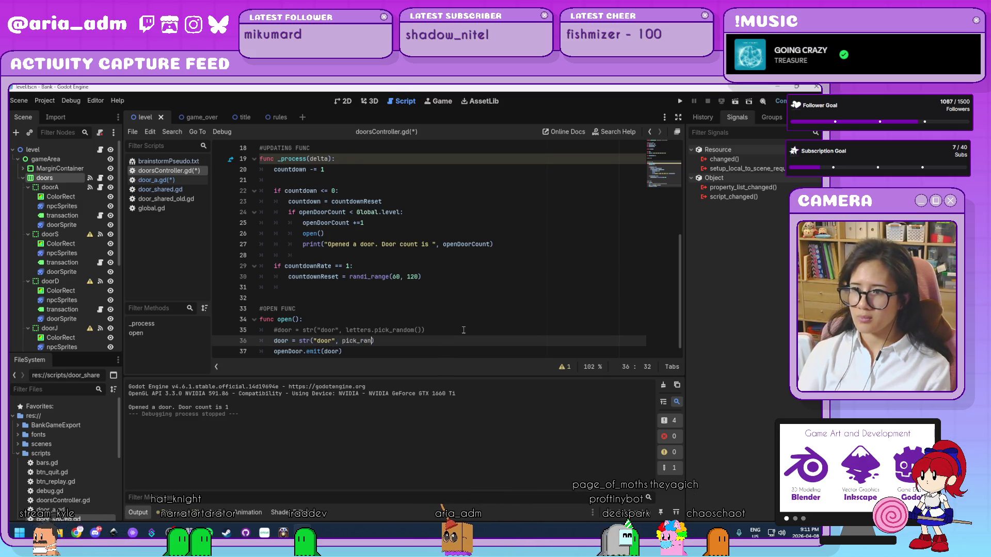
pyautogui.press('BackSpace')
pyautogui.press('BackSpace')
pyautogui.press('BackSpace')
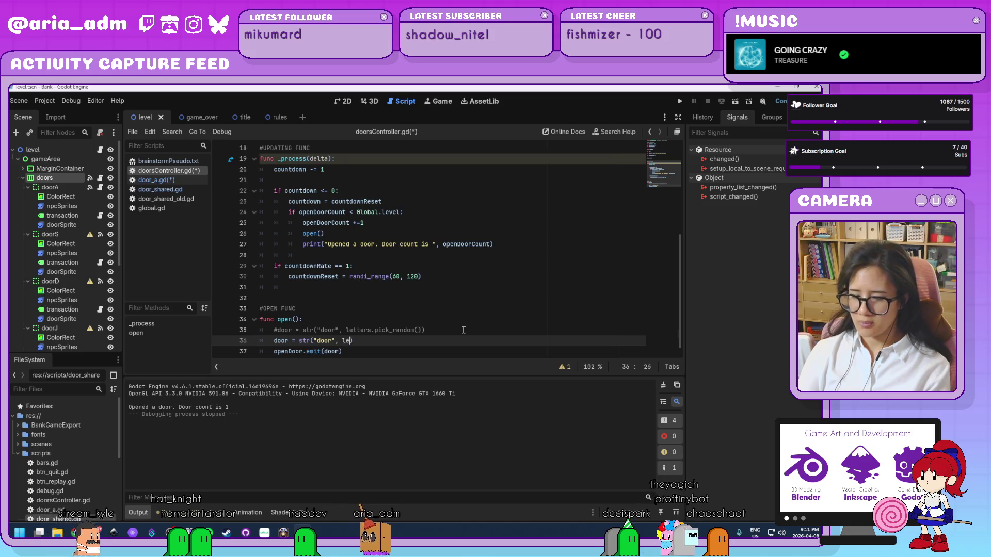
pyautogui.write('tter.pi')
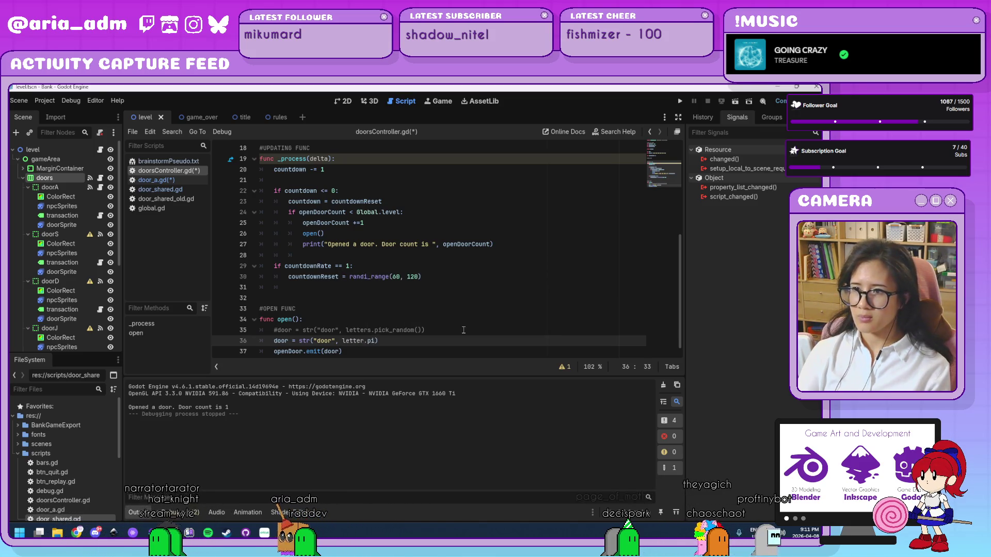
pyautogui.write('ck')
pyautogui.write('_random(')
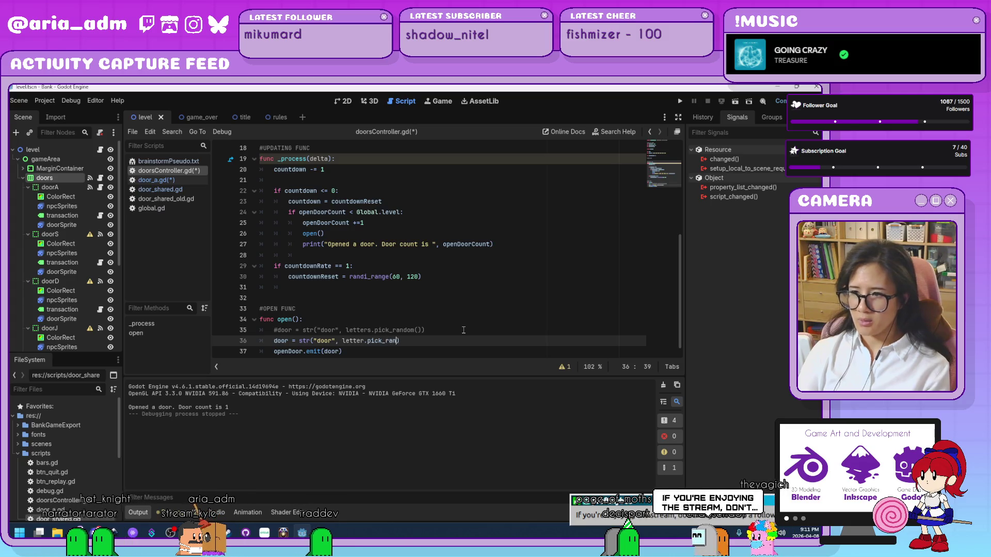
pyautogui.write('"A')
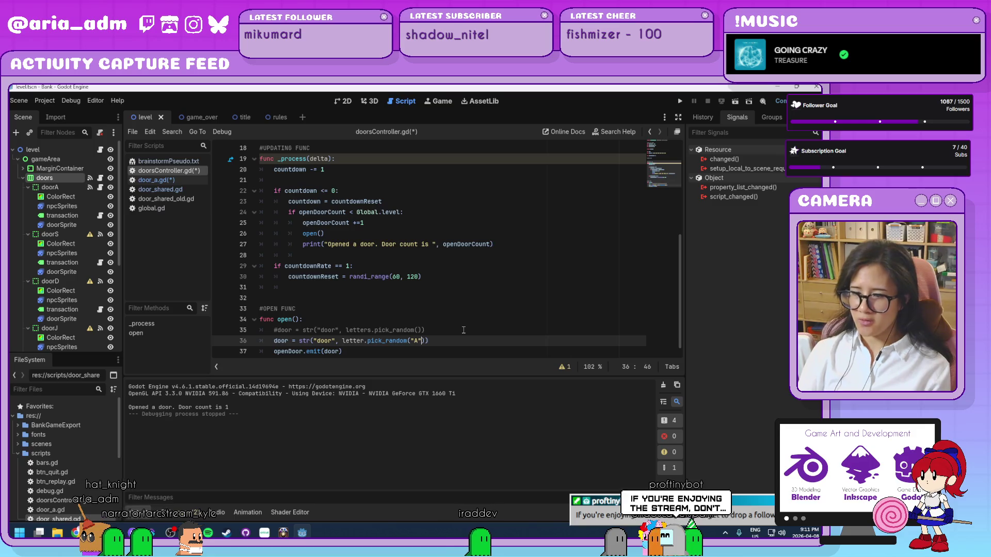
pyautogui.write(', ')
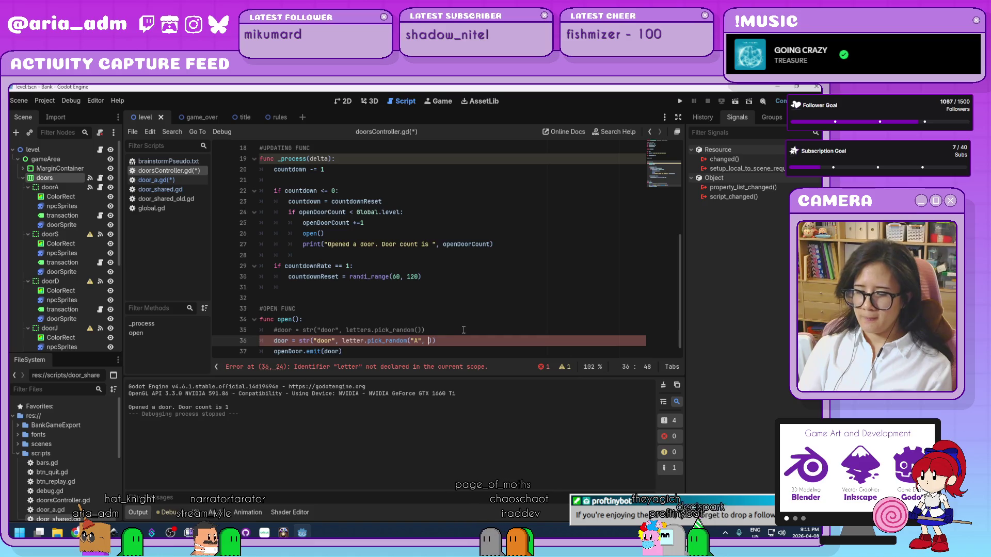
pyautogui.write('"L')
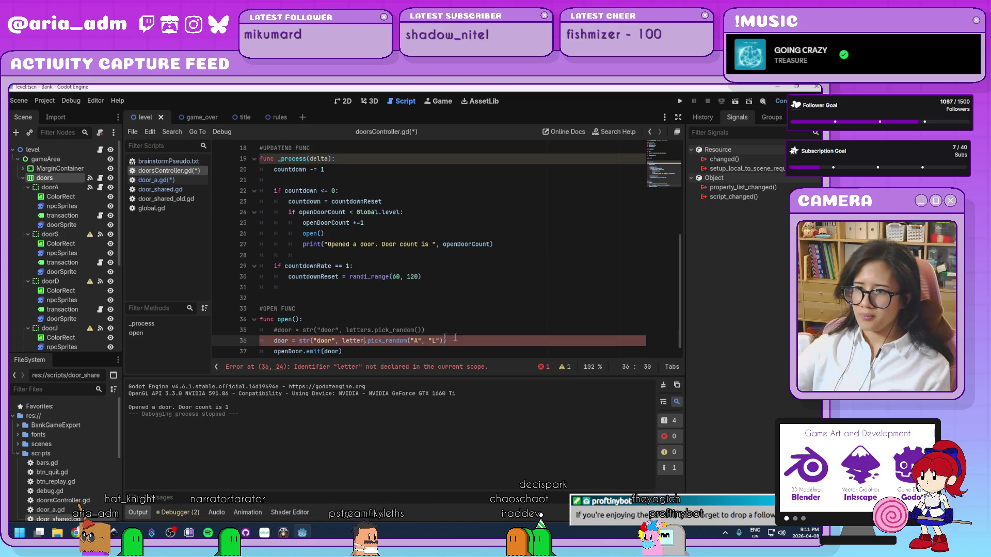
pyautogui.write('s')
pyautogui.click(553, 330)
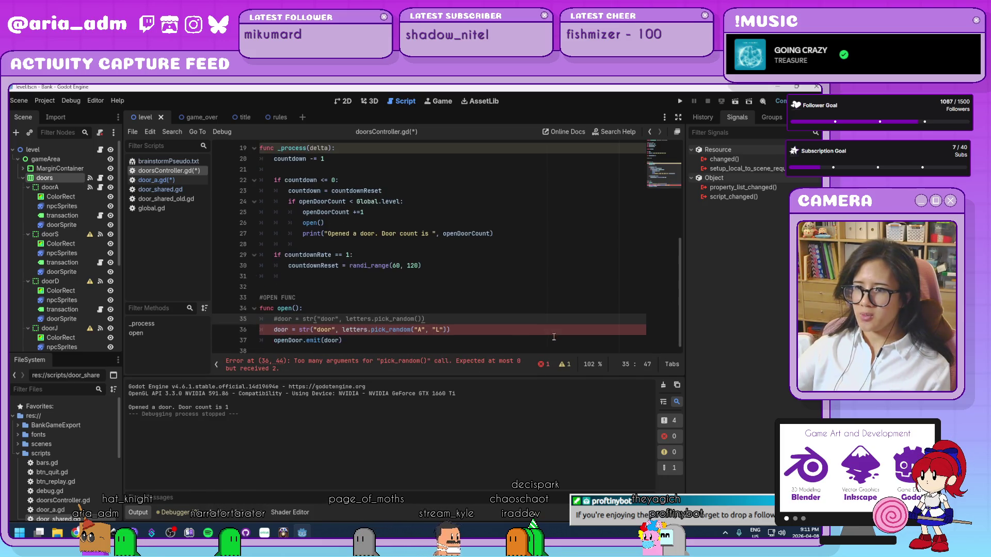
pyautogui.click(468, 330)
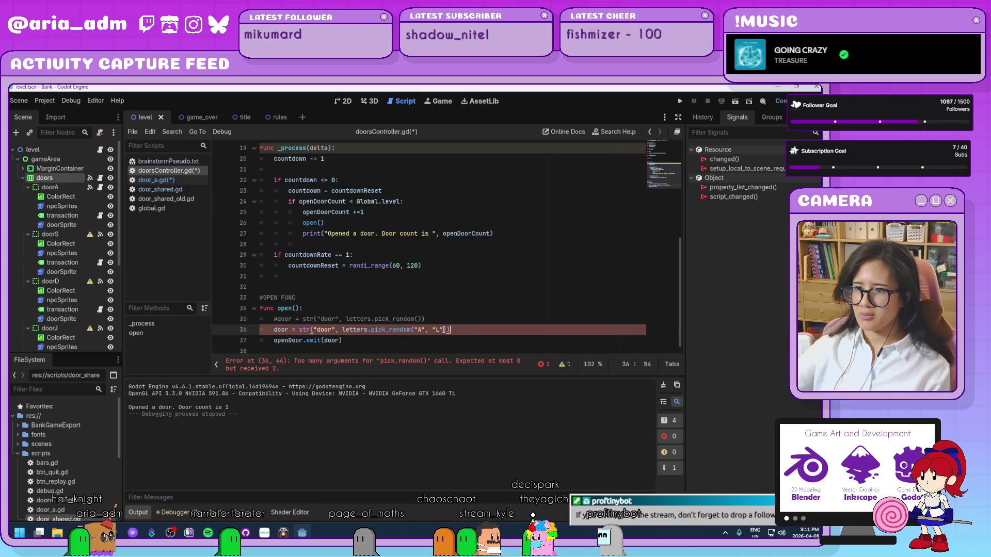
pyautogui.moveTo(443, 329); pyautogui.dragTo(414, 330)
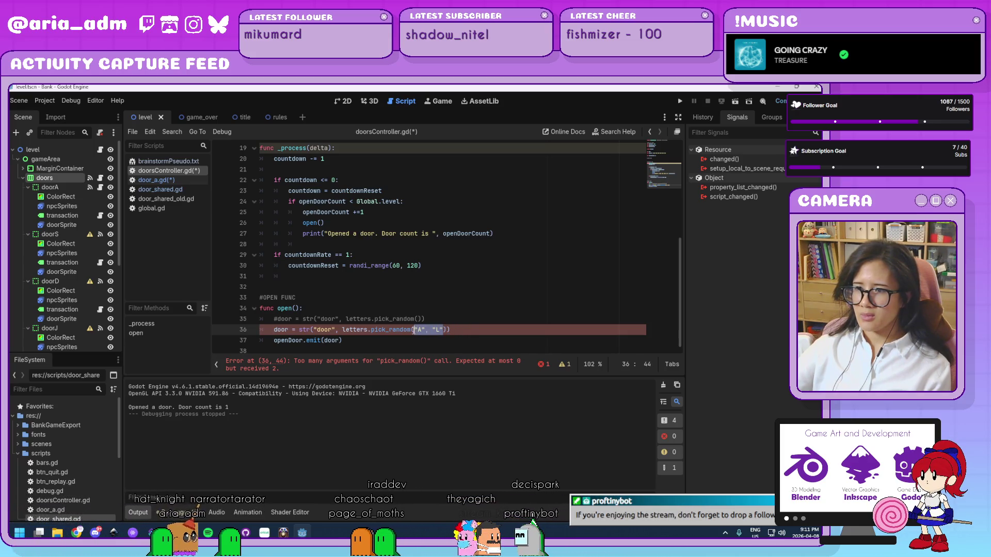
pyautogui.press('BackSpace')
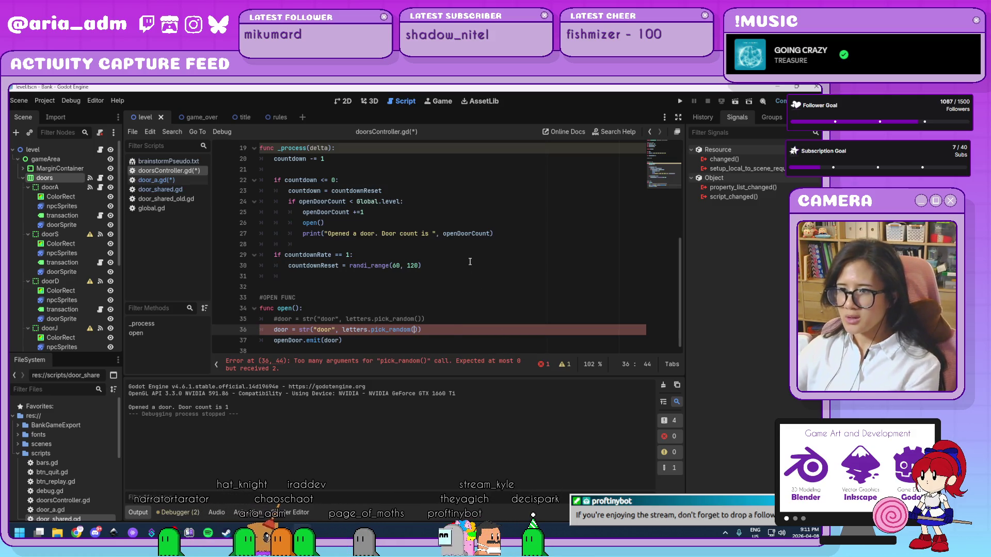
pyautogui.click(478, 308)
# Step: Comment out the full letters array on line 11 and paste a copy onto line 12
pyautogui.scroll(6, 478, 309)
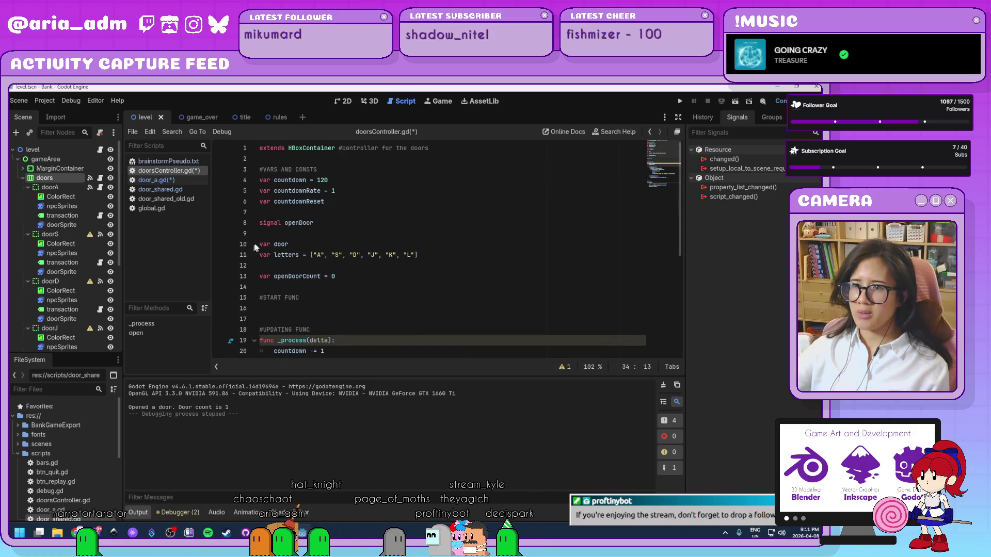
pyautogui.click(264, 255)
pyautogui.write('#')
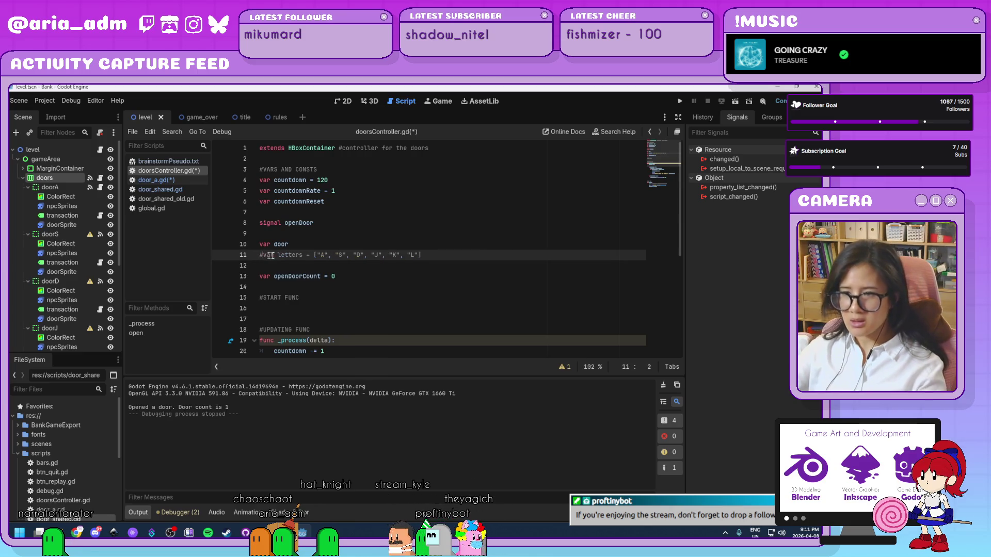
pyautogui.hotkey('ctrl', 'k')
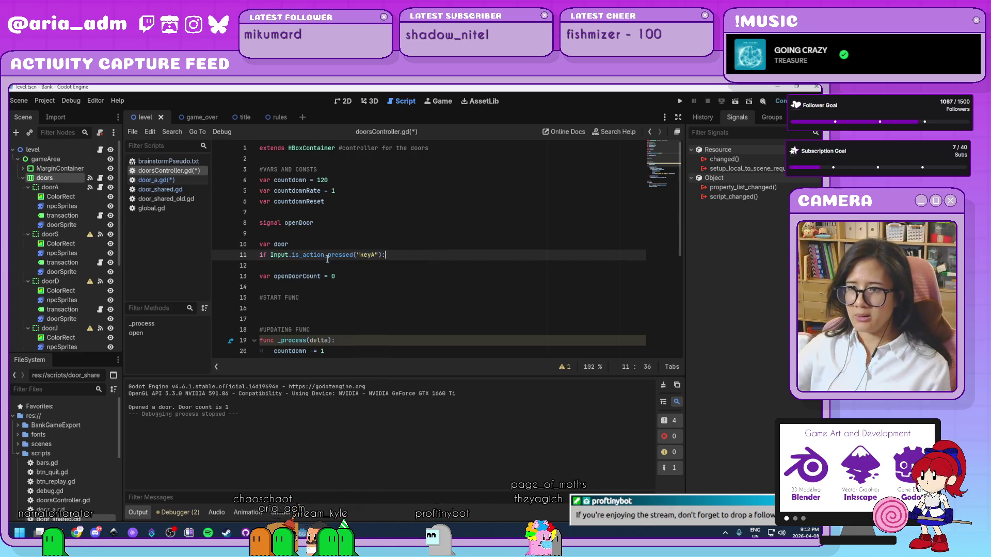
pyautogui.hotkey('ctrl', 'z')
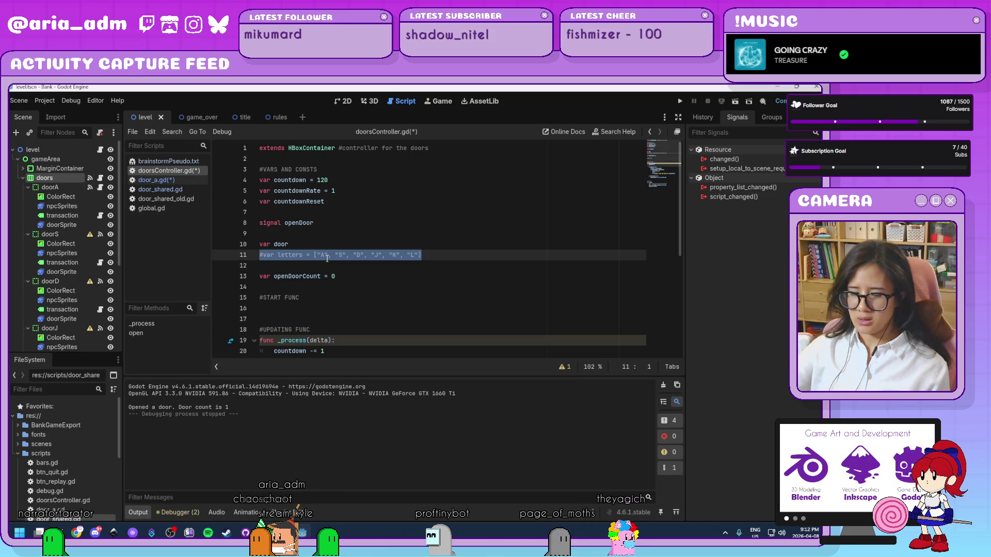
pyautogui.click(464, 251)
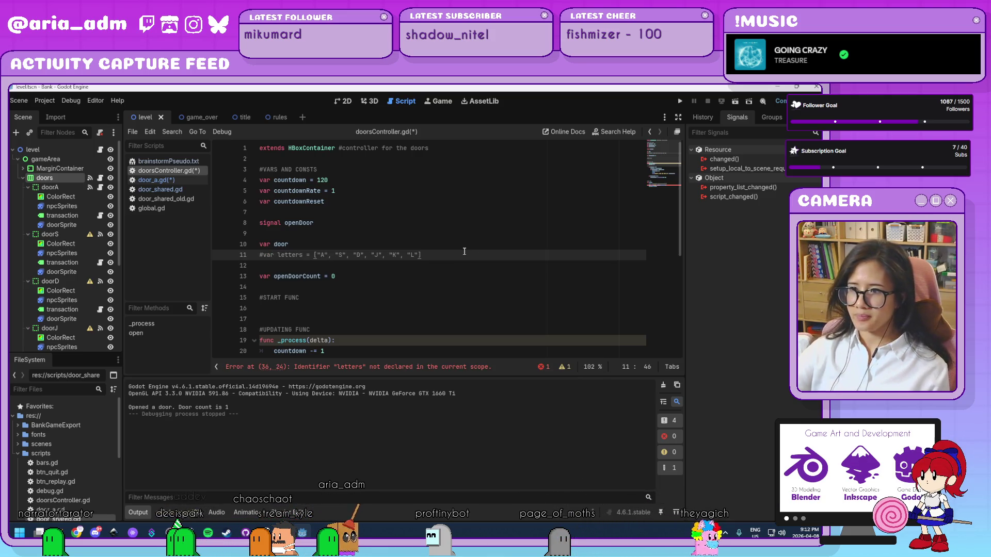
pyautogui.press('Return')
pyautogui.write('#var letters = ["A", "S", "D", "J", "K", "L"]')
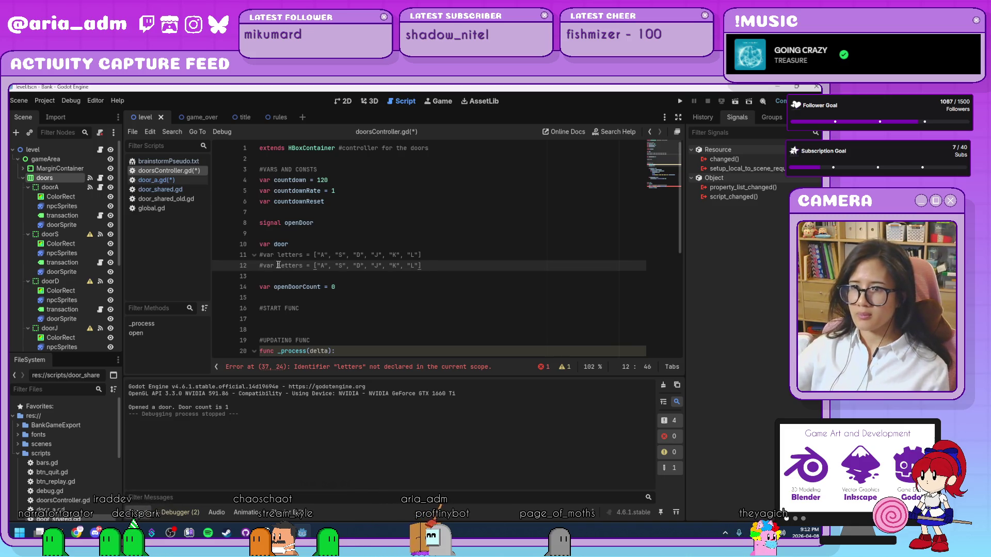
# Step: Trim the copy to var letters = ["A", "L"] by deleting S, D, J, K, and save
pyautogui.click(262, 265)
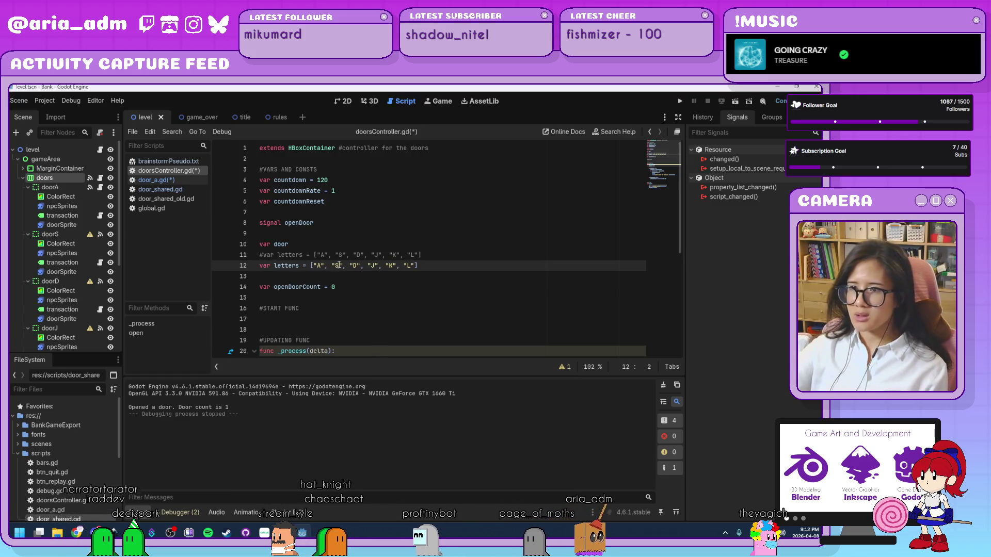
pyautogui.moveTo(332, 265)
pyautogui.mouseDown()
pyautogui.moveTo(399, 274)
pyautogui.moveTo(404, 265)
pyautogui.mouseUp()
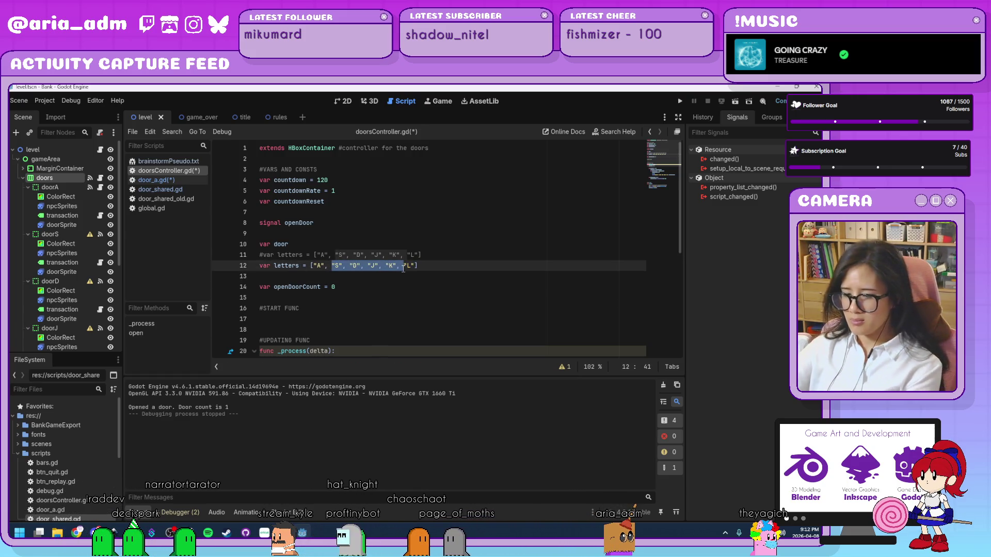
pyautogui.press('BackSpace')
pyautogui.click(431, 265)
pyautogui.hotkey('ctrl', 's')
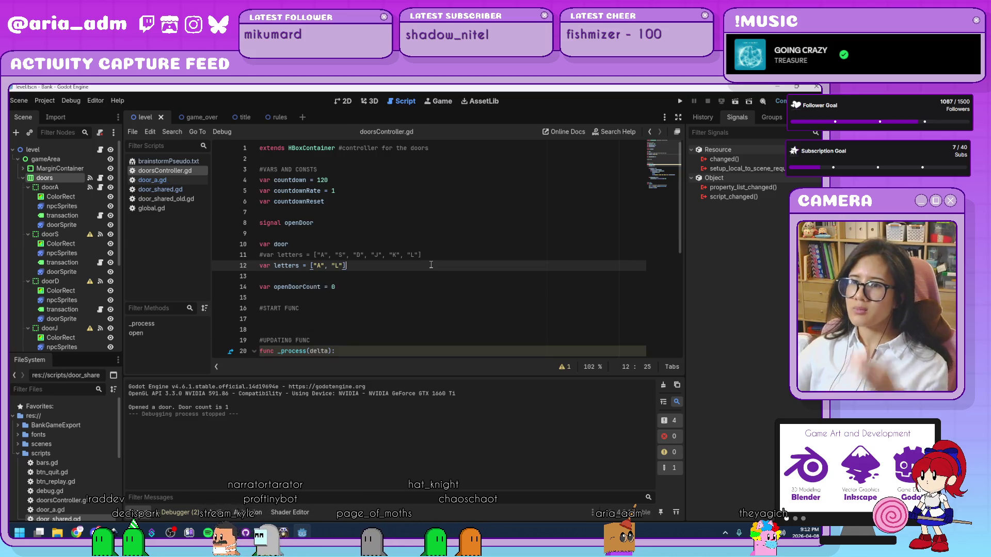
pyautogui.scroll(-6, 431, 265)
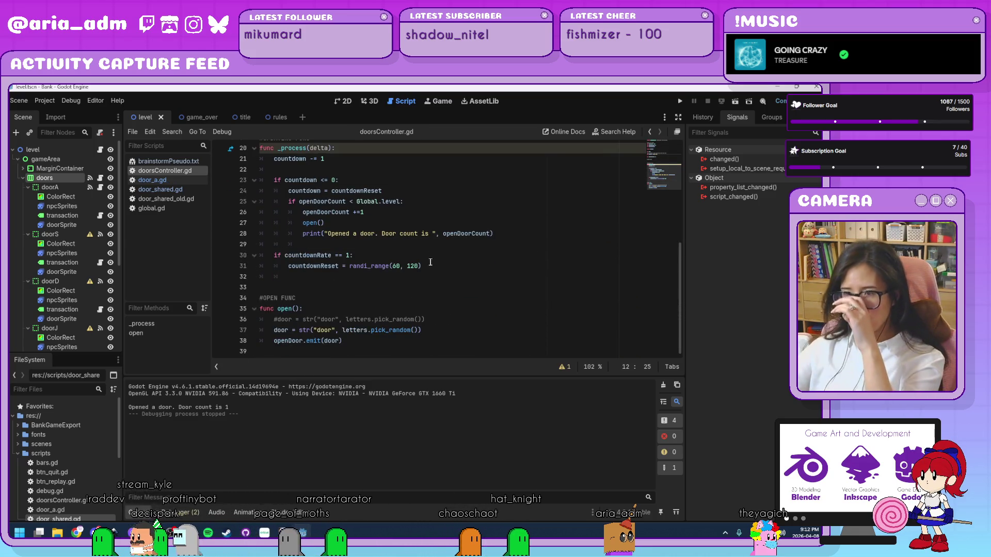
pyautogui.scroll(-5, 42, 311)
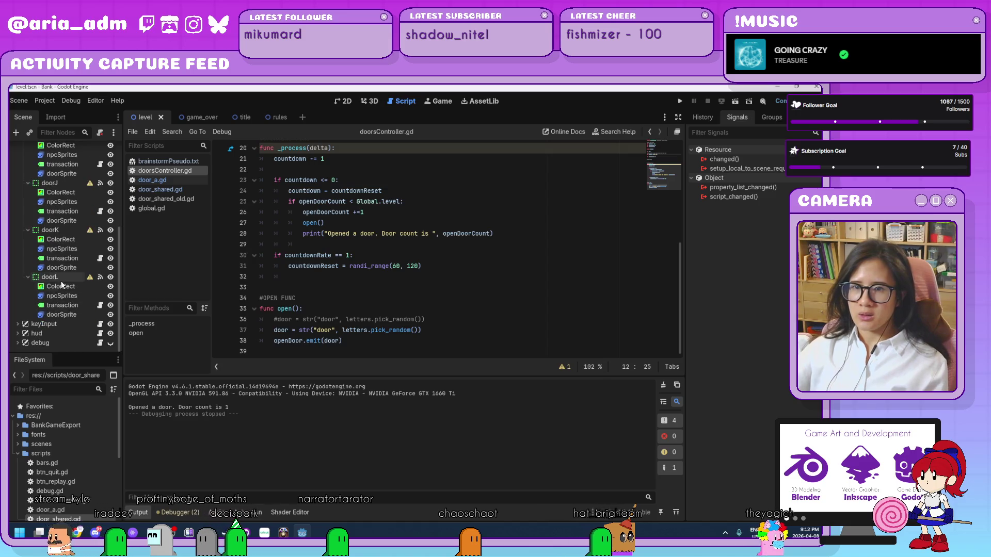
# Step: Attach a new script saved as res://scripts/door_l.gd to the doorL node
pyautogui.click(50, 277)
pyautogui.click(105, 137)
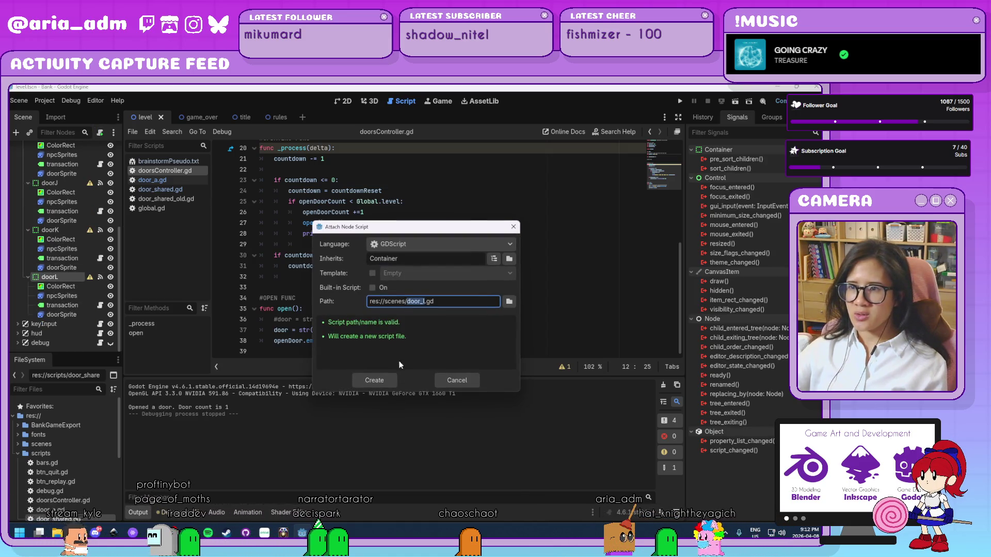
pyautogui.click(509, 302)
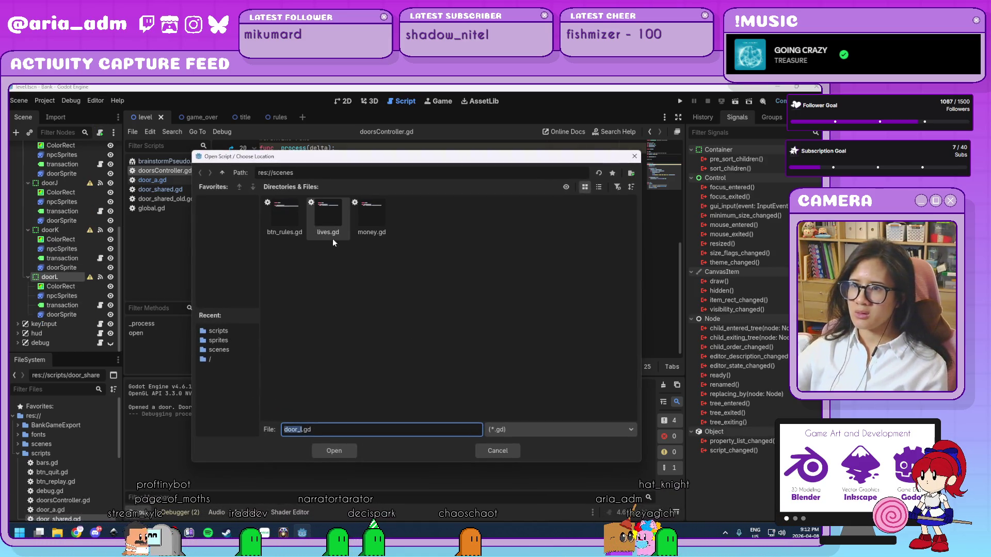
pyautogui.click(222, 172)
pyautogui.doubleClick(416, 214)
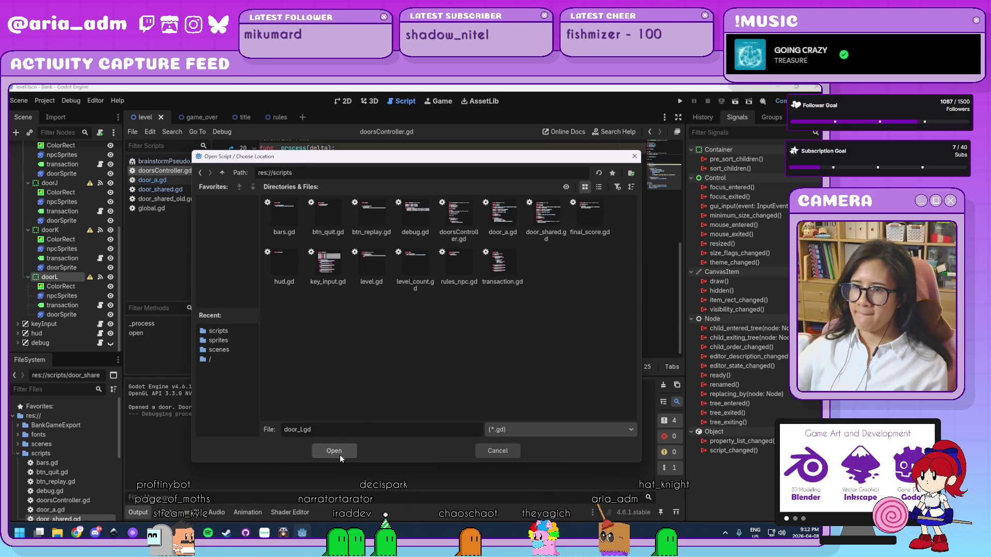
pyautogui.click(334, 450)
pyautogui.click(375, 381)
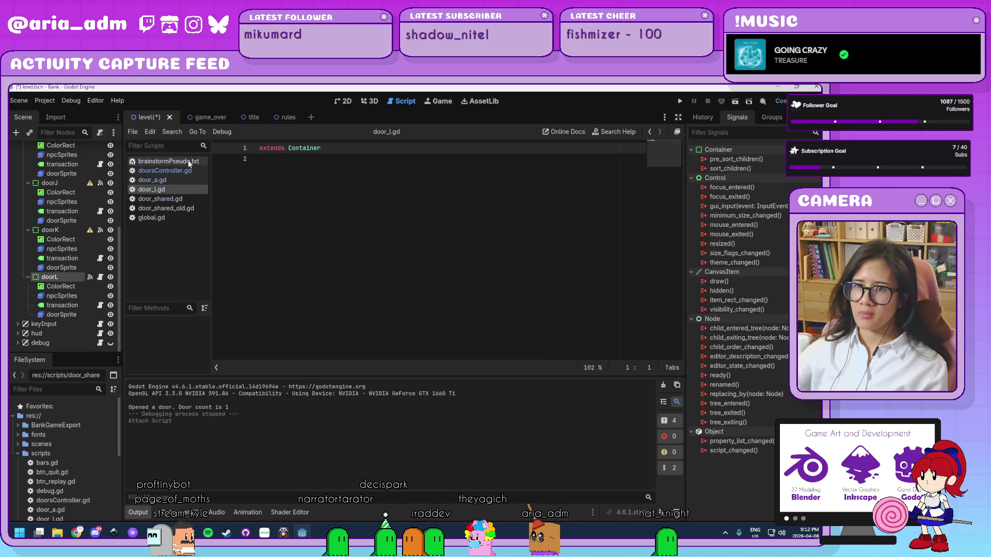
# Step: Paste door_a.gd's entire code into door_l.gd and save it
pyautogui.click(188, 180)
pyautogui.click(449, 283)
pyautogui.hotkey('ctrl', 'a')
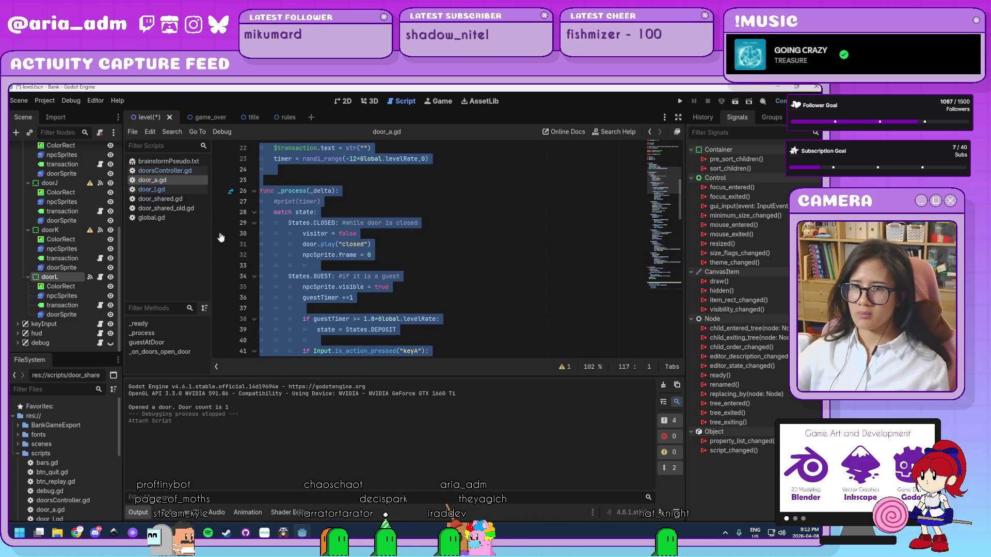
pyautogui.click(151, 189)
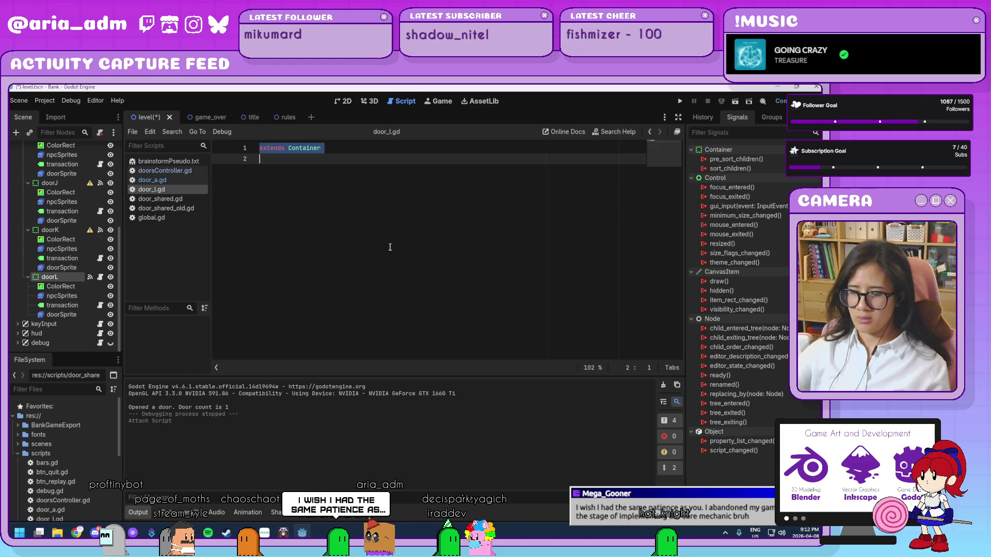
pyautogui.hotkey('ctrl', 'v')
pyautogui.hotkey('ctrl', 's')
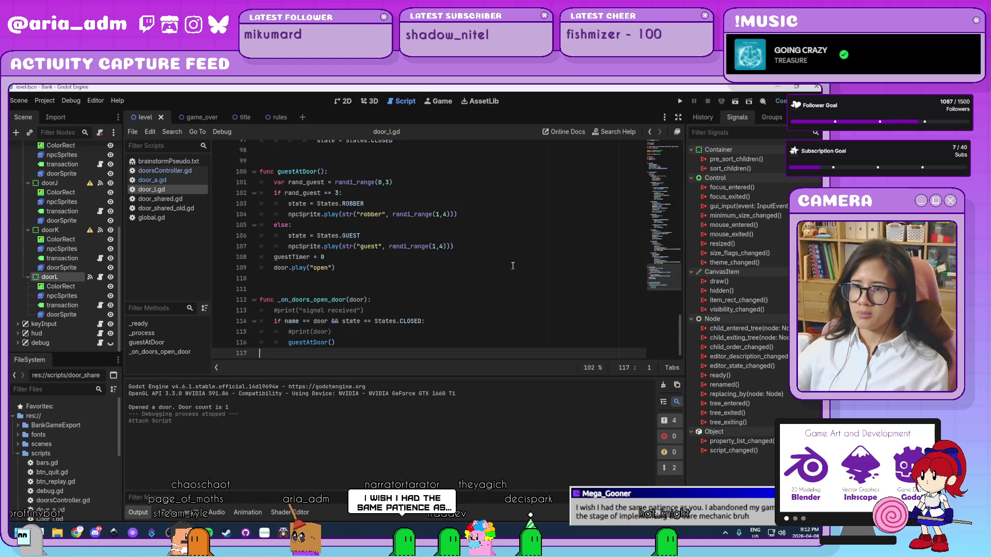
pyautogui.scroll(5, 83, 206)
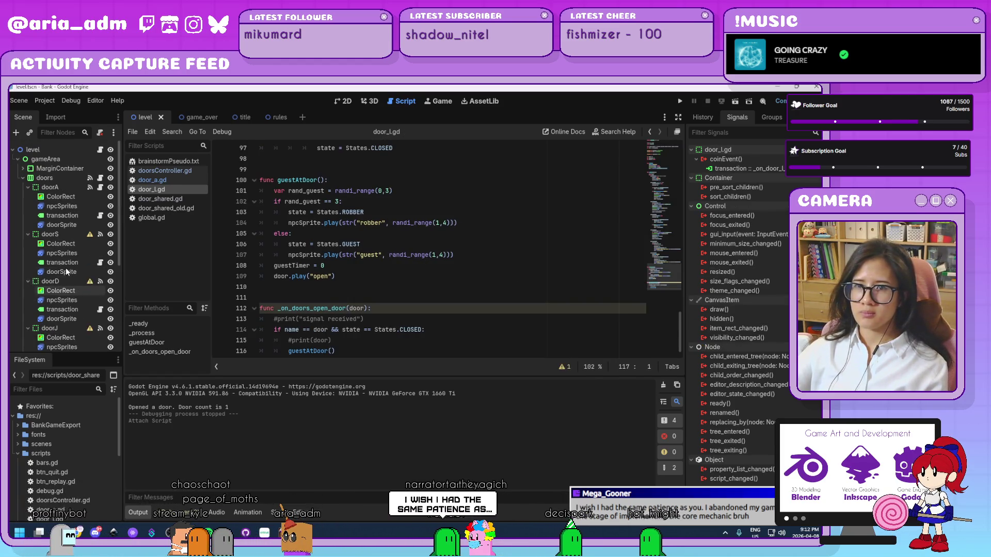
pyautogui.click(92, 177)
# Step: Connect the doors node's openDoor() signal to doorL, generating _on_doors_open_door in door_l.gd
pyautogui.doubleClick(751, 159)
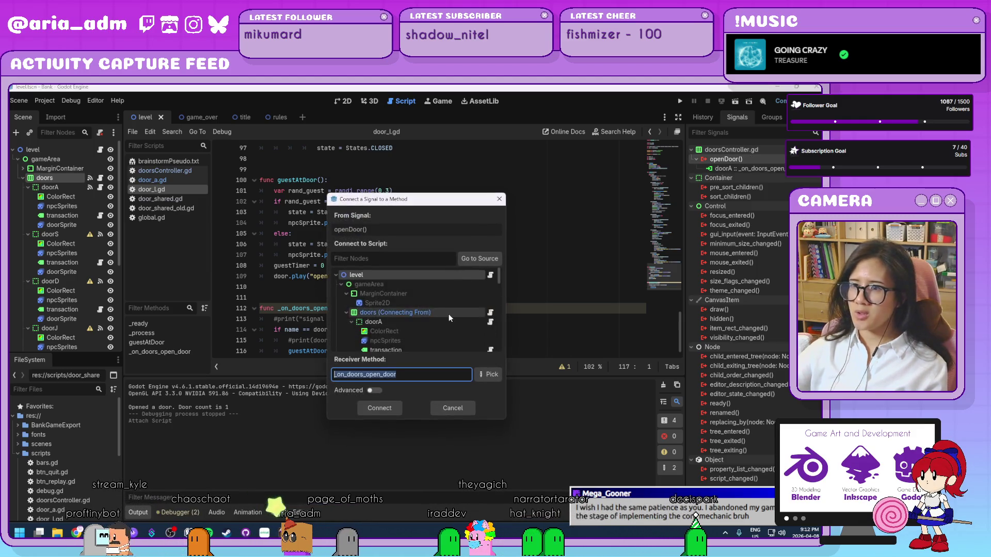
pyautogui.scroll(-3, 447, 312)
pyautogui.scroll(-5, 447, 312)
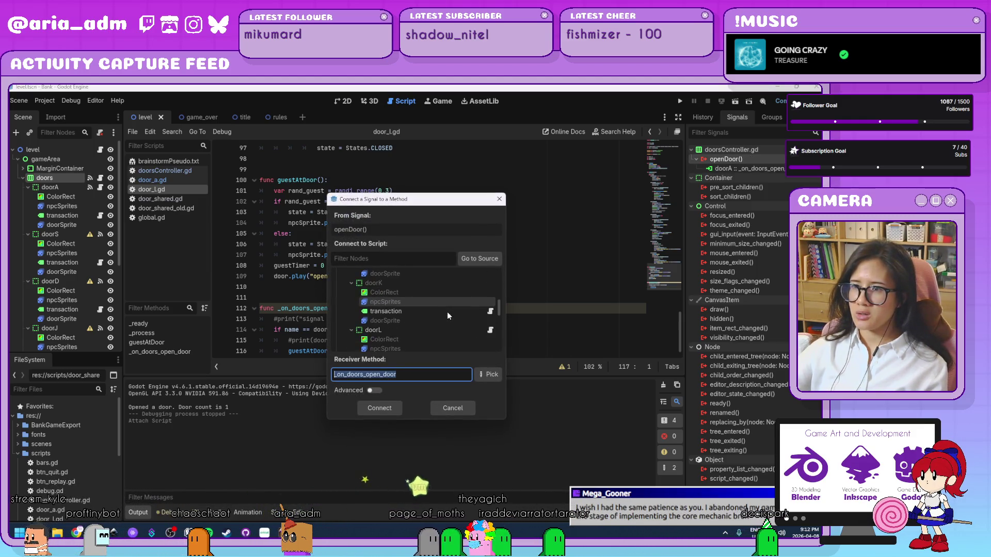
pyautogui.click(403, 320)
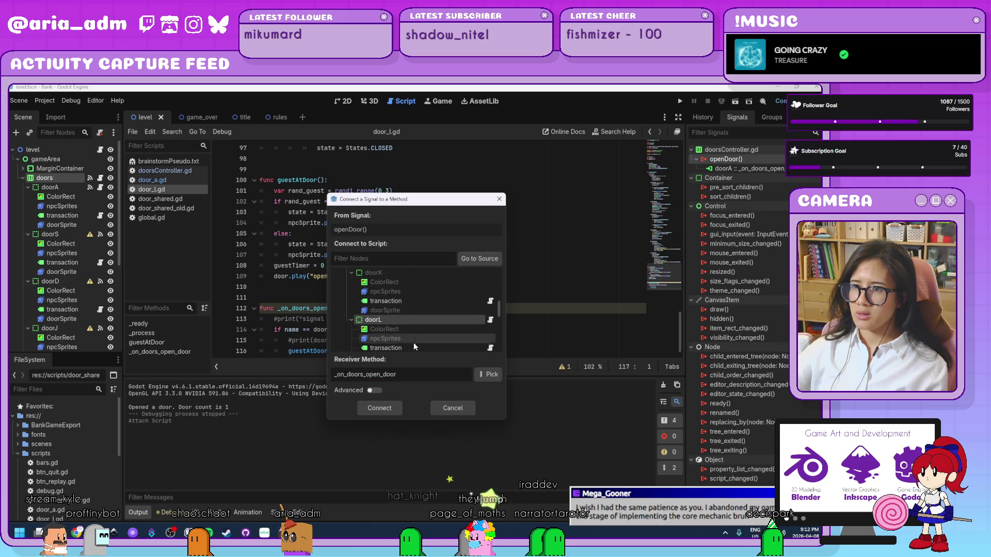
pyautogui.click(389, 408)
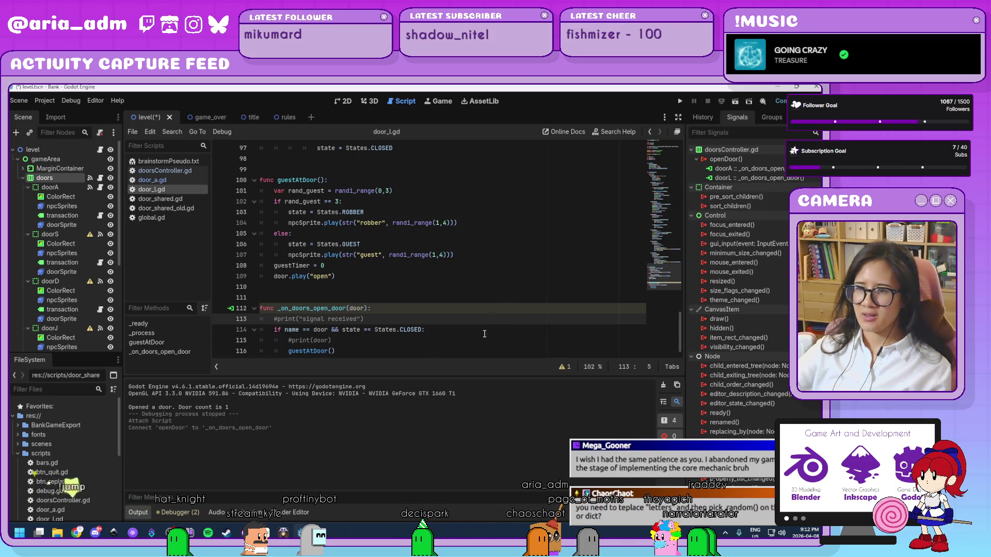
pyautogui.click(468, 349)
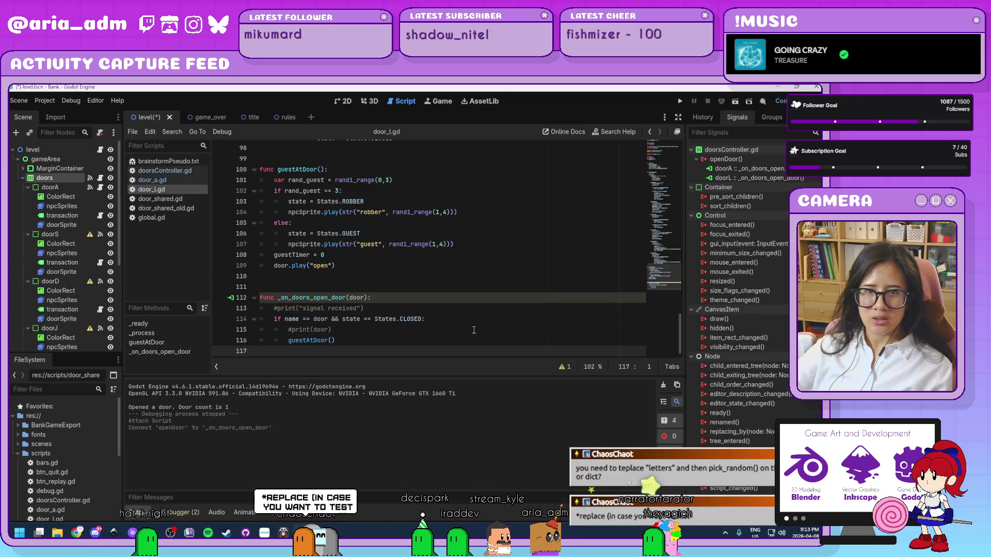
pyautogui.scroll(15, 473, 329)
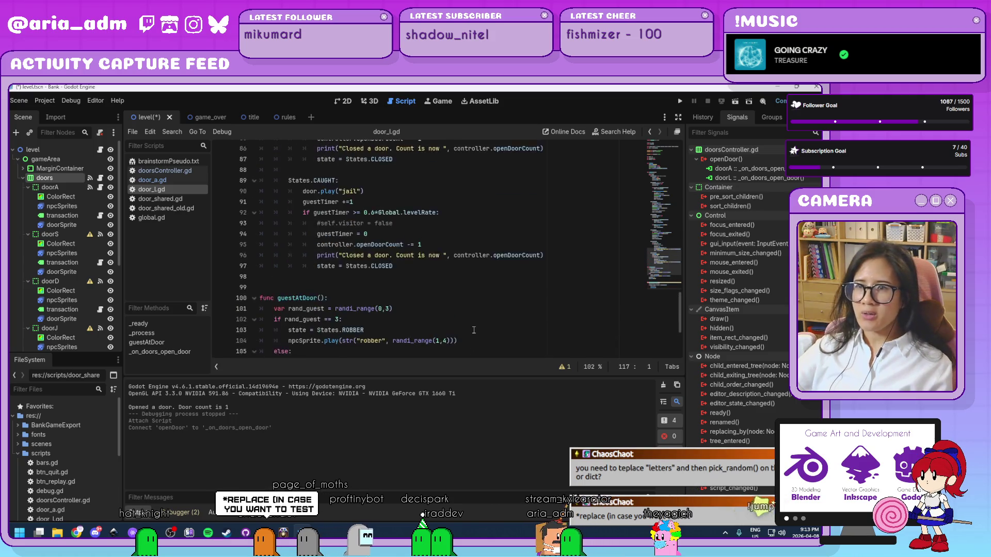
# Step: Check in doorsController.gd that letters is ["A", "L"] and open() emits openDoor(door)
pyautogui.scroll(-4, 473, 330)
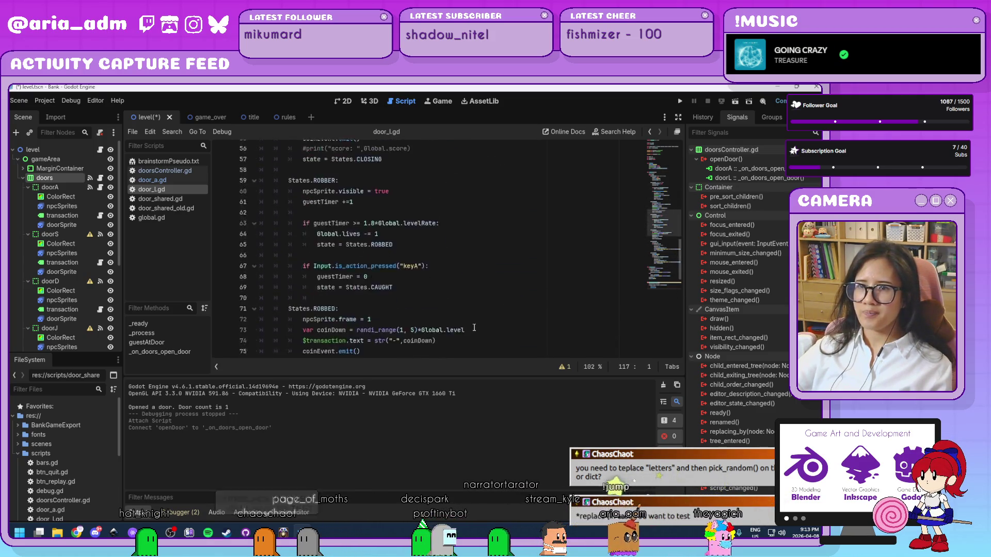
pyautogui.click(165, 170)
pyautogui.scroll(5, 403, 236)
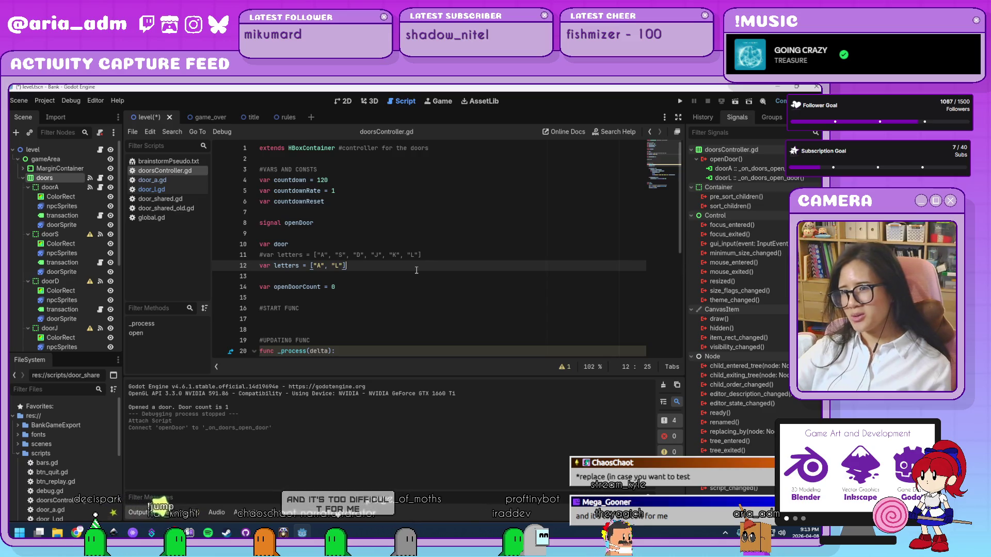
pyautogui.scroll(-6, 416, 270)
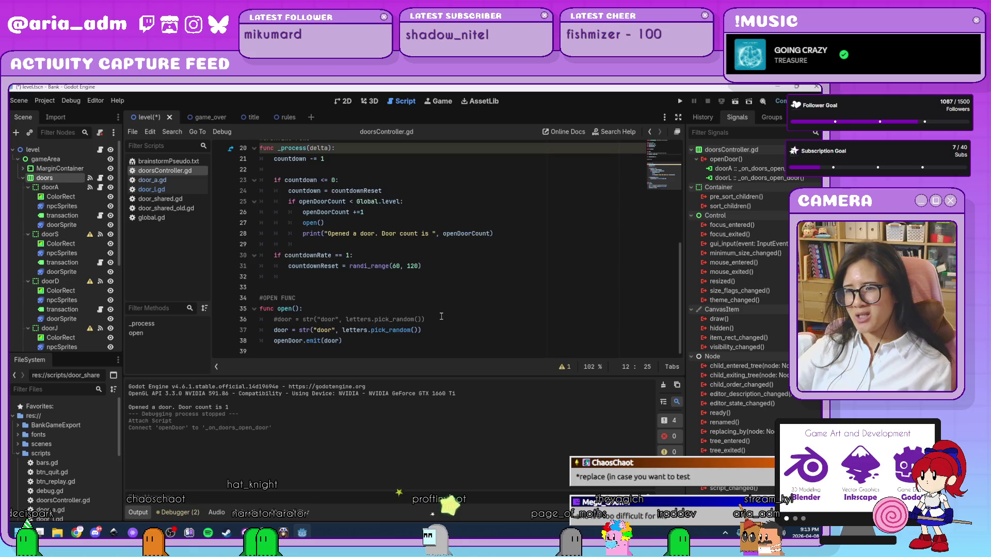
pyautogui.scroll(6, 442, 316)
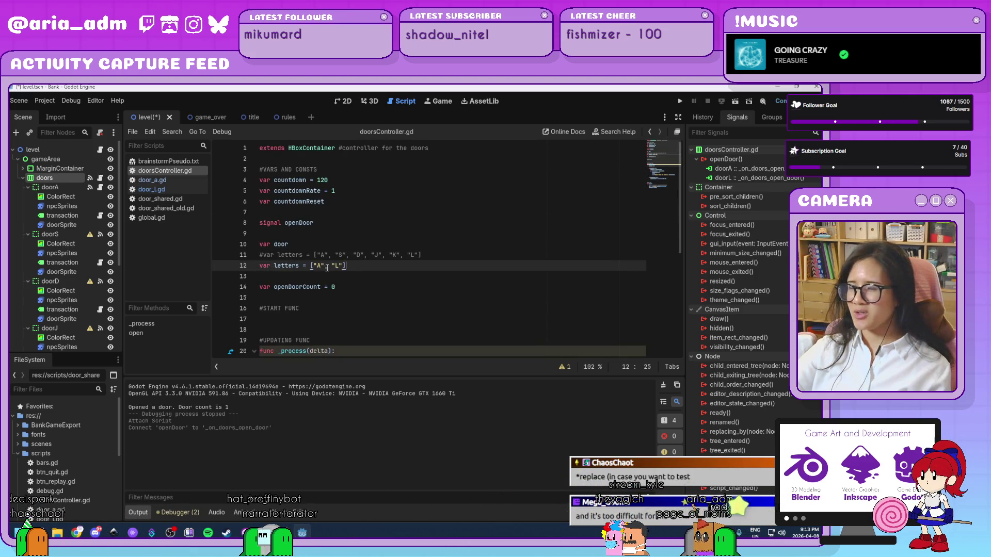
# Step: Run the Bank game and serve three visitors at door L with the L key
pyautogui.click(680, 103)
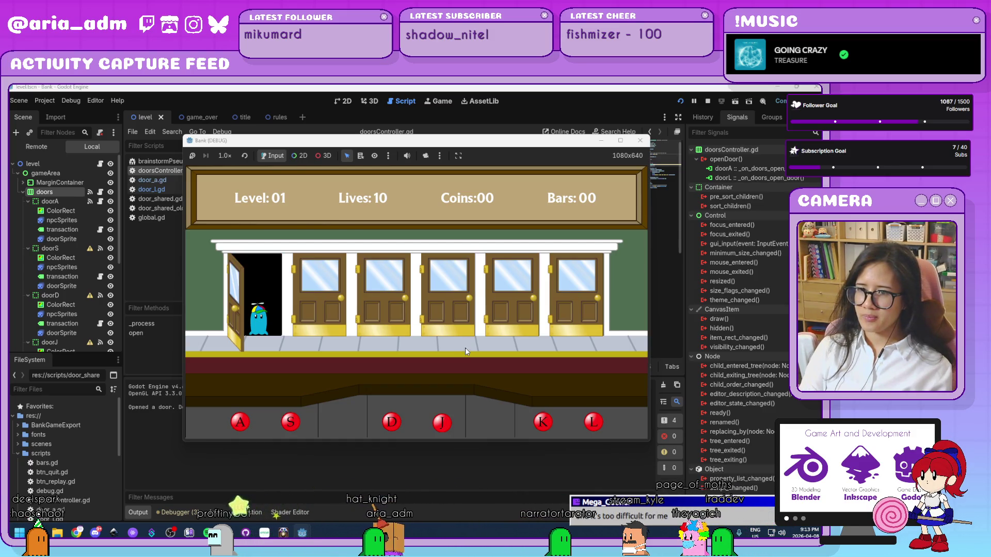
pyautogui.moveTo(482, 142); pyautogui.dragTo(573, 125)
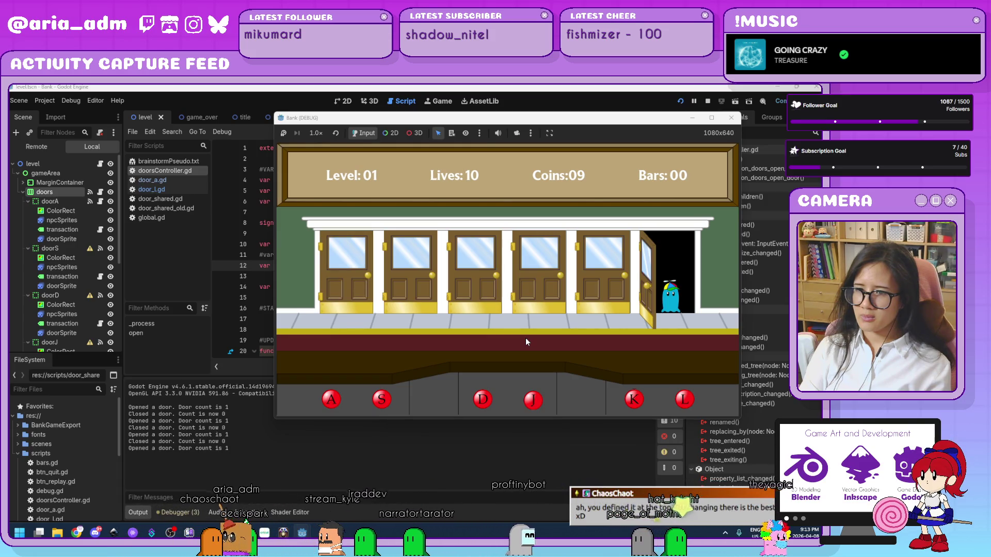
pyautogui.press('l')
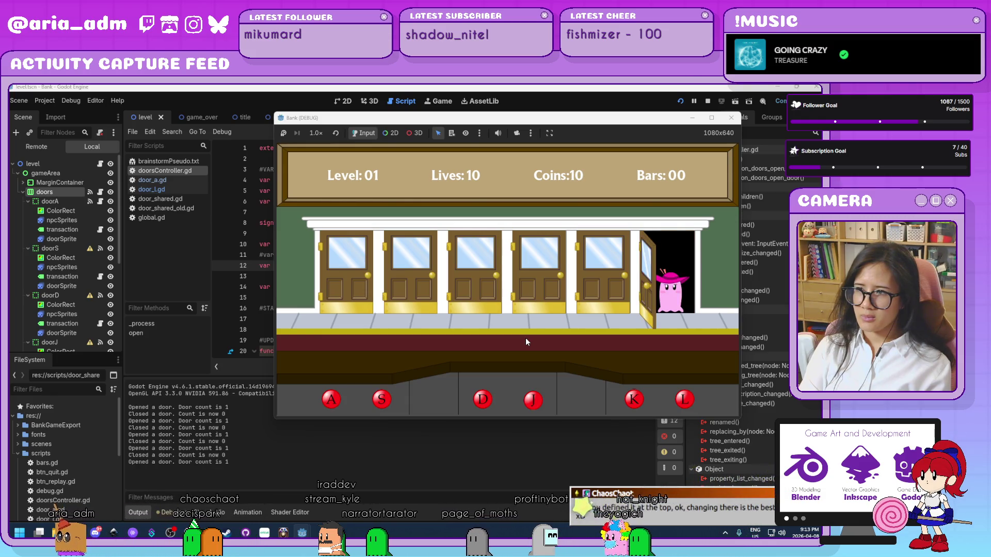
pyautogui.press('l')
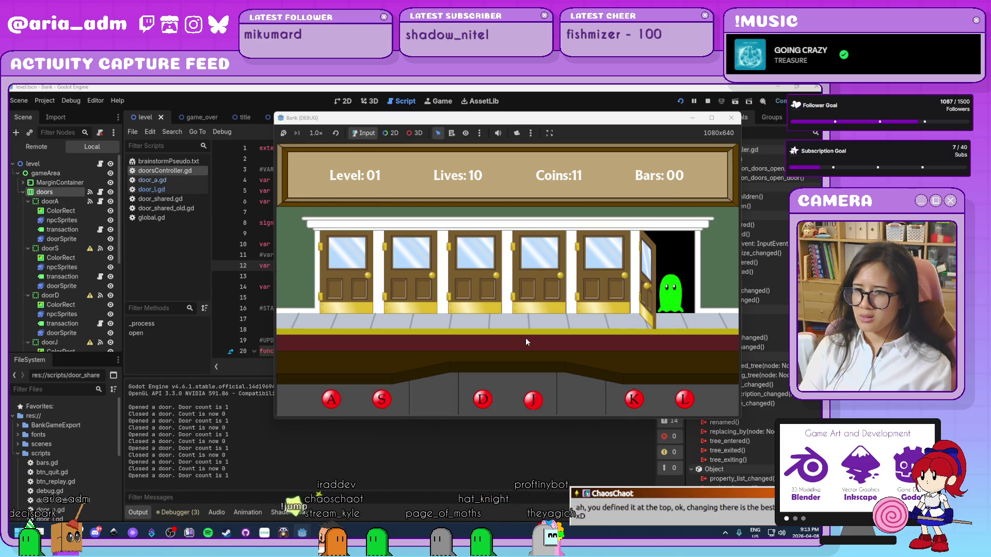
pyautogui.press('l')
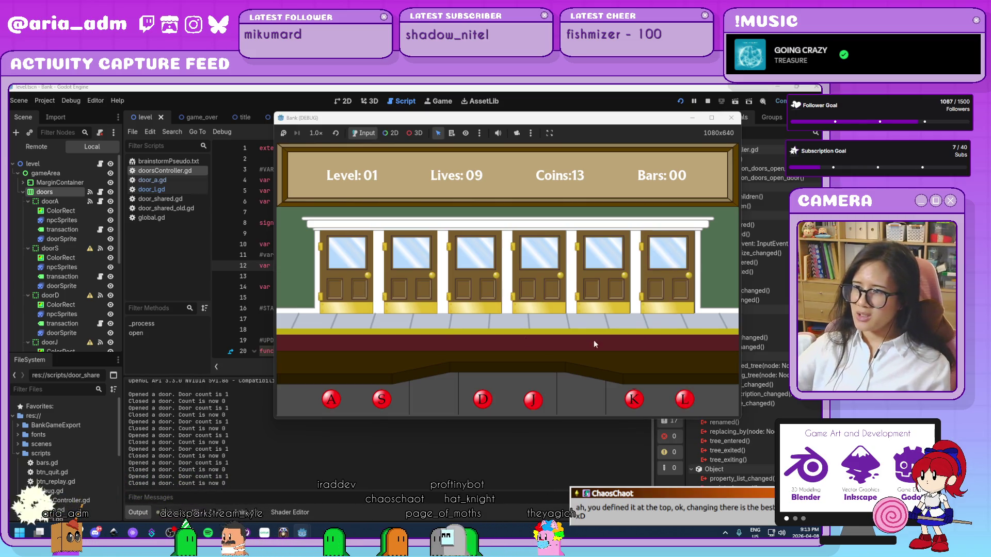
# Step: Stop the Bank test run, review open() in doorsController.gd, then bring up door_a.gd
pyautogui.click(730, 118)
pyautogui.scroll(-6, 386, 231)
pyautogui.scroll(-1, 386, 228)
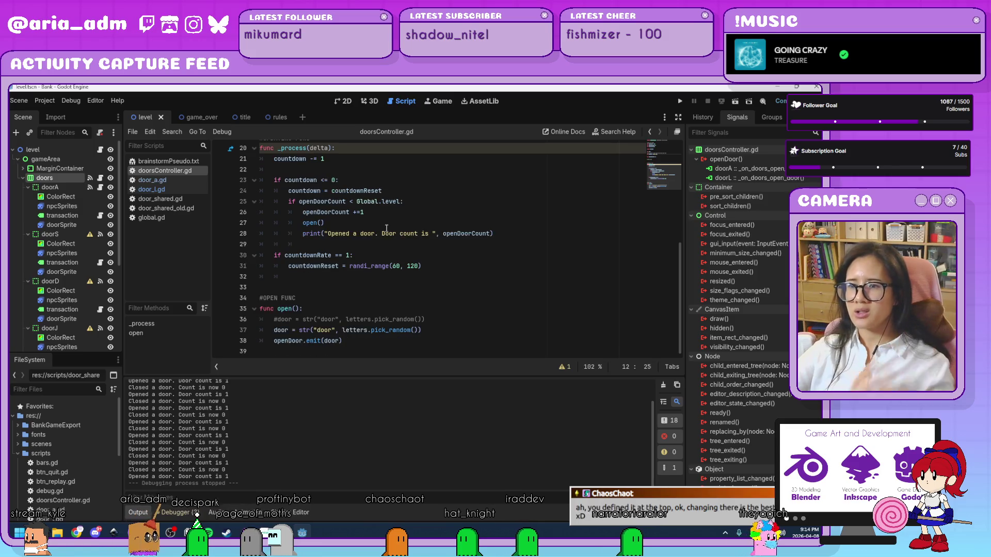
pyautogui.scroll(5, 386, 228)
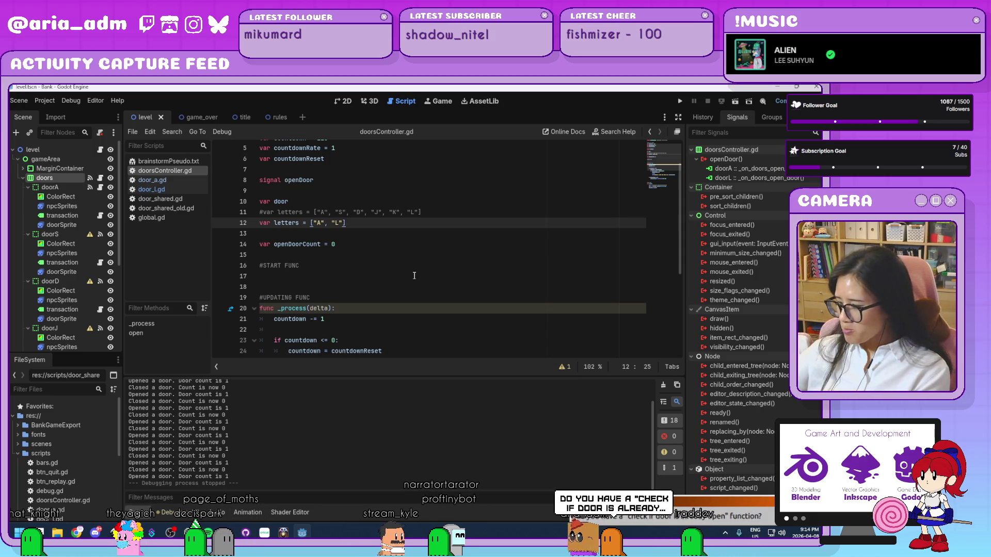
pyautogui.scroll(-5, 413, 276)
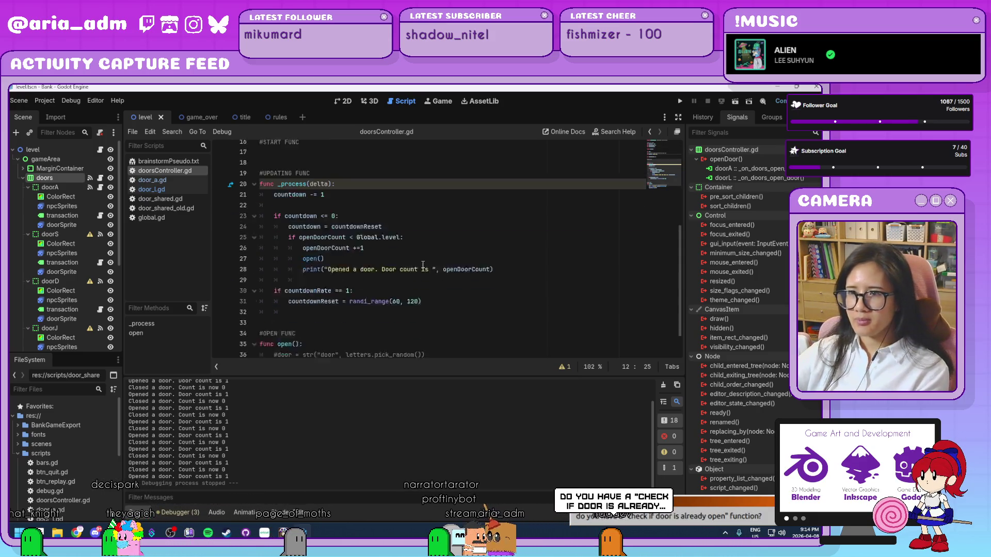
pyautogui.click(446, 338)
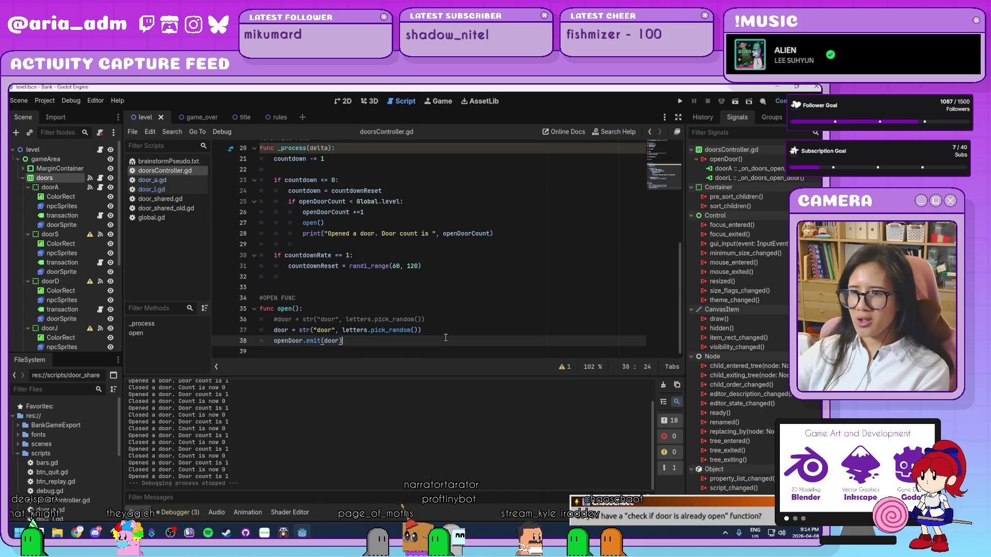
pyautogui.click(152, 180)
pyautogui.scroll(-10, 418, 282)
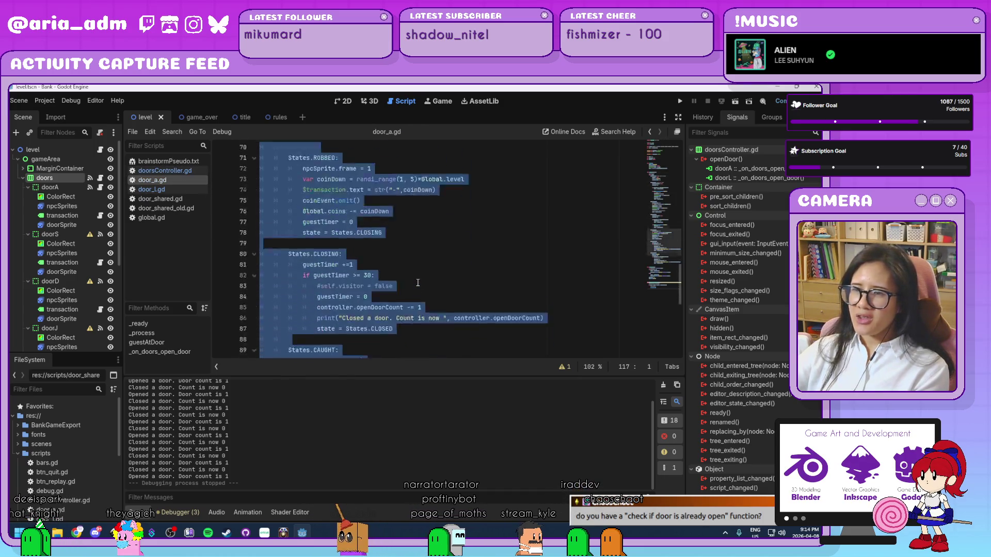
# Step: Delete the extra blank line above the guestAtDoor call in door_a.gd
pyautogui.click(423, 329)
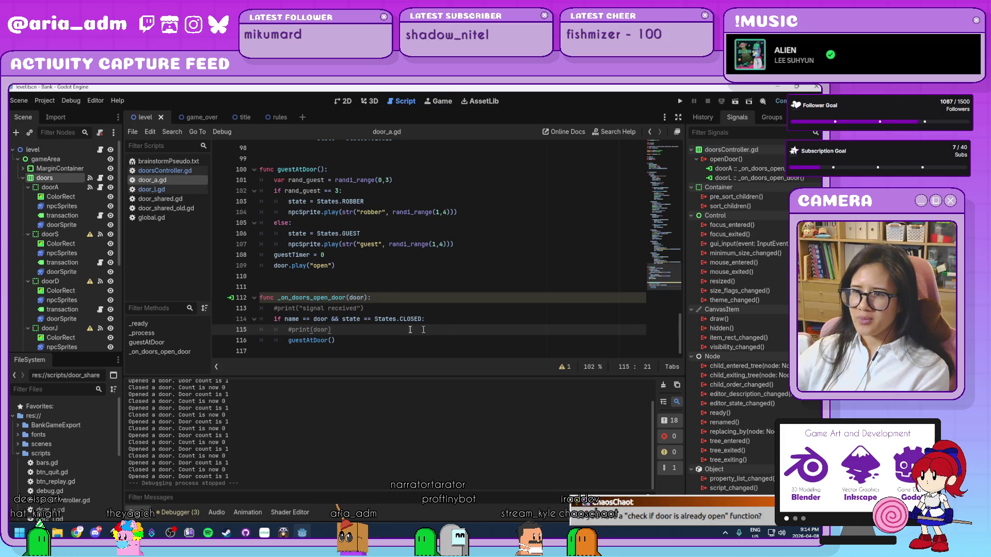
pyautogui.click(314, 319)
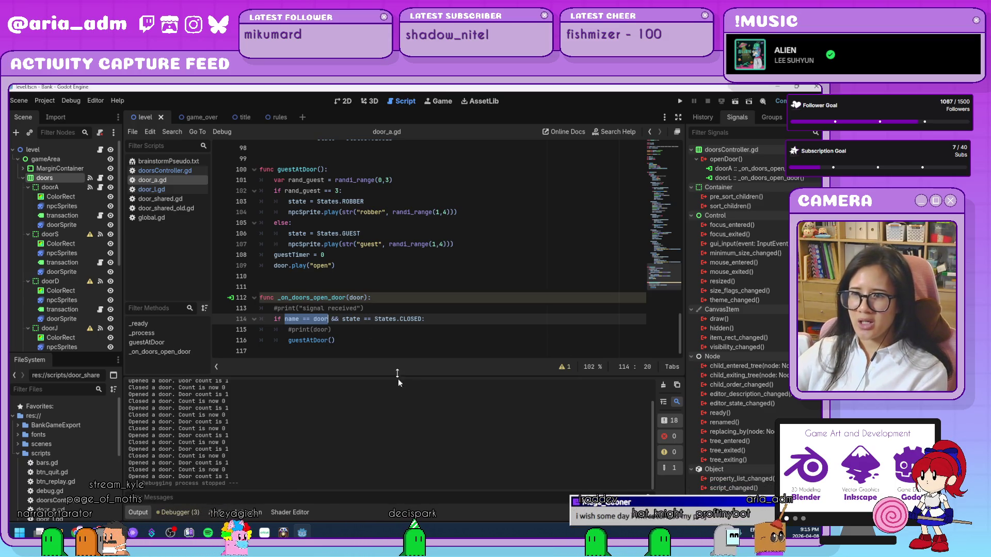
pyautogui.click(353, 341)
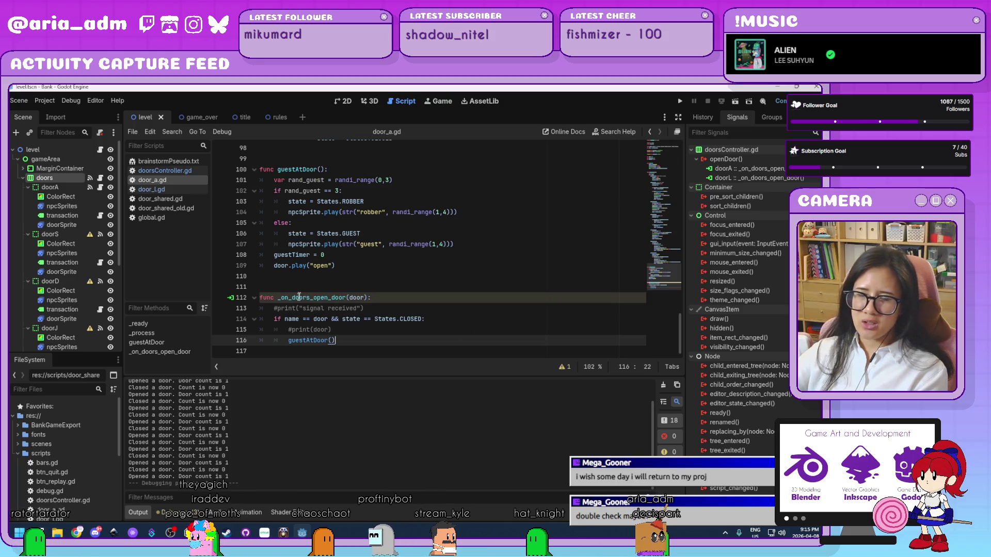
pyautogui.scroll(2, 402, 325)
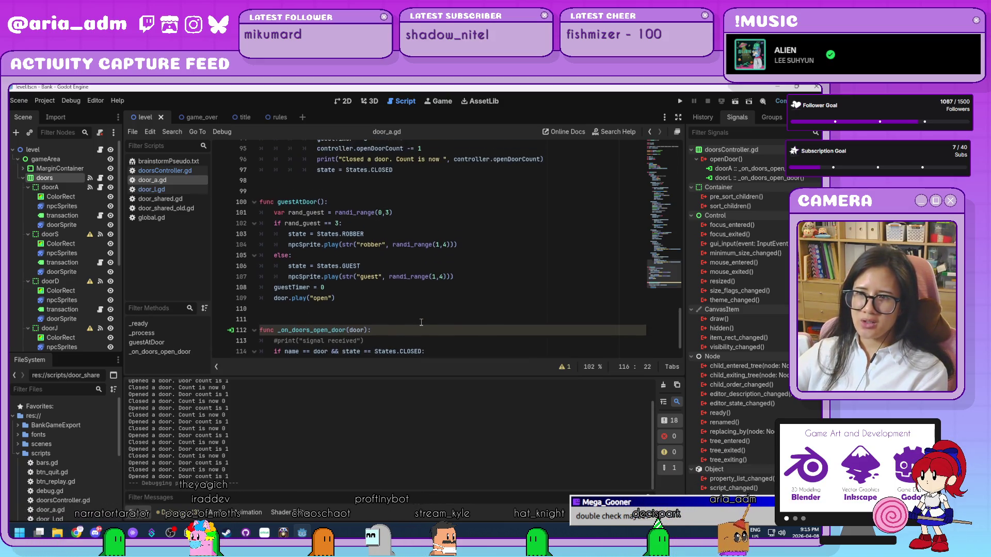
pyautogui.click(372, 331)
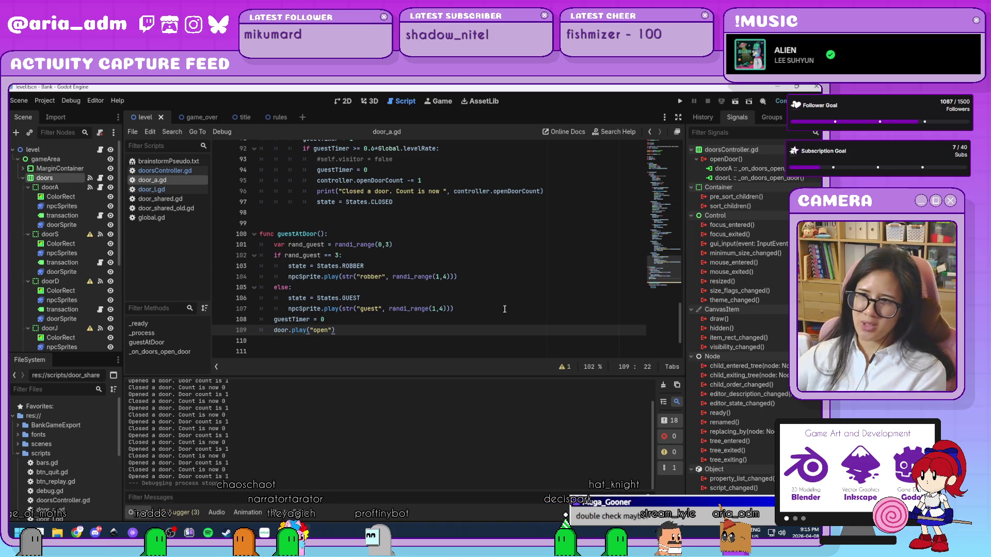
pyautogui.click(496, 220)
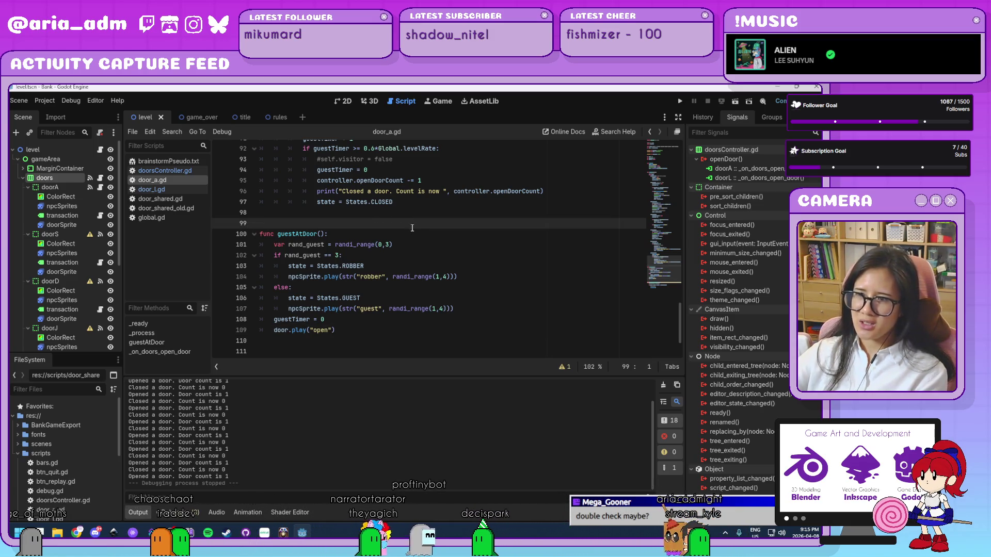
pyautogui.press('BackSpace')
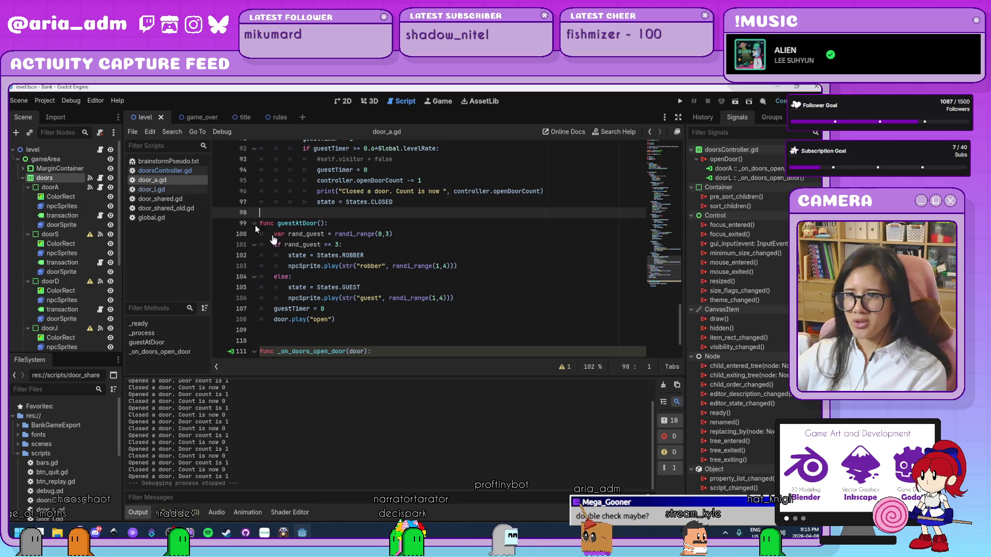
# Step: Look over door_a.gd's code, then bring up the door_l.gd script
pyautogui.scroll(15, 494, 298)
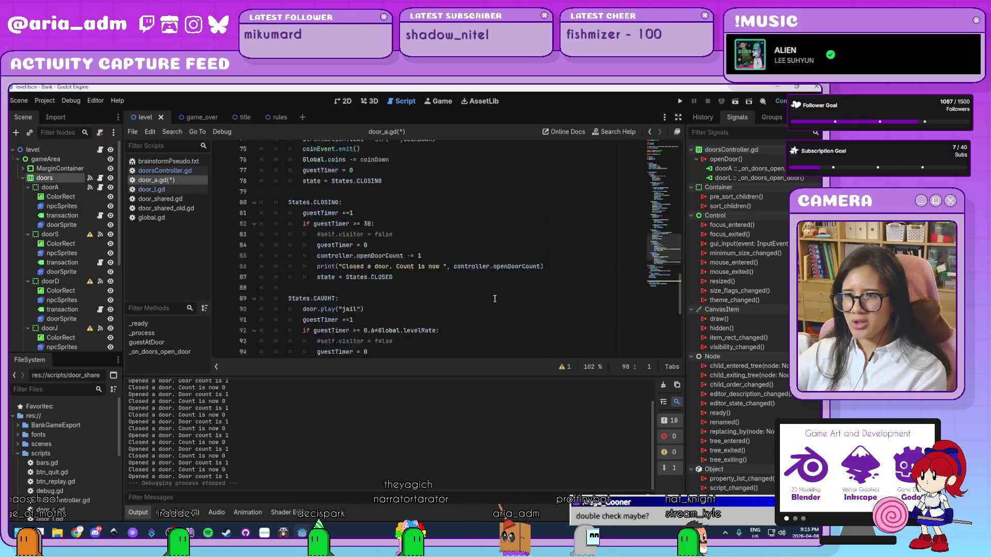
pyautogui.scroll(8, 494, 299)
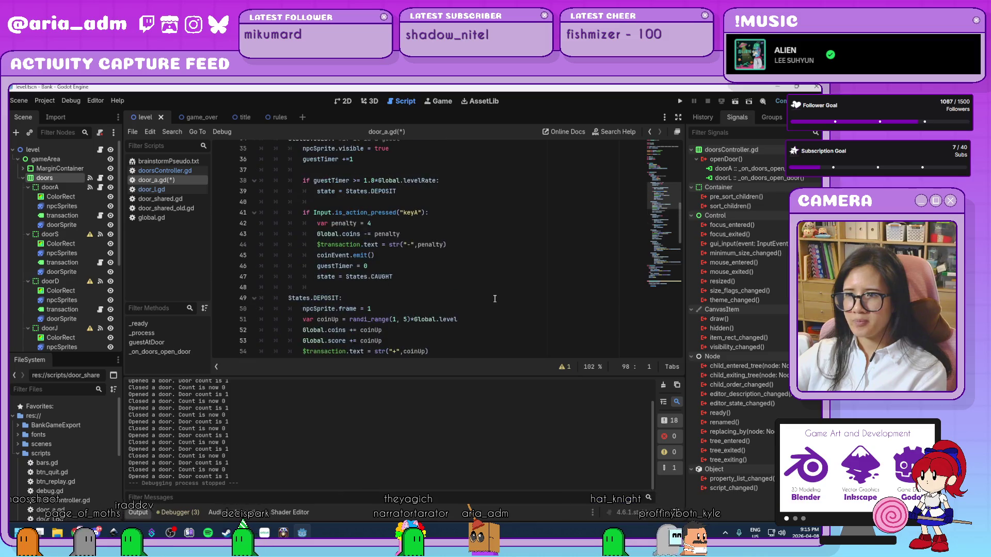
pyautogui.scroll(-5, 494, 299)
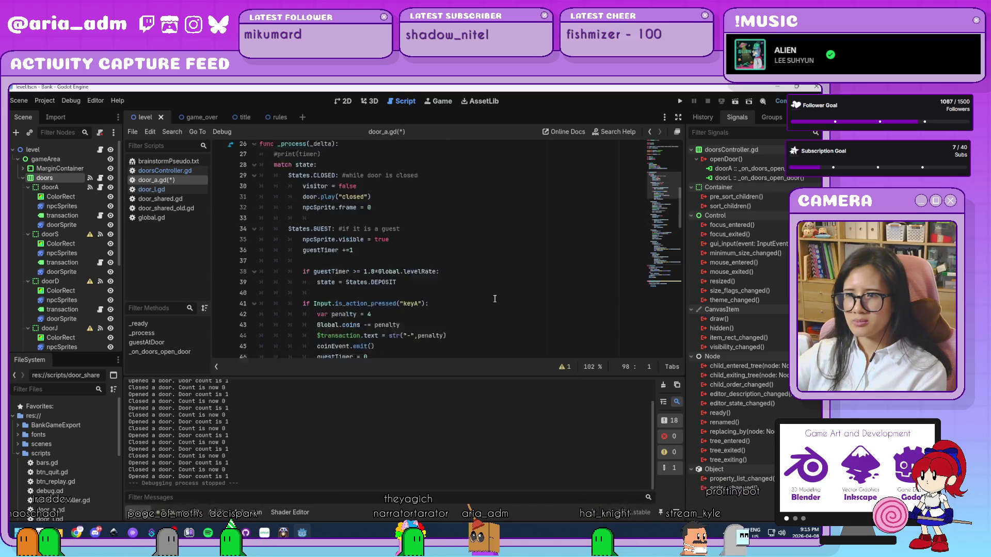
pyautogui.scroll(-5, 494, 298)
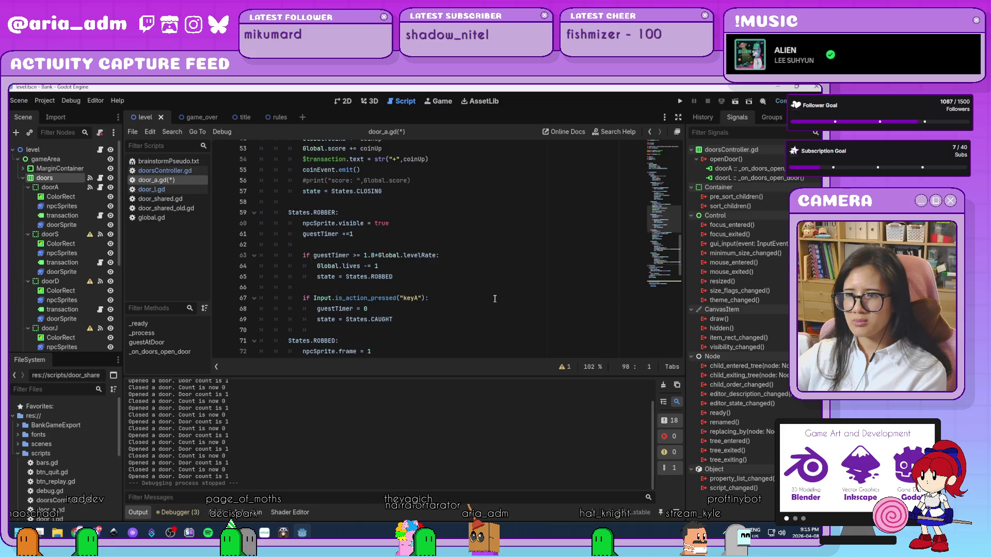
pyautogui.click(188, 192)
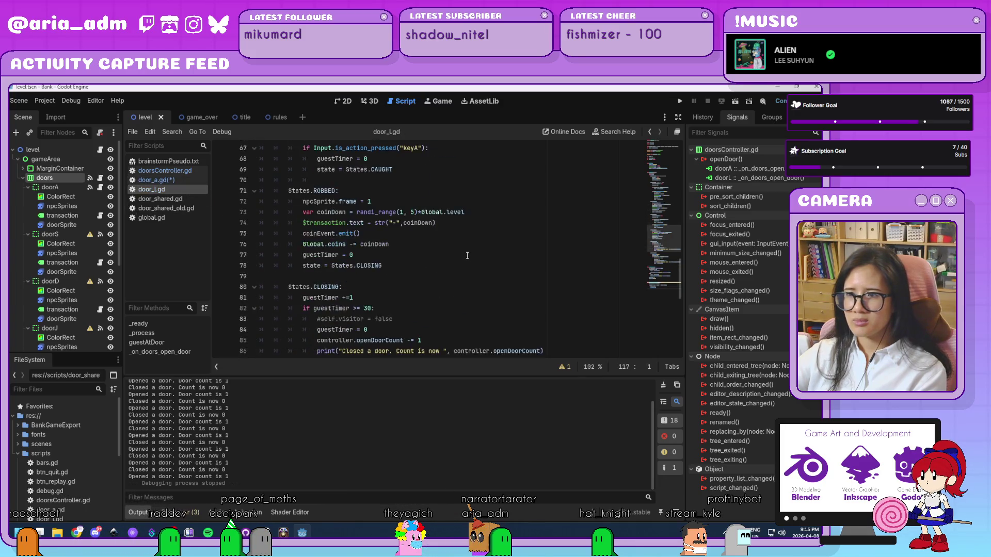
# Step: Change "keyA" to "keyL" on lines 67 and 41 of door_l.gd, save, and run the game
pyautogui.scroll(5, 449, 261)
pyautogui.click(421, 308)
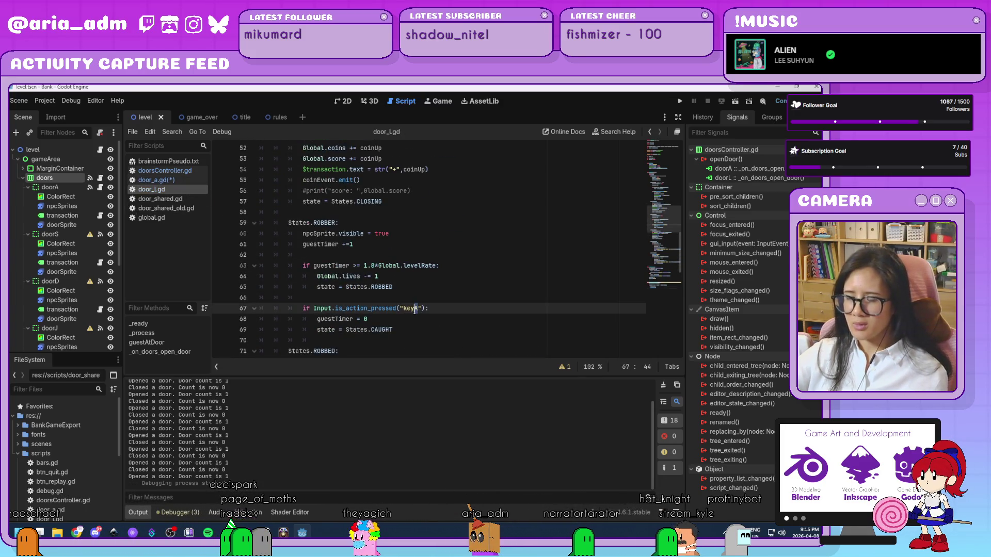
pyautogui.press('BackSpace')
pyautogui.write('L')
pyautogui.scroll(-7, 438, 288)
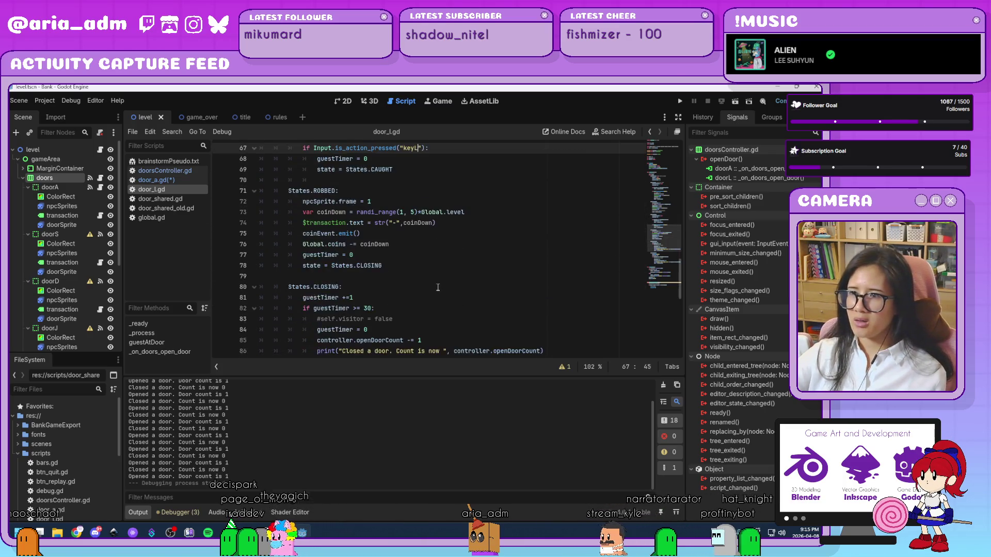
pyautogui.scroll(6, 438, 287)
pyautogui.scroll(7, 438, 287)
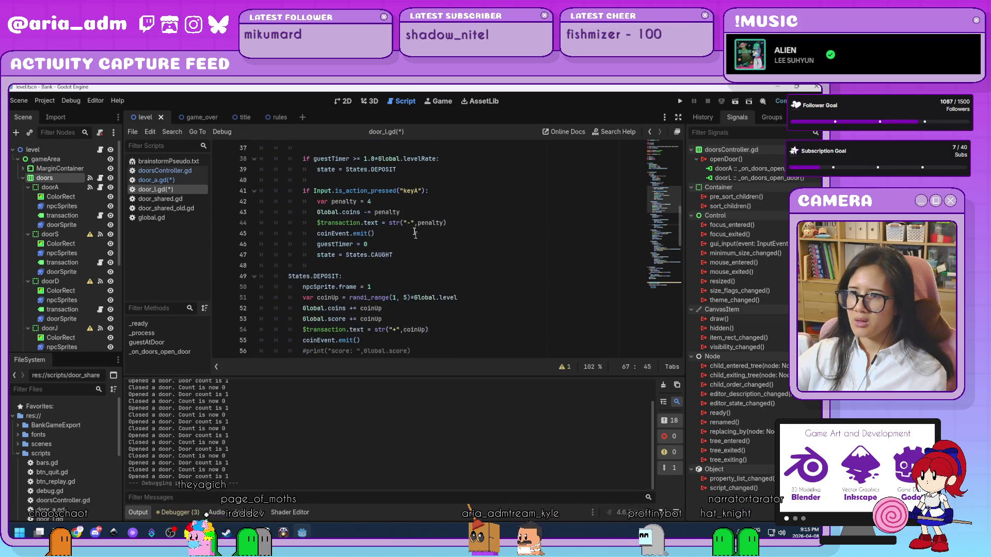
pyautogui.click(414, 191)
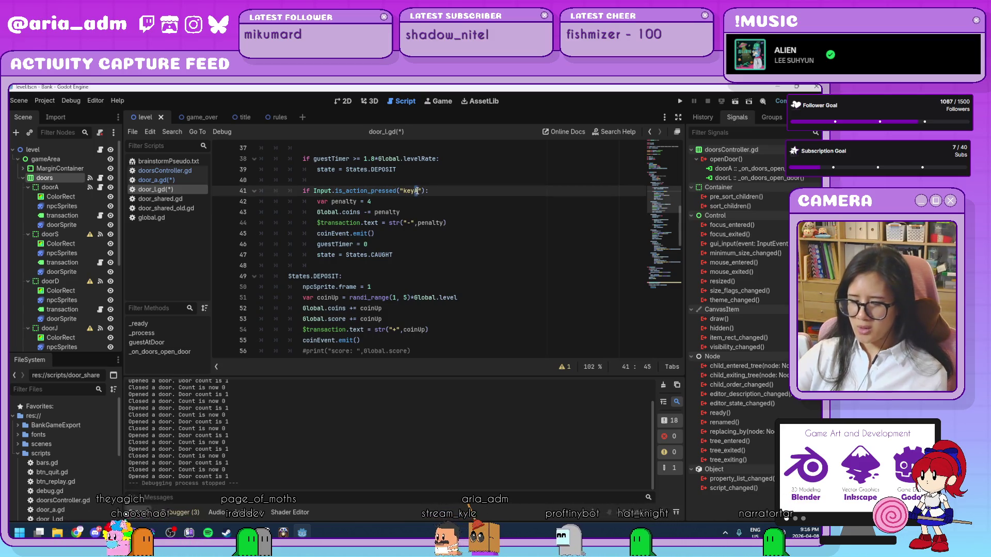
pyautogui.press('Delete')
pyautogui.write('L')
pyautogui.hotkey('ctrl', 's')
pyautogui.click(680, 101)
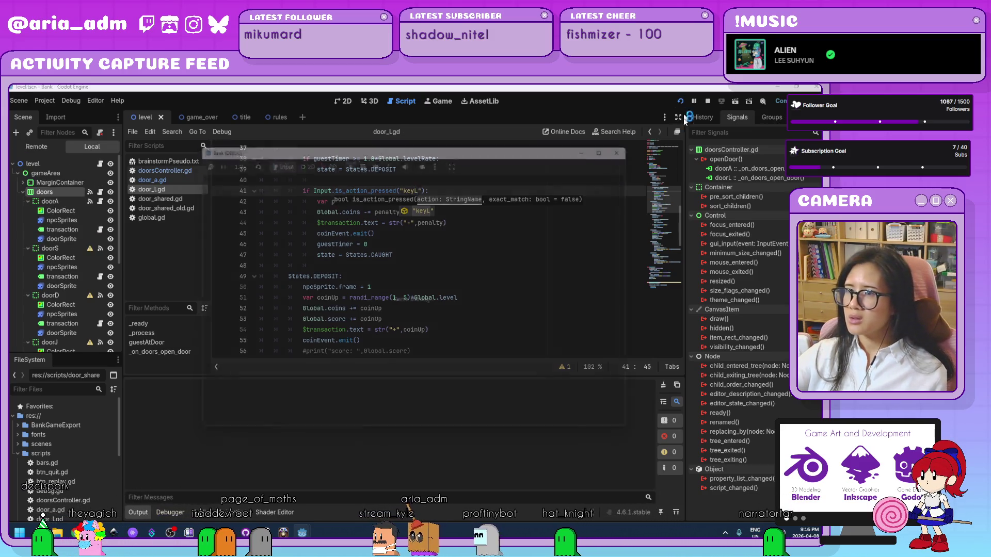
# Step: Start the Bank game and close doors A and L on the first arriving visitors
pyautogui.moveTo(533, 144); pyautogui.dragTo(651, 123)
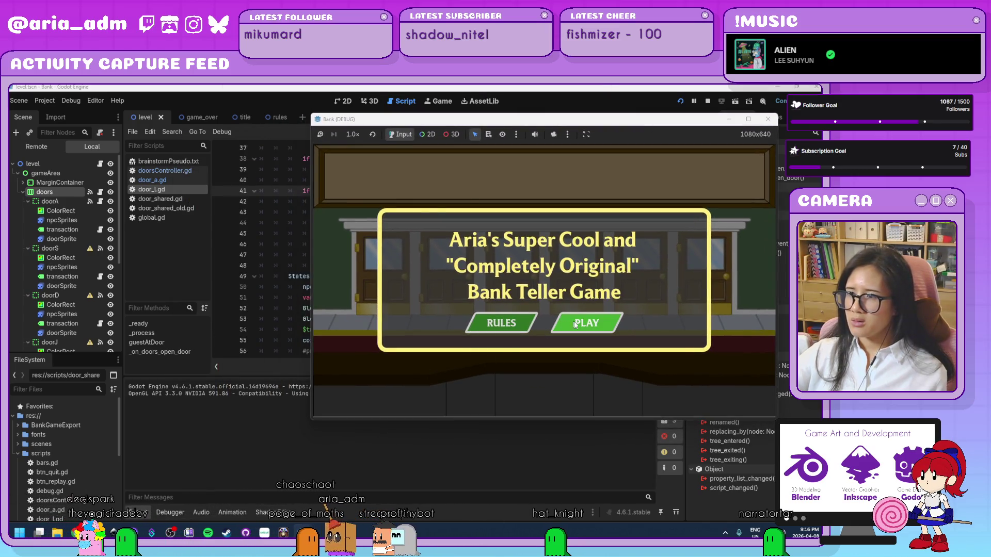
pyautogui.click(575, 322)
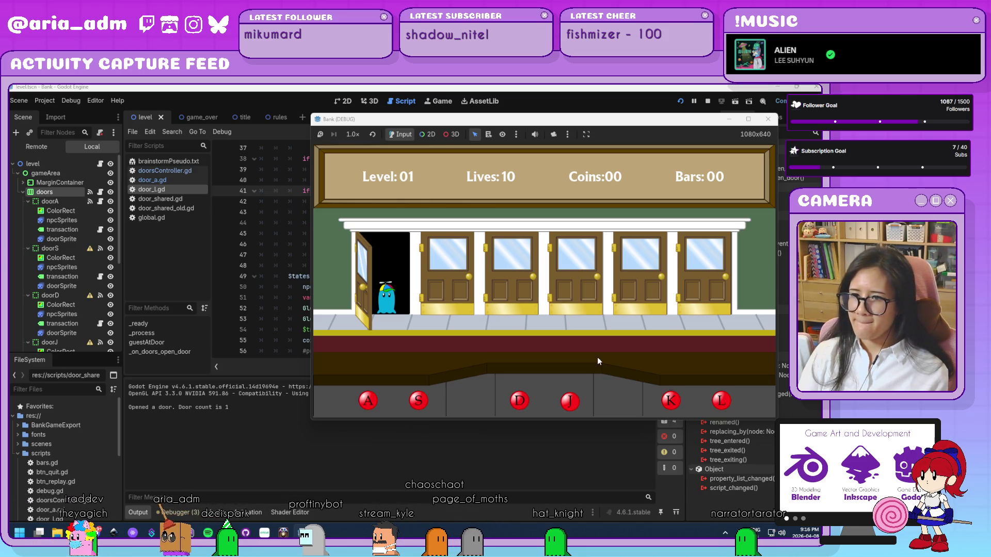
pyautogui.press('a')
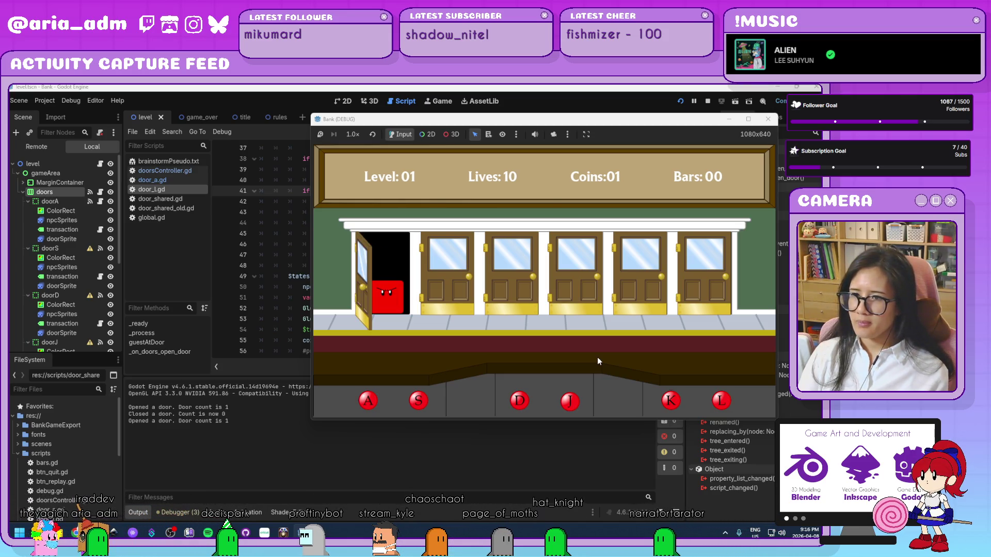
pyautogui.press('a')
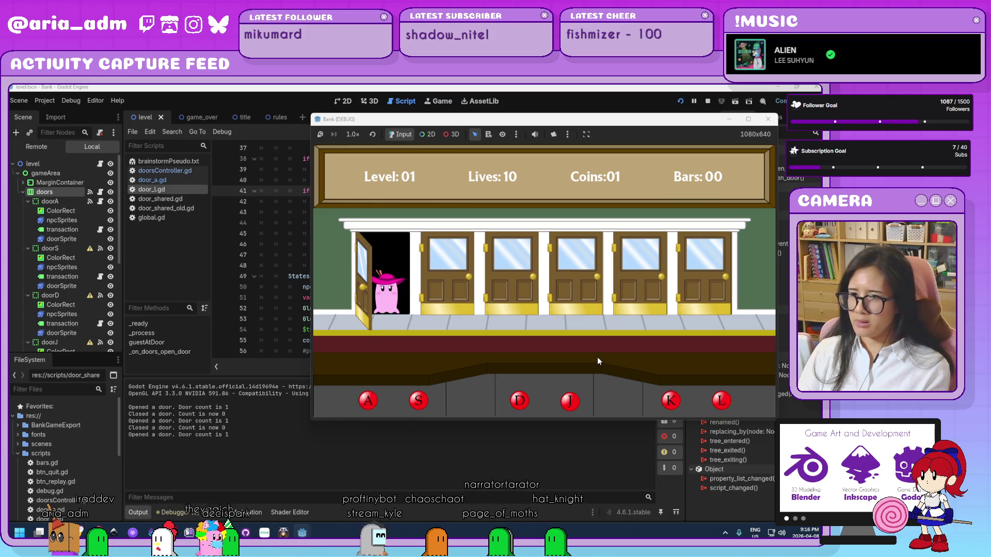
pyautogui.press('a')
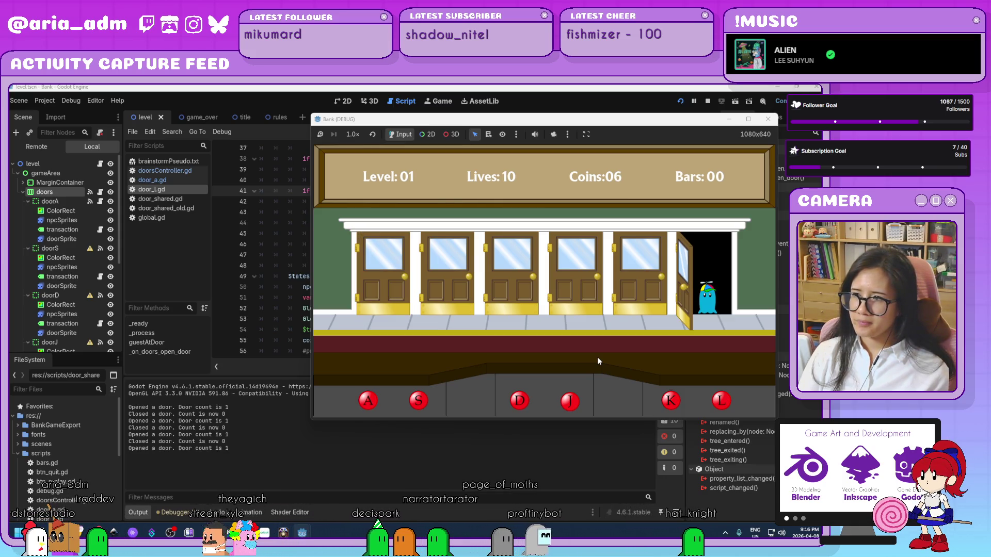
pyautogui.press('l')
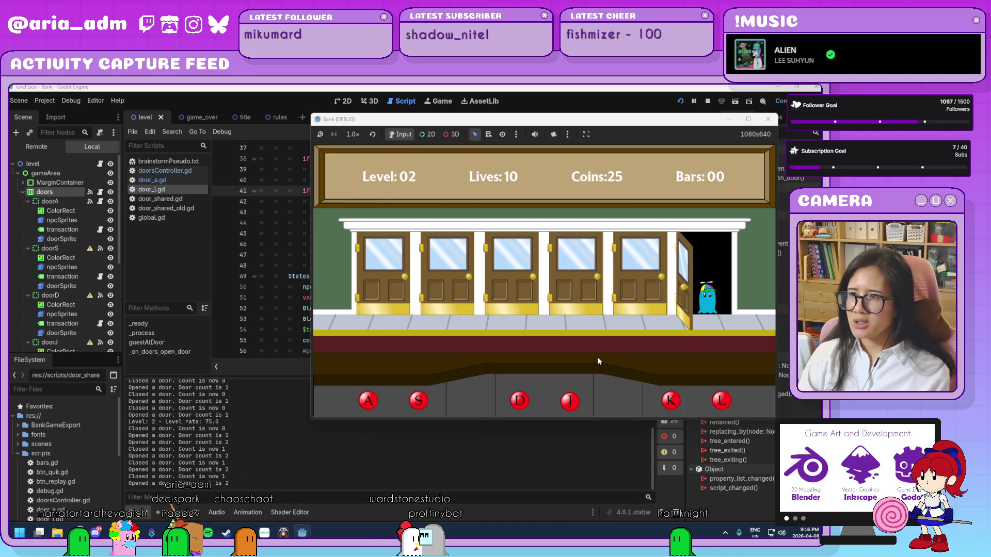
pyautogui.press('l')
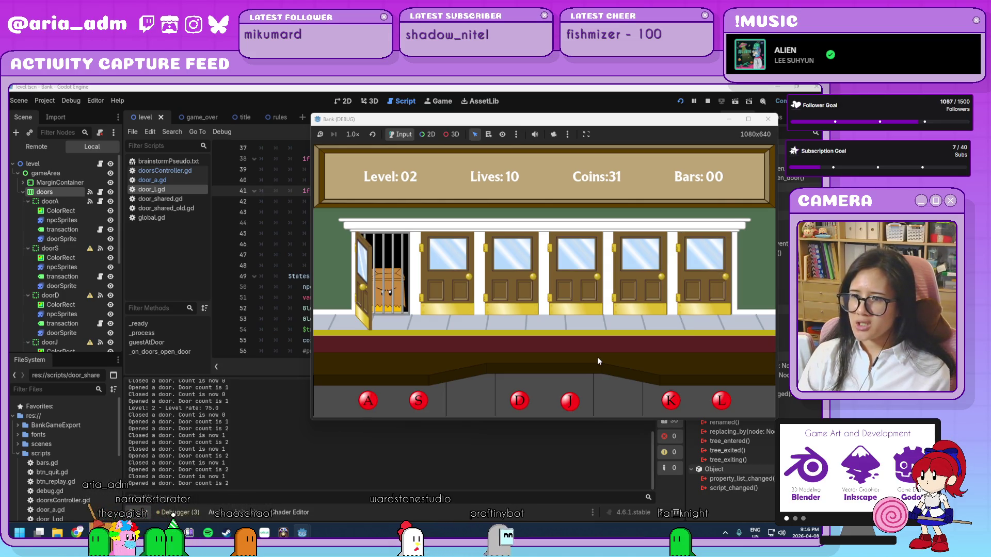
# Step: Keep closing doors A and L on arriving ghosts, then stop the game at Level 03
pyautogui.press('a')
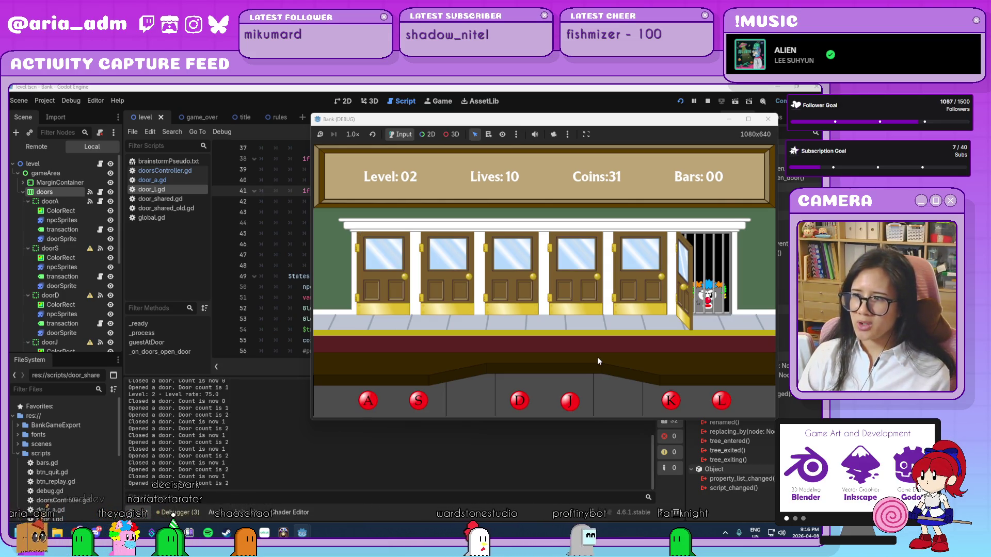
pyautogui.press('l')
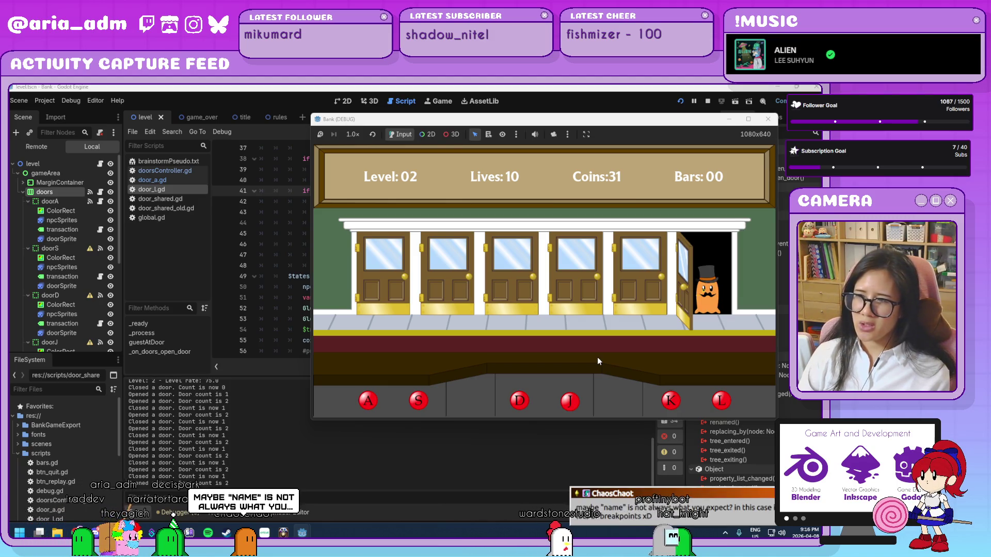
pyautogui.press('l')
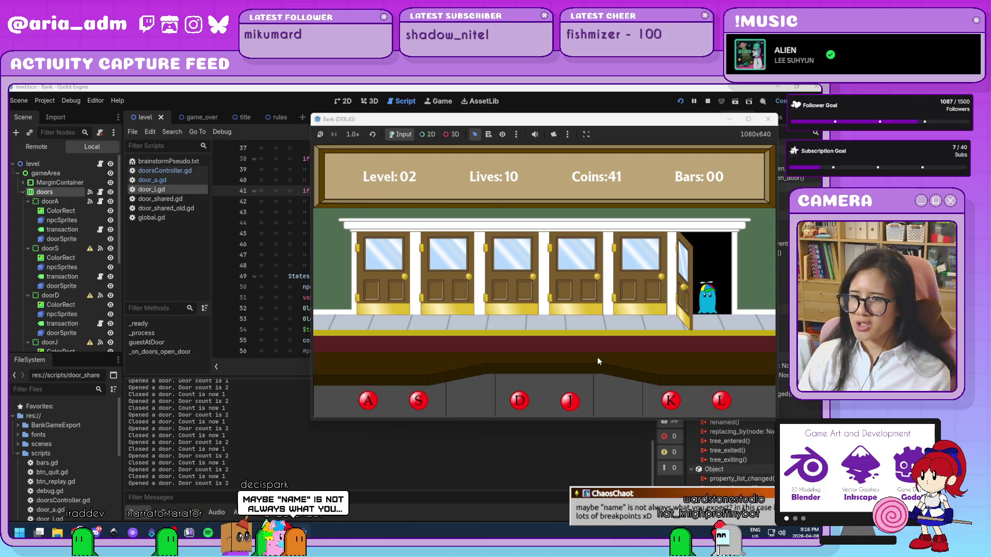
pyautogui.press('l')
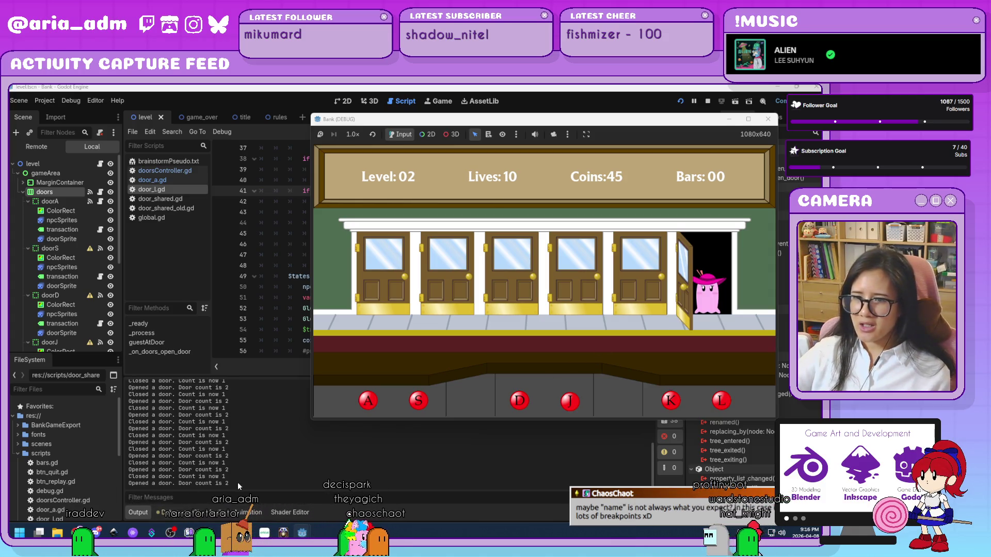
pyautogui.press('l')
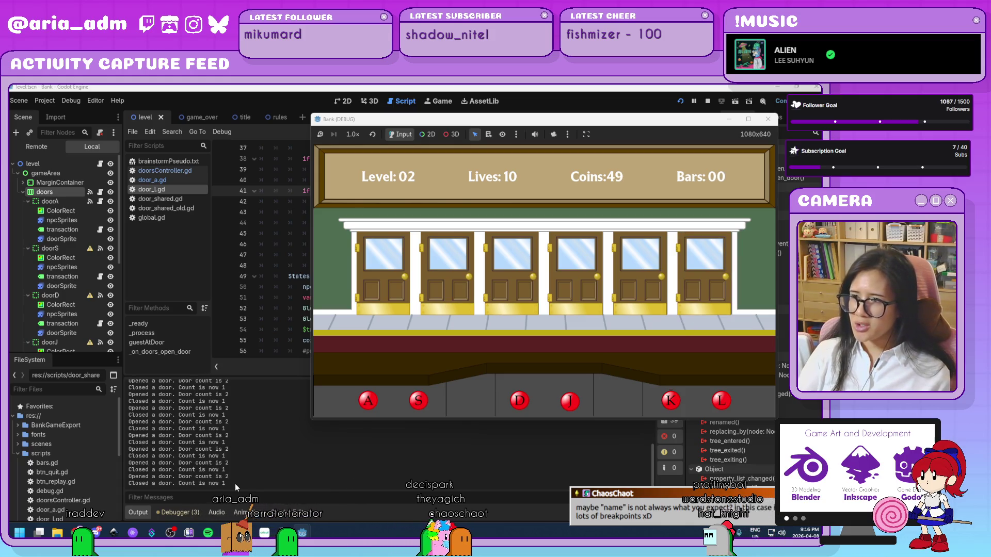
pyautogui.press('l')
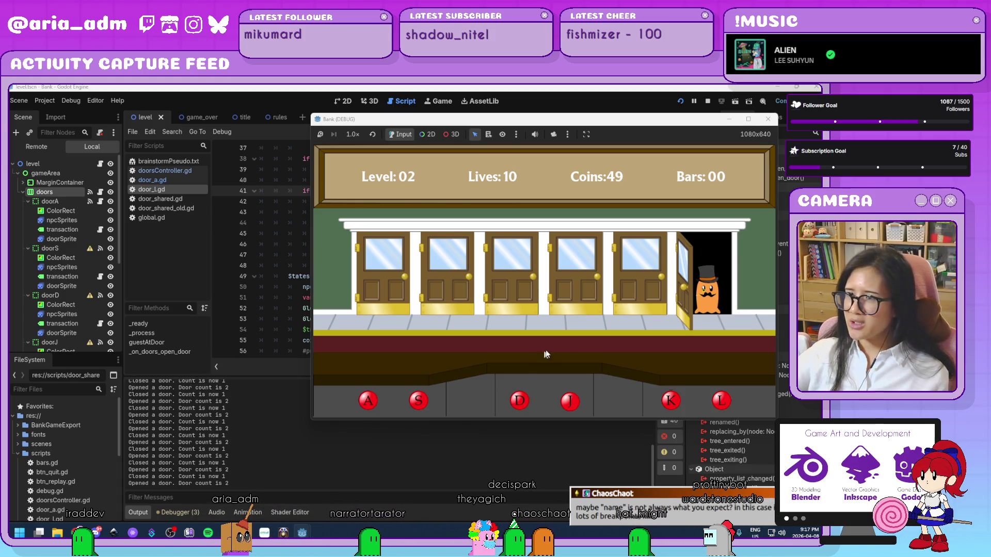
pyautogui.press('l')
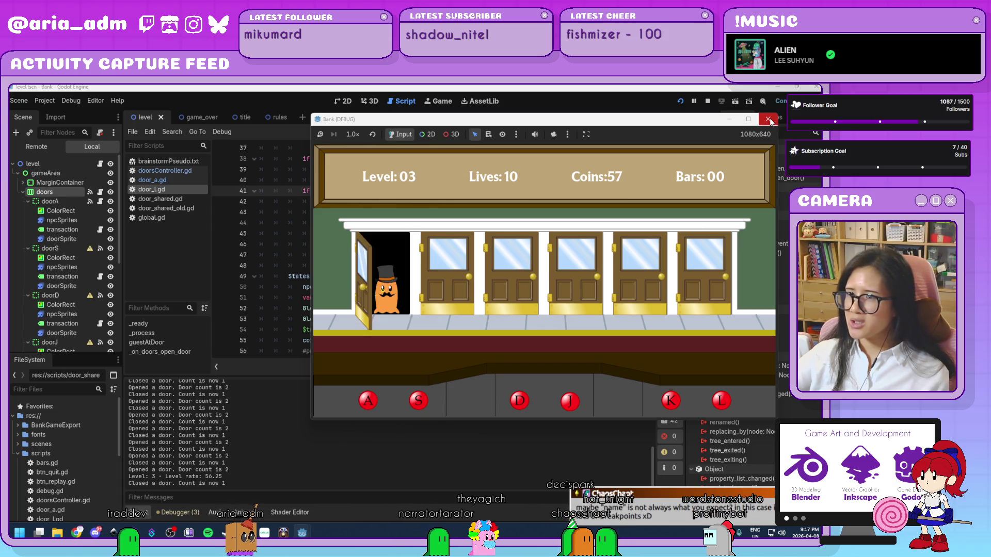
pyautogui.click(769, 119)
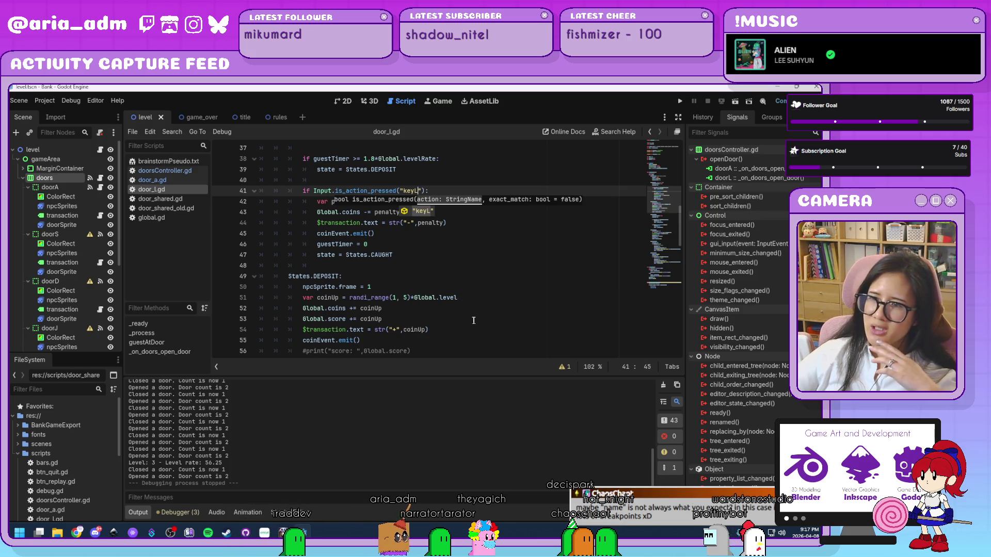
pyautogui.click(474, 309)
pyautogui.scroll(-6, 477, 310)
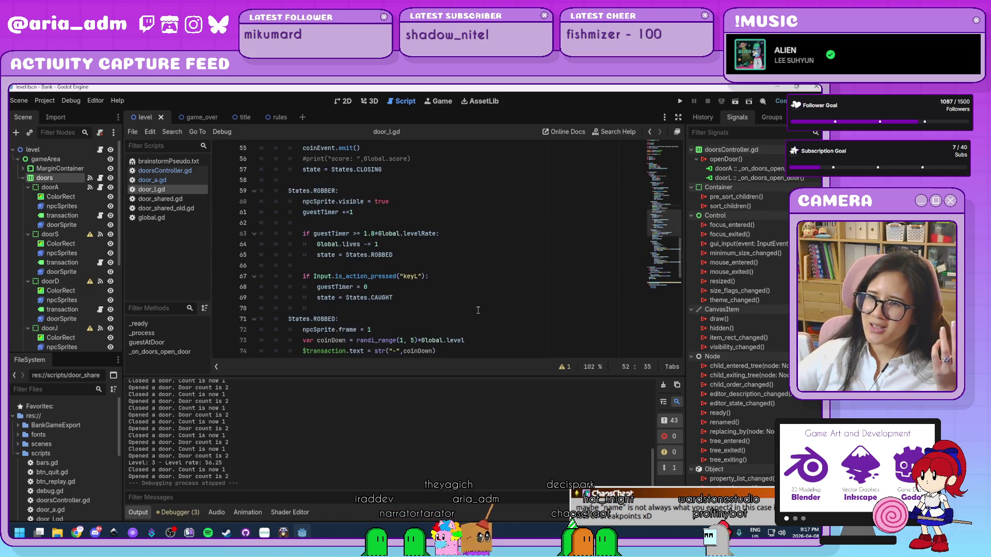
pyautogui.scroll(-6, 478, 310)
pyautogui.scroll(-8, 478, 310)
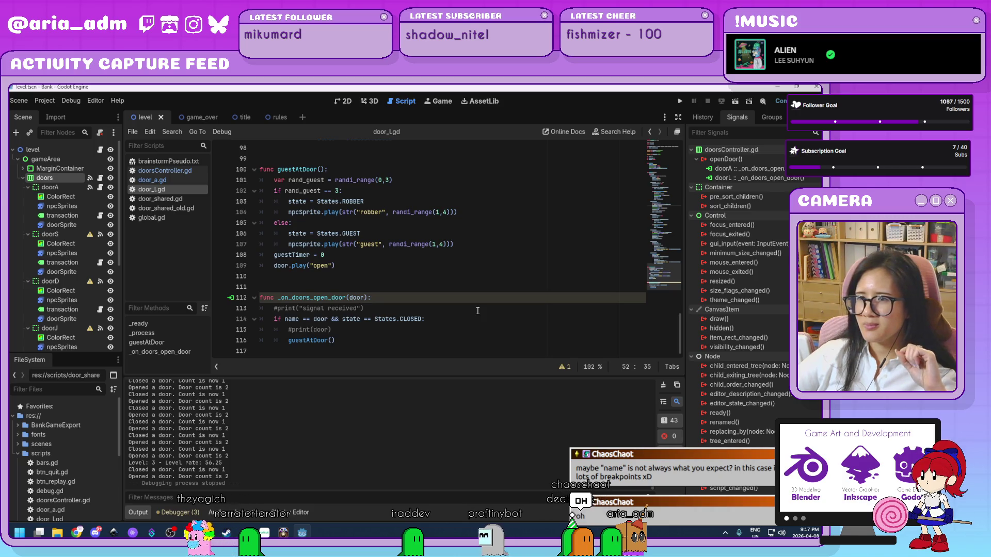
pyautogui.scroll(1, 478, 310)
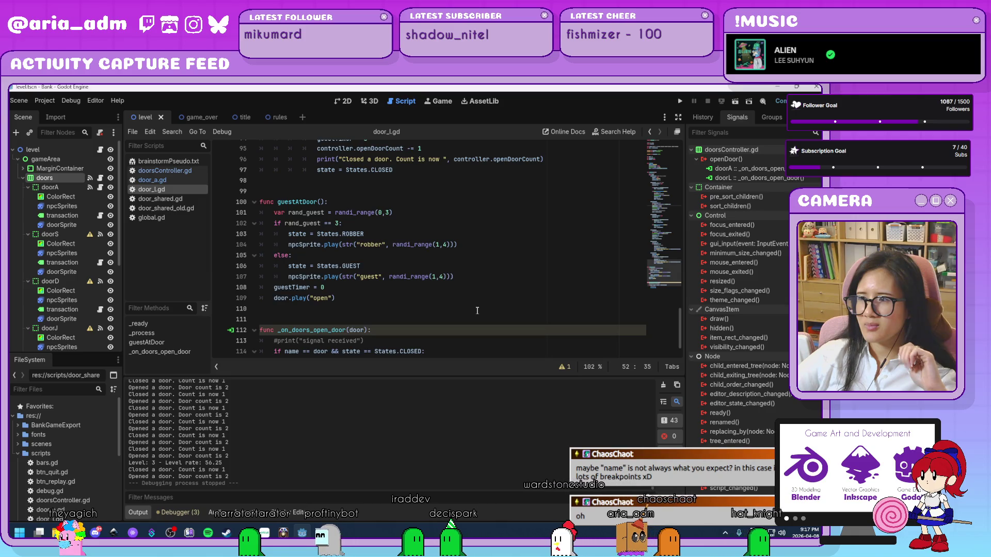
pyautogui.scroll(2, 477, 310)
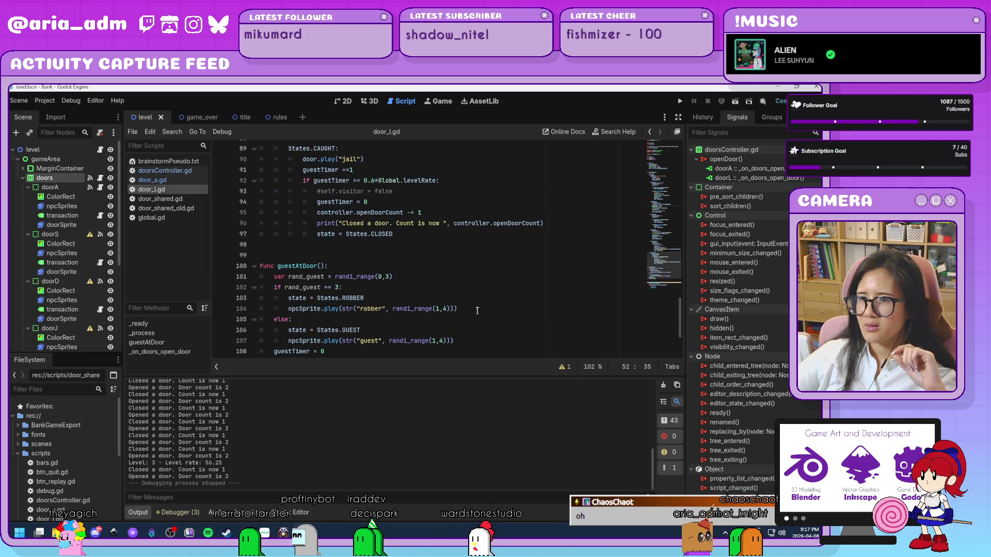
pyautogui.scroll(-1, 477, 310)
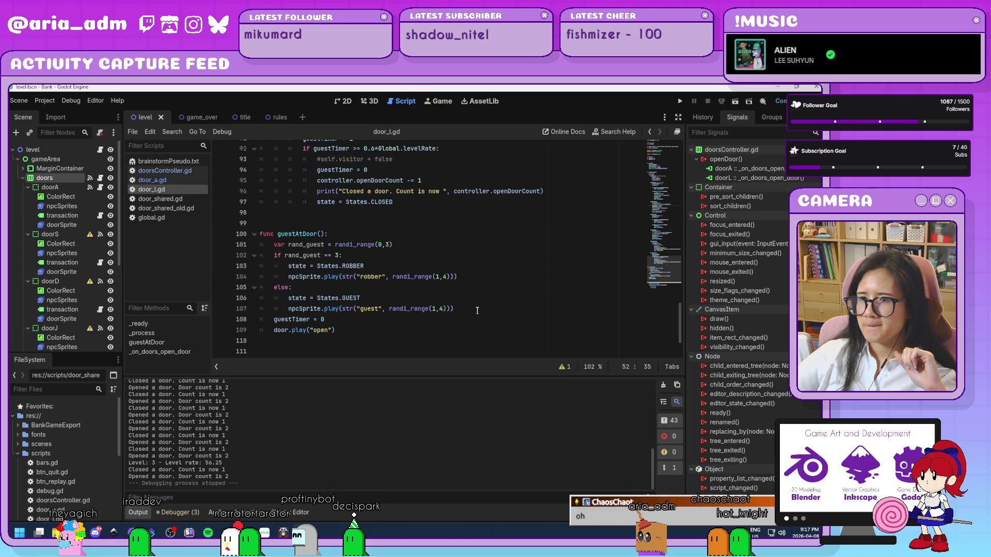
pyautogui.scroll(-1, 477, 310)
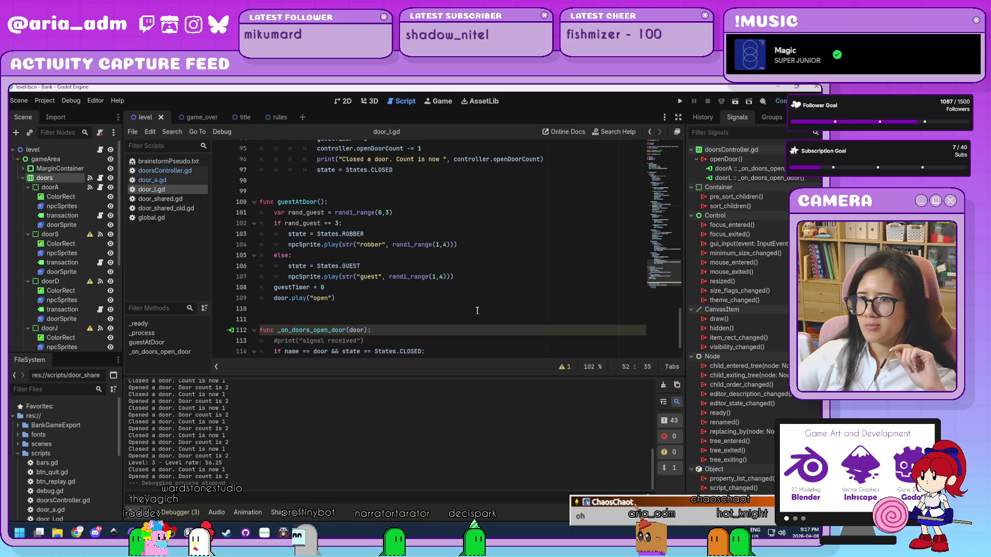
pyautogui.scroll(-1, 477, 310)
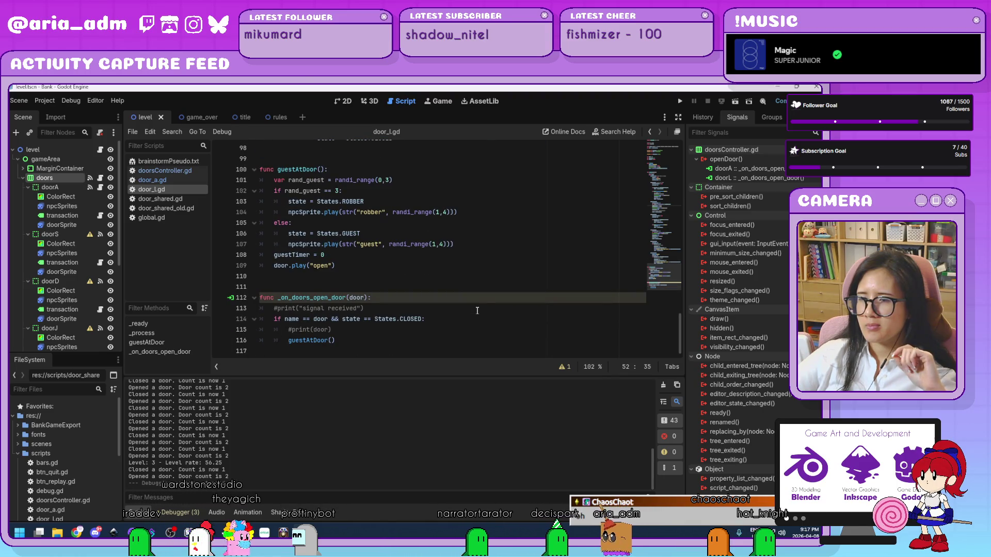
pyautogui.click(444, 340)
# Step: Add an else branch below the guestAtDoor() call with a pass placeholder
pyautogui.press('Return')
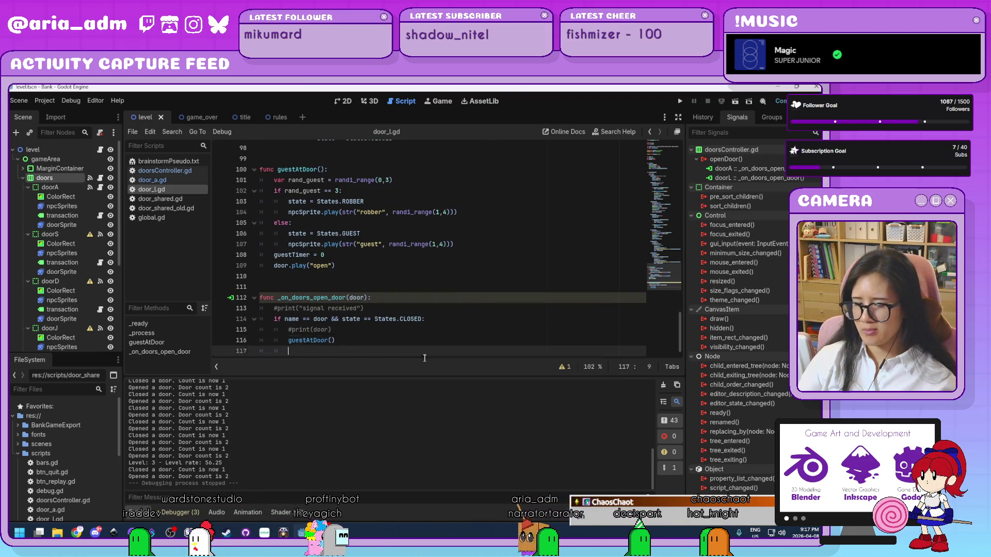
pyautogui.press('BackSpace')
pyautogui.write('else:')
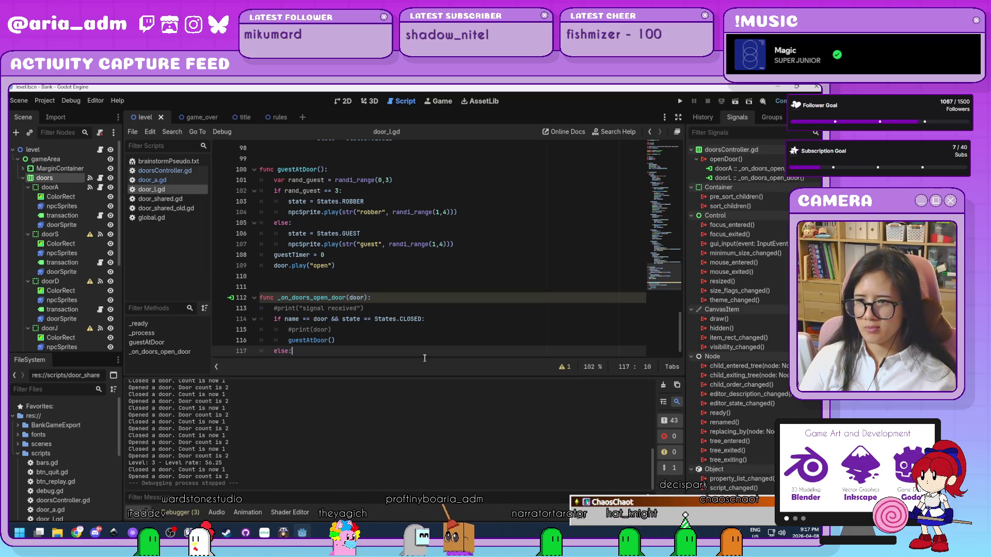
pyautogui.press('Return')
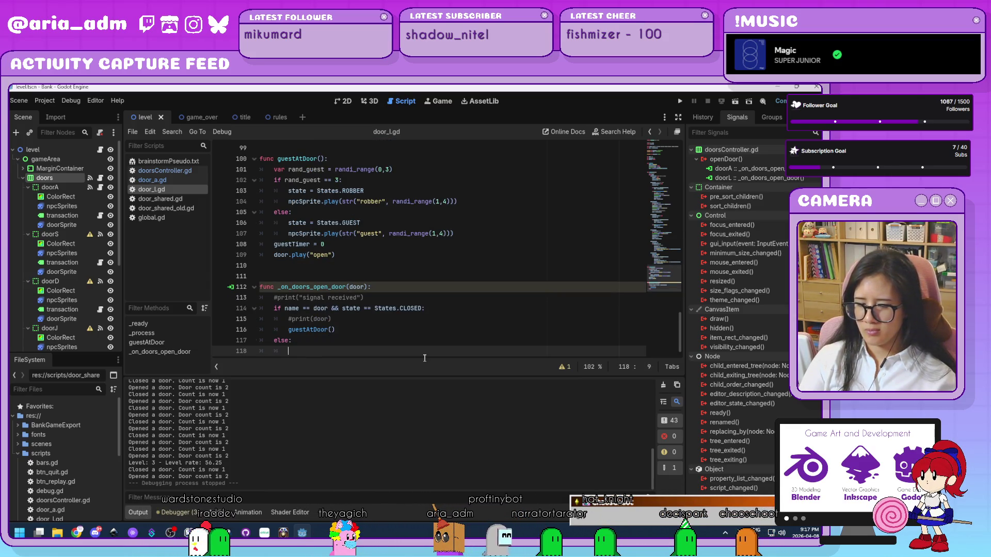
pyautogui.write('pass')
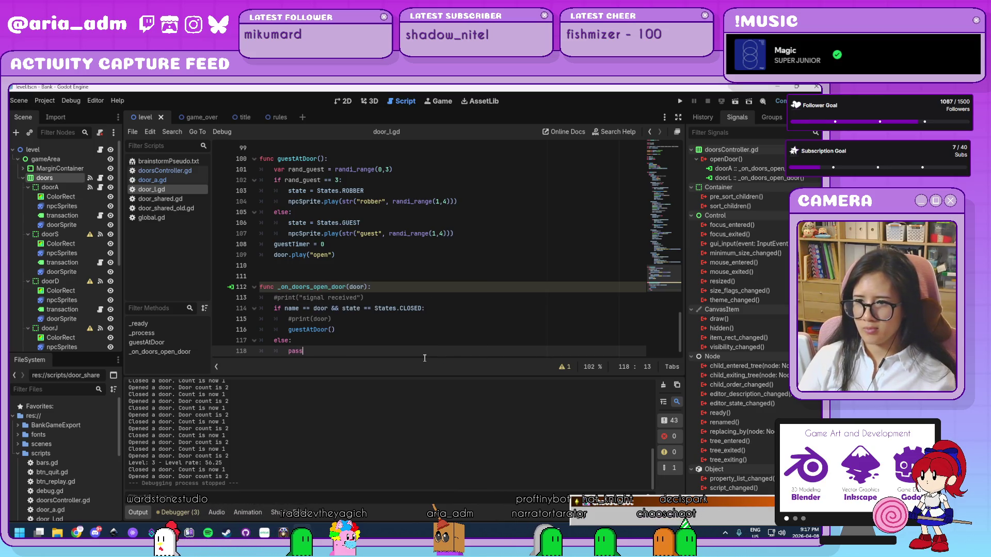
# Step: Make the else branch print "nobody here" and run the project to test it
pyautogui.press('BackSpace')
pyautogui.press('BackSpace')
pyautogui.press('BackSpace')
pyautogui.write('print()')
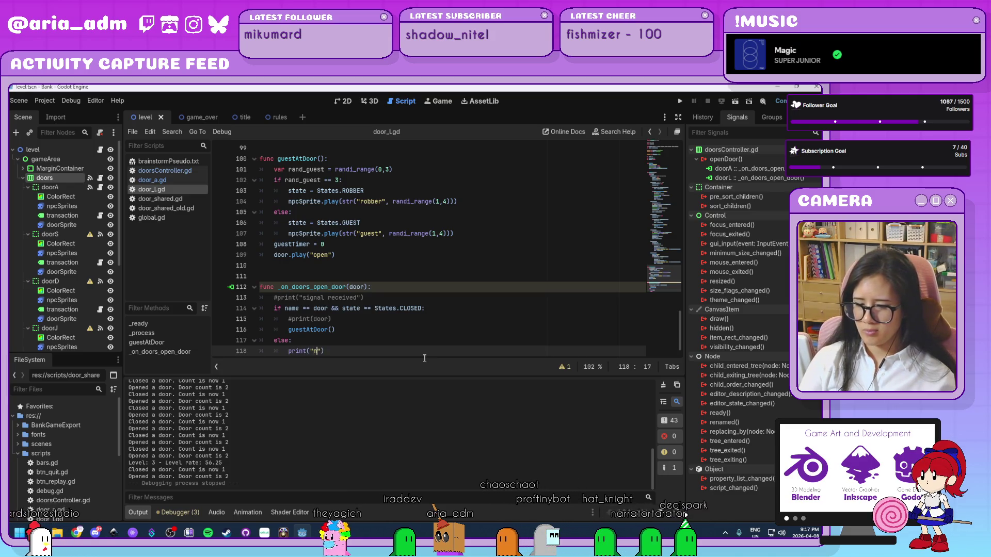
pyautogui.write('ob')
pyautogui.write('oy')
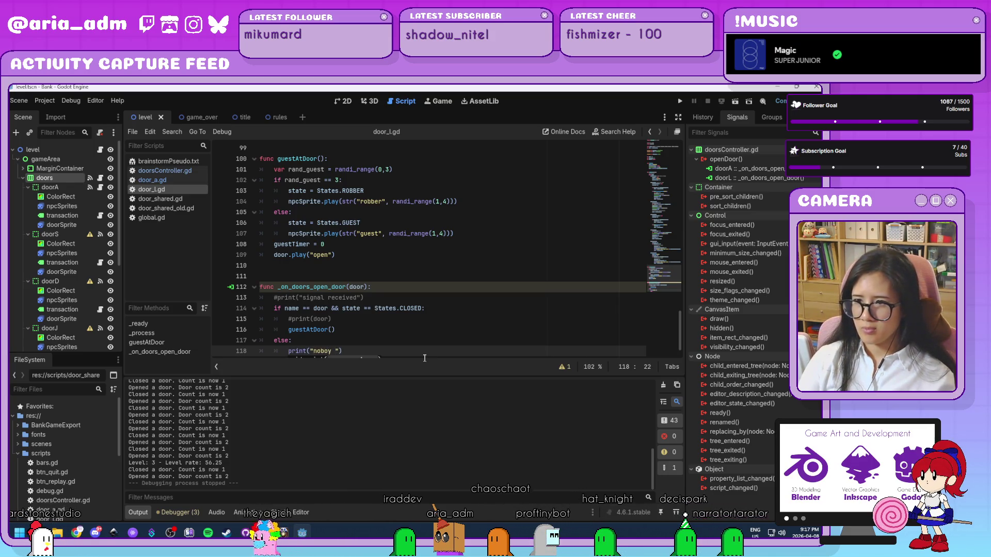
pyautogui.press('BackSpace')
pyautogui.press('BackSpace')
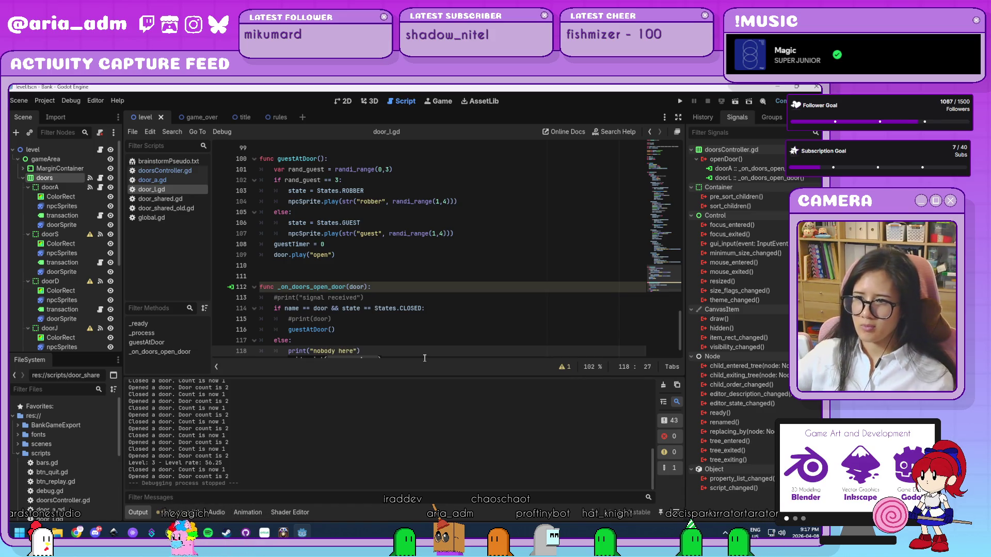
pyautogui.write('")')
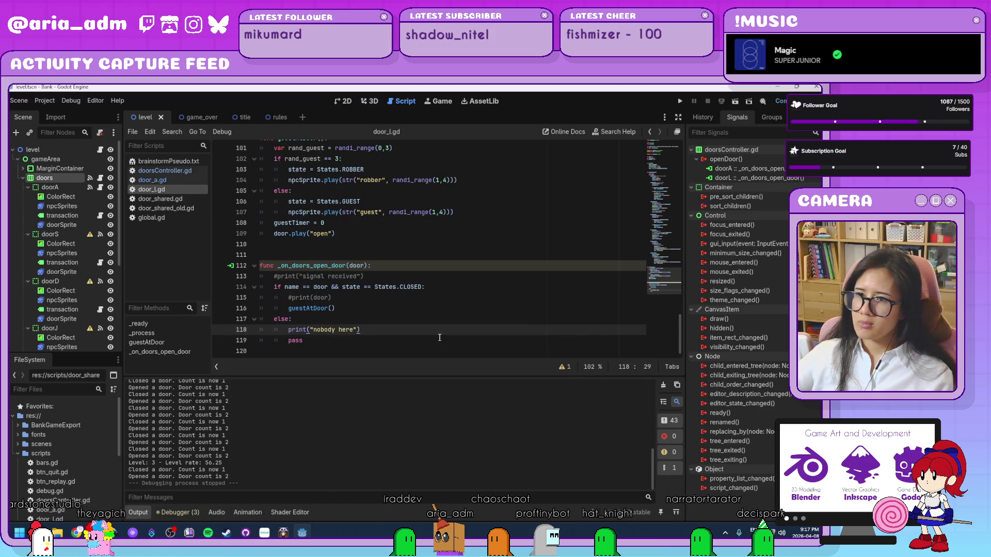
pyautogui.click(679, 100)
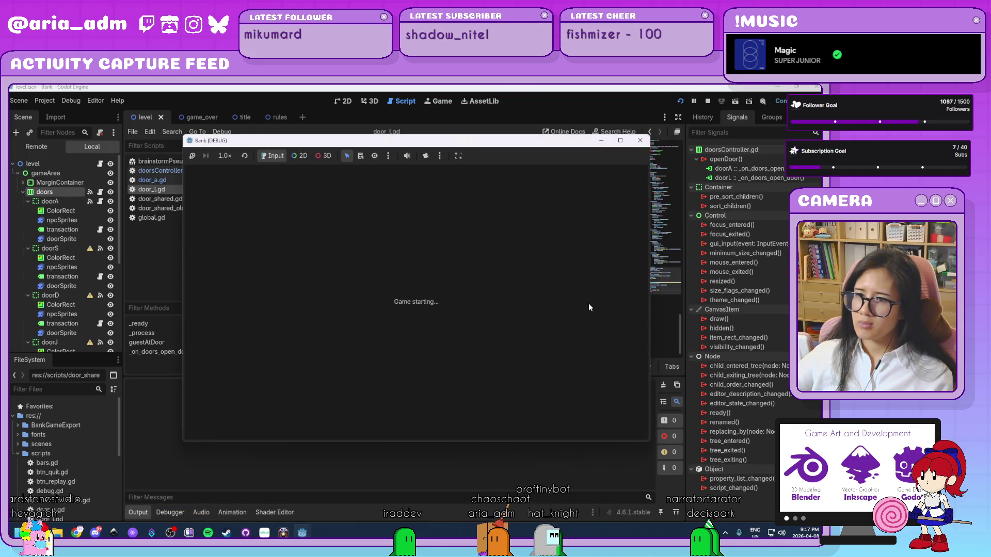
# Step: Play from the title screen, use doors L and A until "nobody here" logs, then stop with F8
pyautogui.click(645, 320)
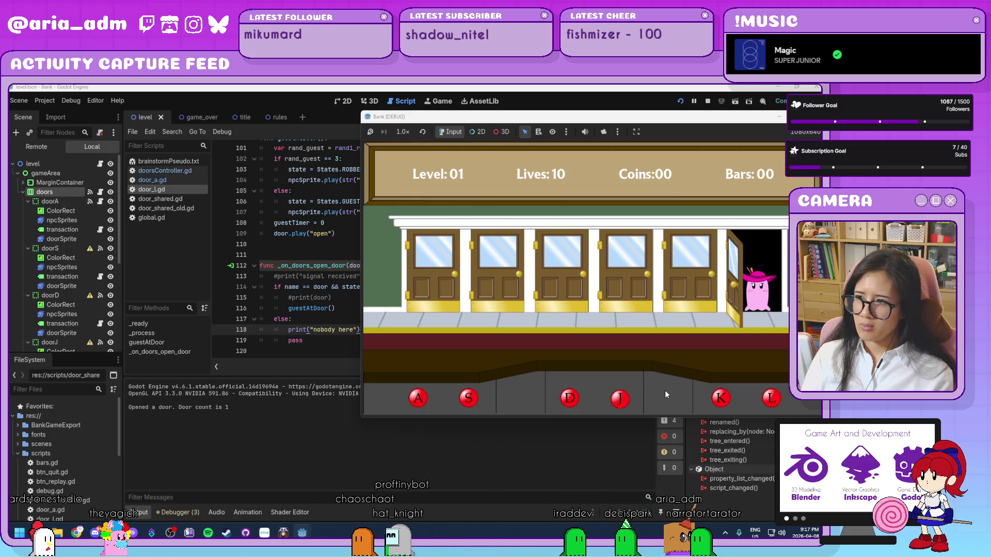
pyautogui.press('l')
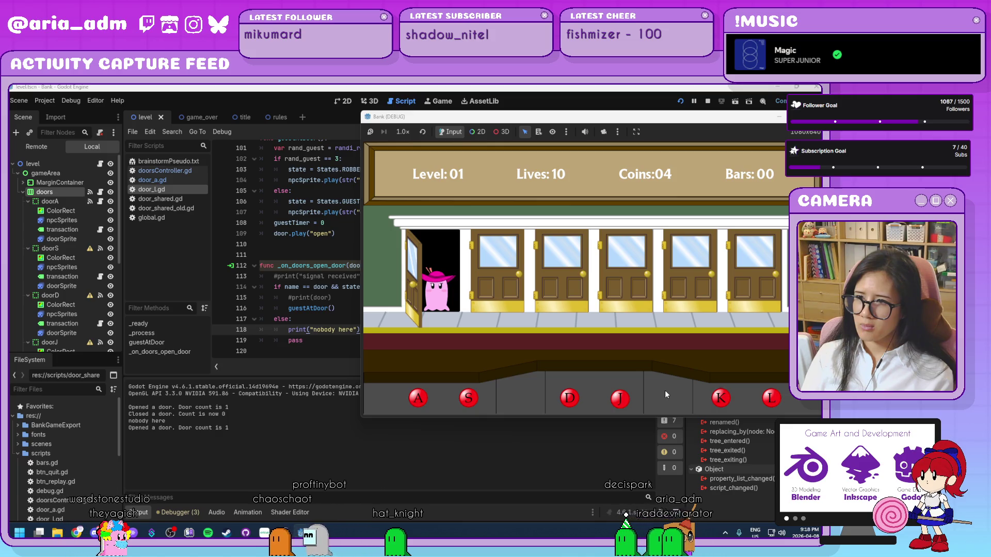
pyautogui.press('a')
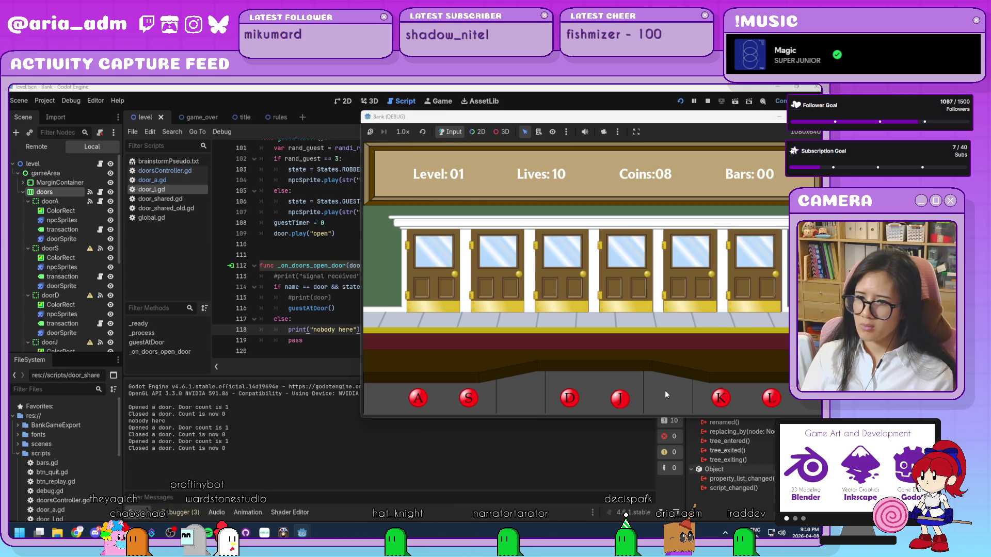
pyautogui.press('F8')
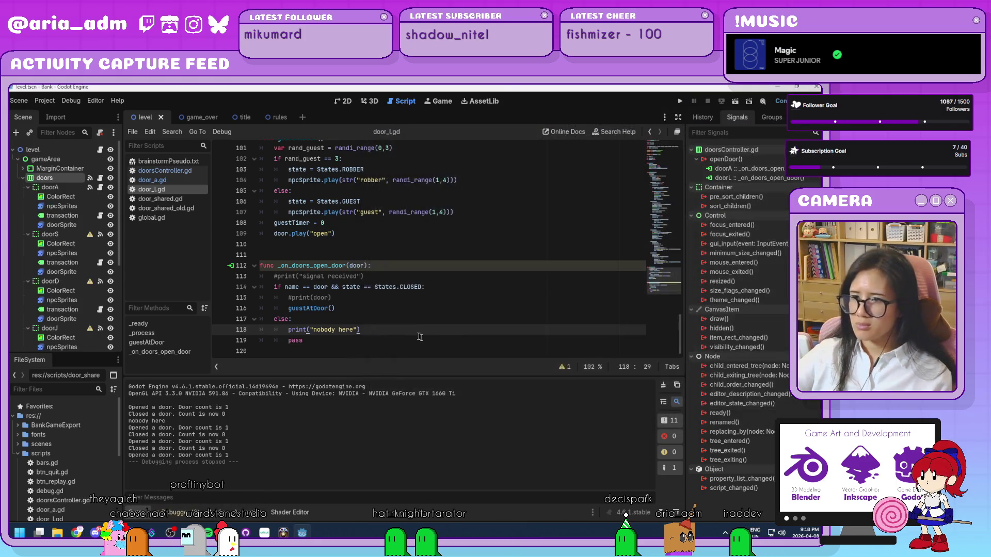
# Step: Delete the temporary else branch on lines 117–119
pyautogui.moveTo(367, 339); pyautogui.dragTo(251, 318)
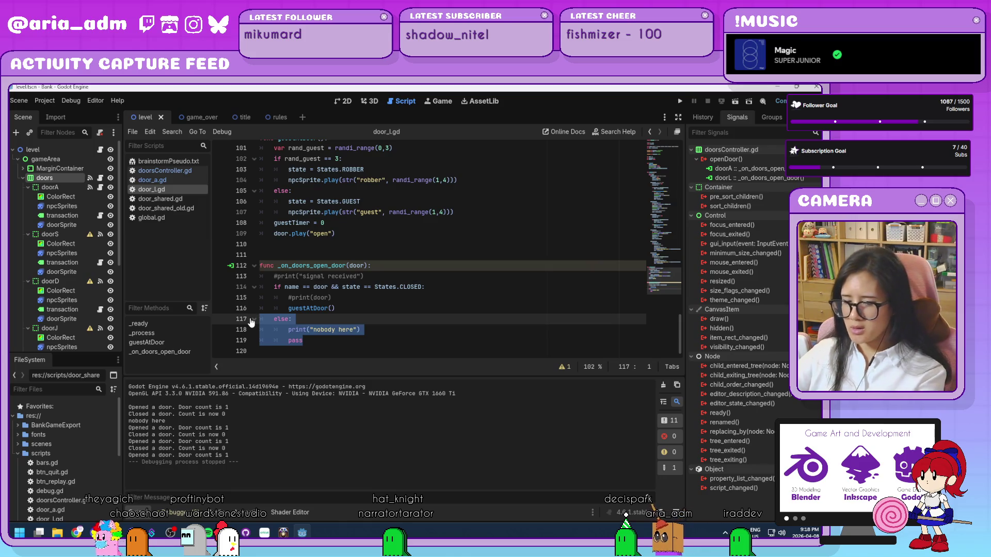
pyautogui.press('BackSpace')
pyautogui.press('BackSpace')
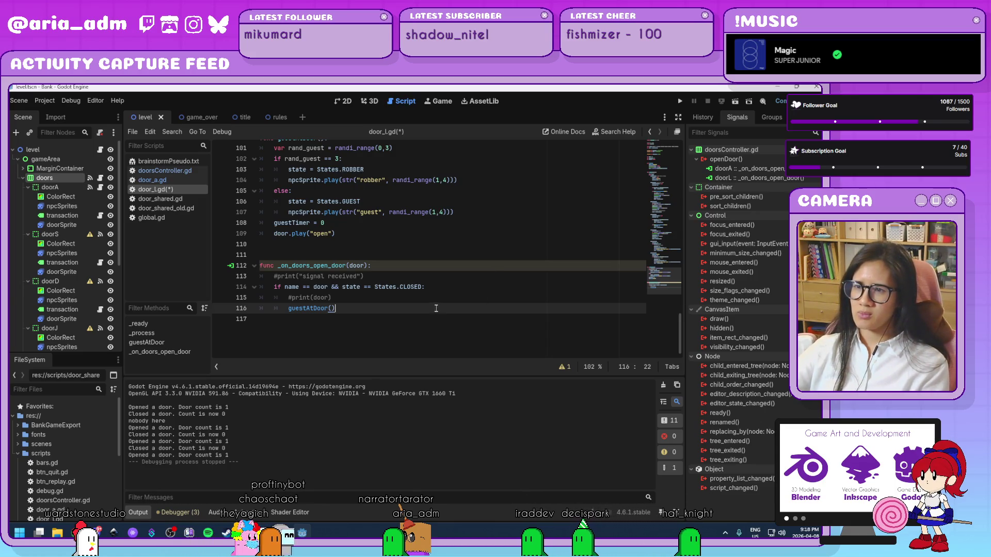
pyautogui.click(412, 298)
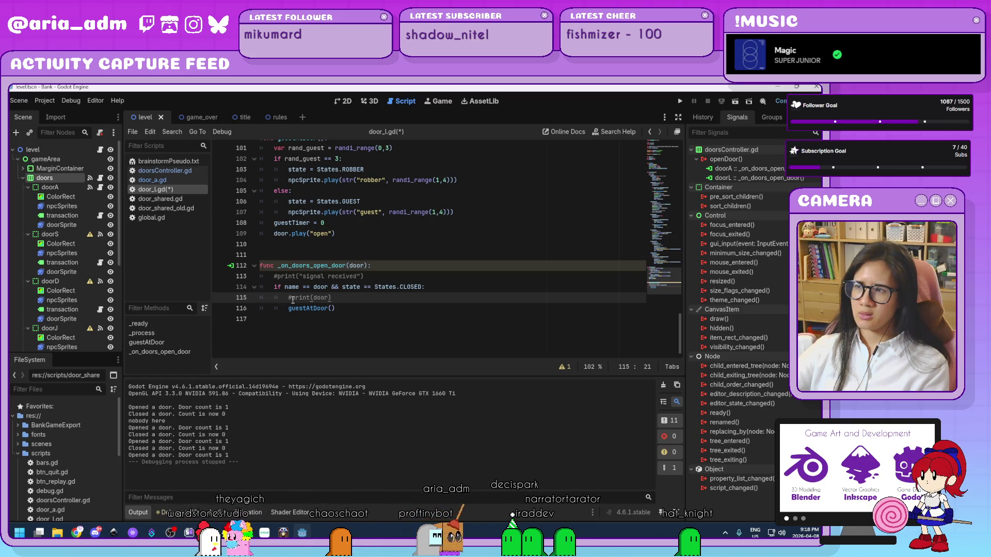
pyautogui.scroll(20, 293, 299)
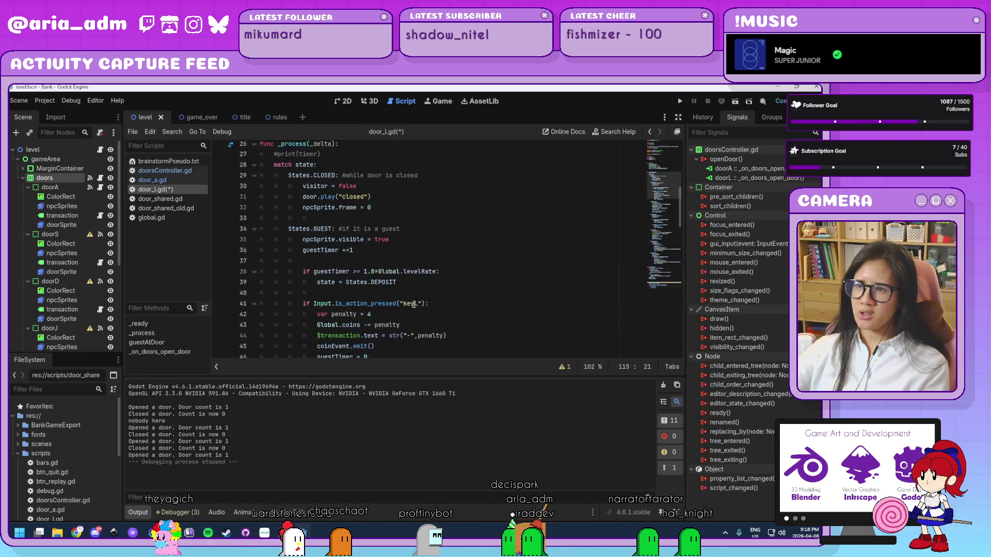
pyautogui.scroll(7, 414, 305)
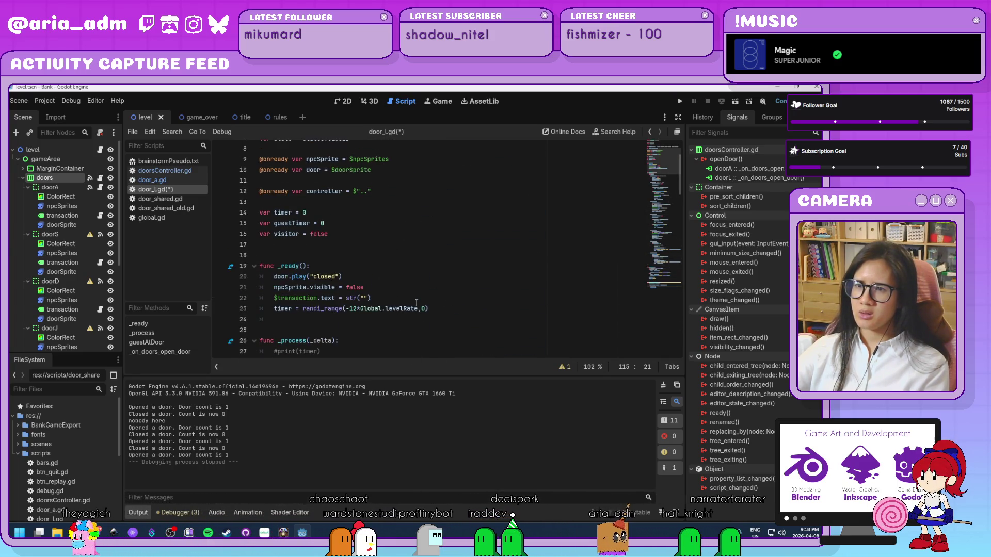
pyautogui.scroll(3, 416, 303)
pyautogui.scroll(-3, 433, 297)
# Step: Add print(name) after the timer randi_range line in _ready(), then run the game
pyautogui.click(451, 287)
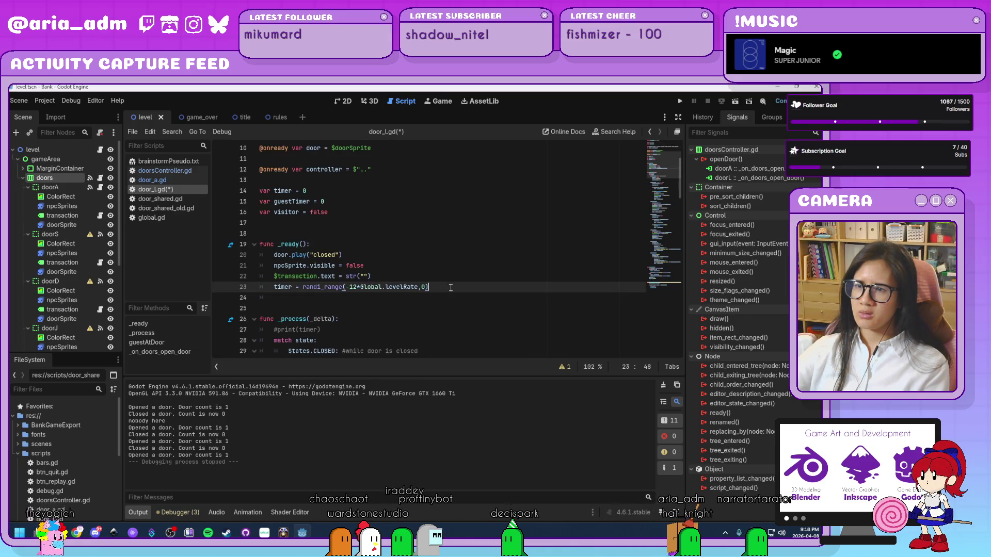
pyautogui.press('Return')
pyautogui.write('print()')
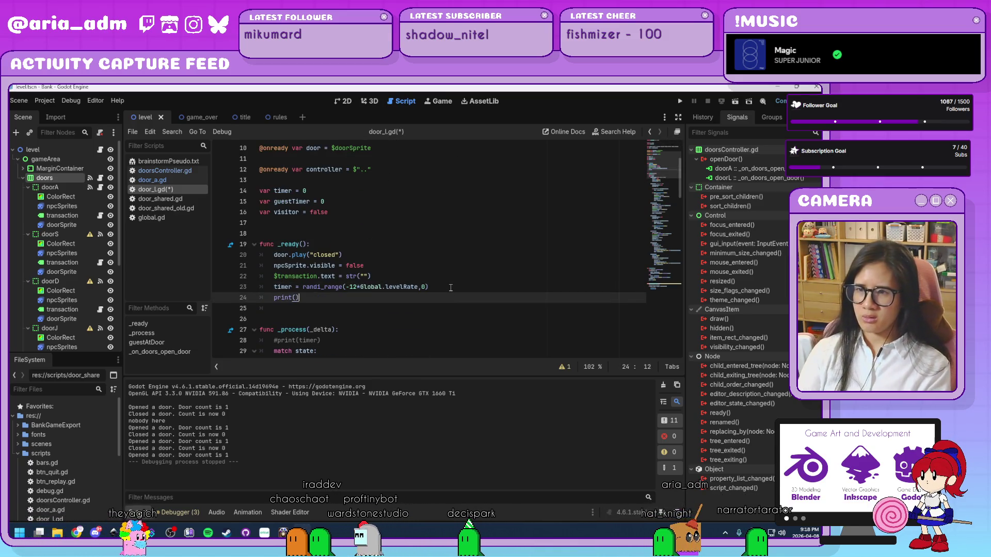
pyautogui.press('Left')
pyautogui.write('me')
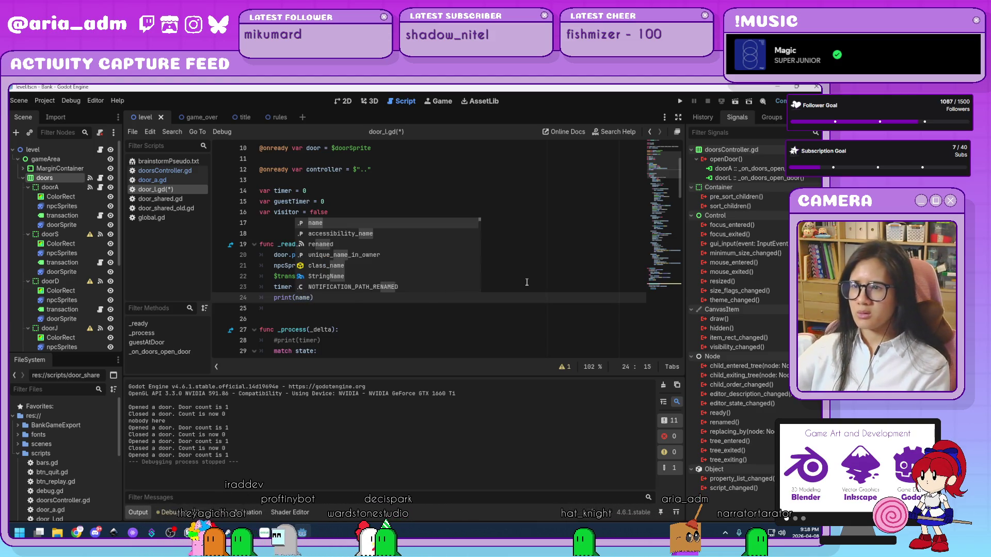
pyautogui.click(526, 283)
pyautogui.click(679, 102)
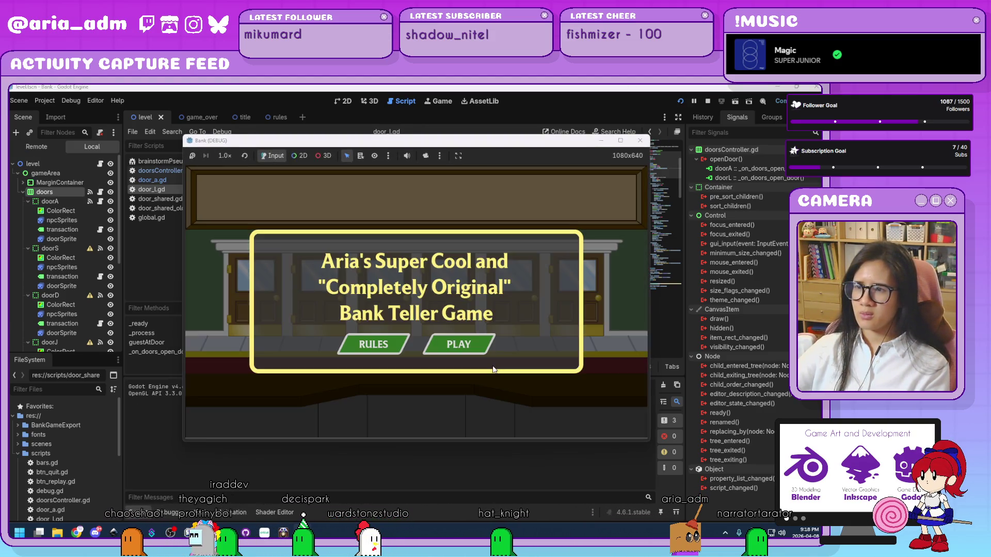
# Step: Start play, open and close door A to serve one guest, then close the debug window
pyautogui.click(448, 344)
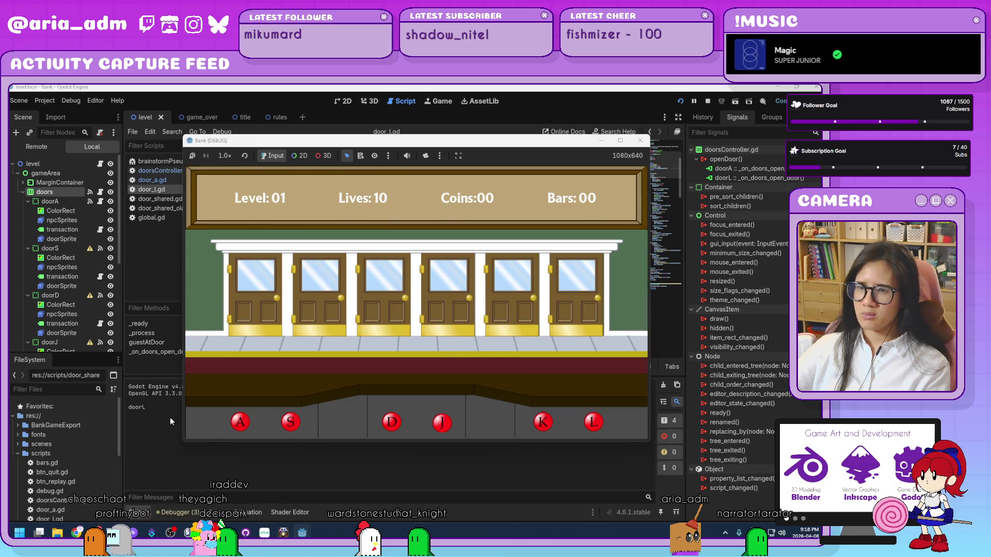
pyautogui.press('a')
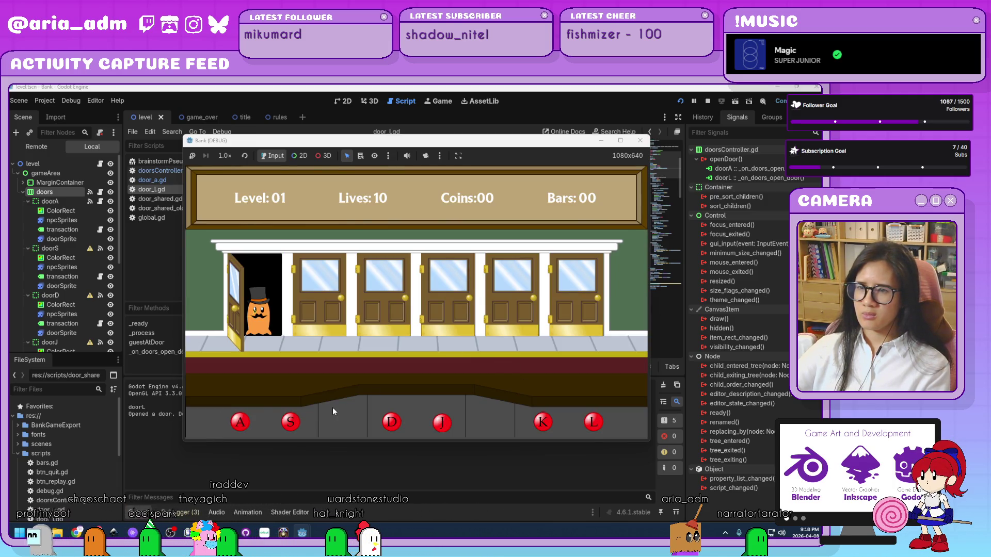
pyautogui.press('a')
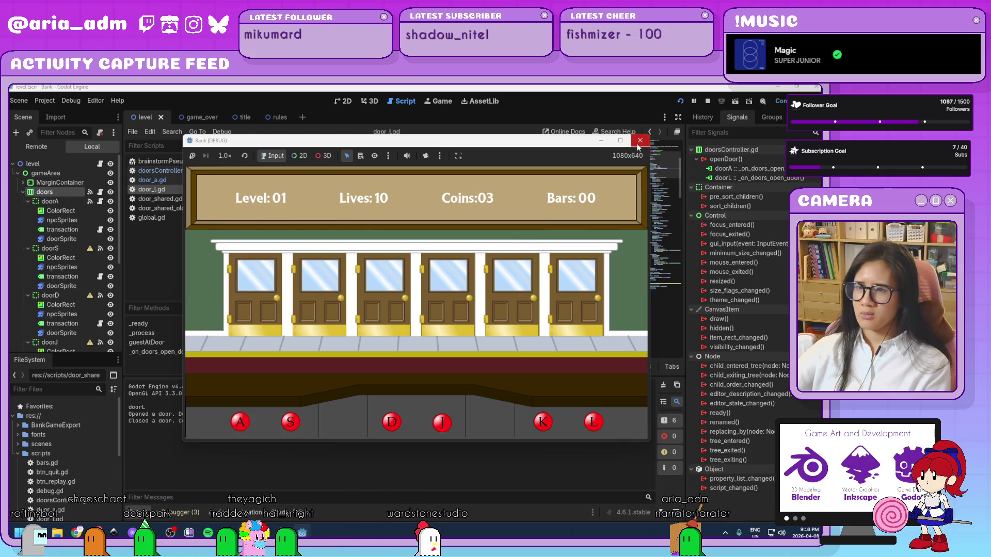
pyautogui.click(639, 143)
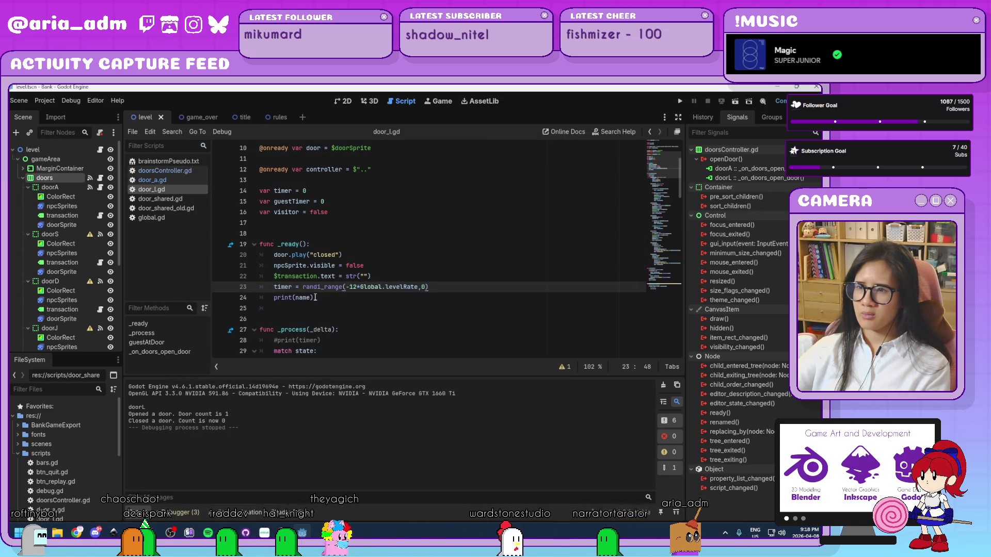
# Step: Delete the print(name) line, restore the removed visitor = true line, and save door_l.gd
pyautogui.moveTo(314, 298); pyautogui.dragTo(258, 298)
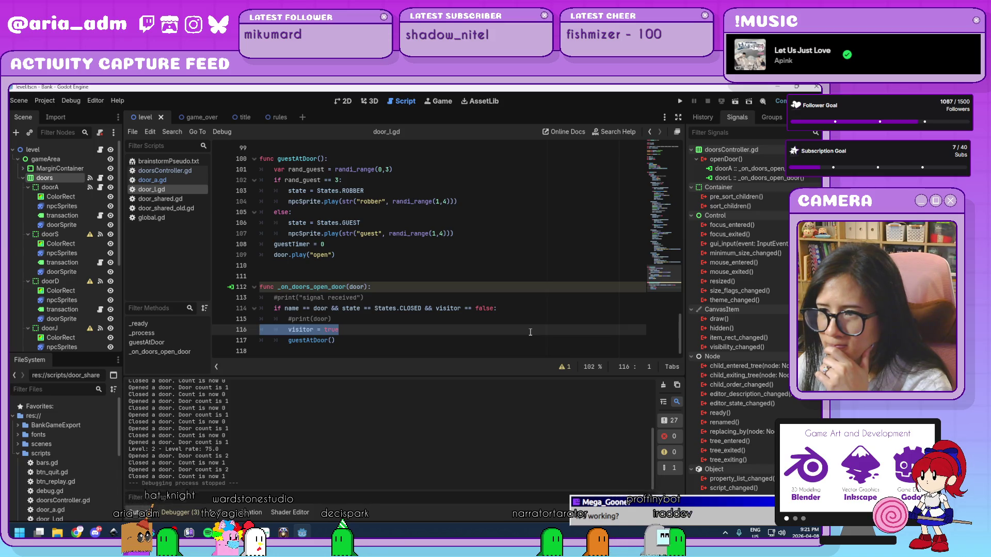
pyautogui.press('BackSpace')
pyautogui.press('BackSpace')
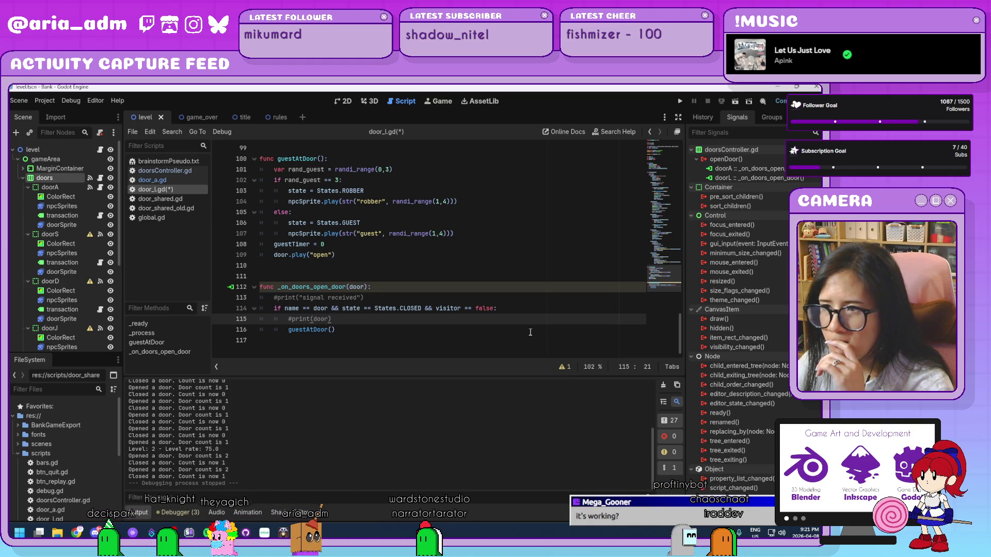
pyautogui.scroll(2, 531, 333)
pyautogui.scroll(-1, 535, 335)
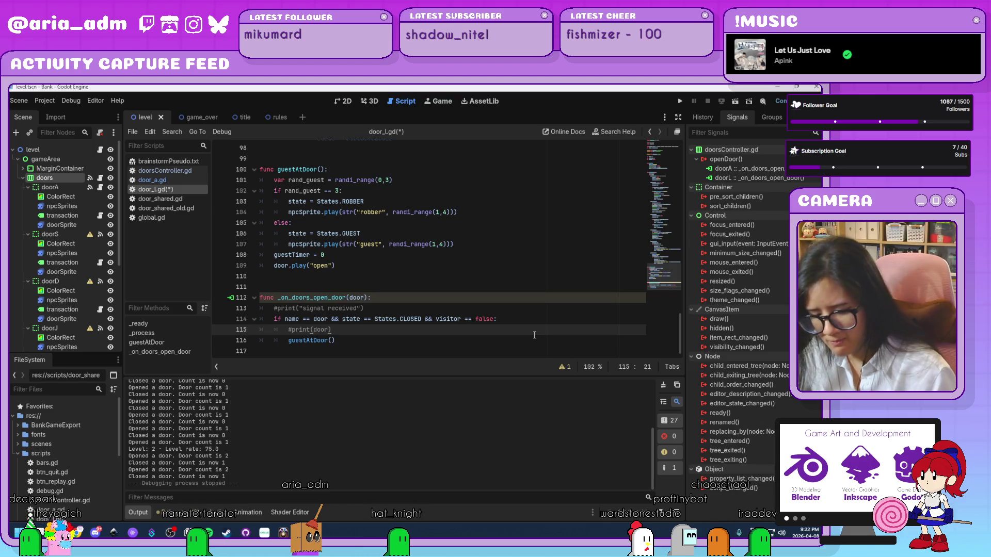
pyautogui.write('visitor = true')
pyautogui.click(483, 265)
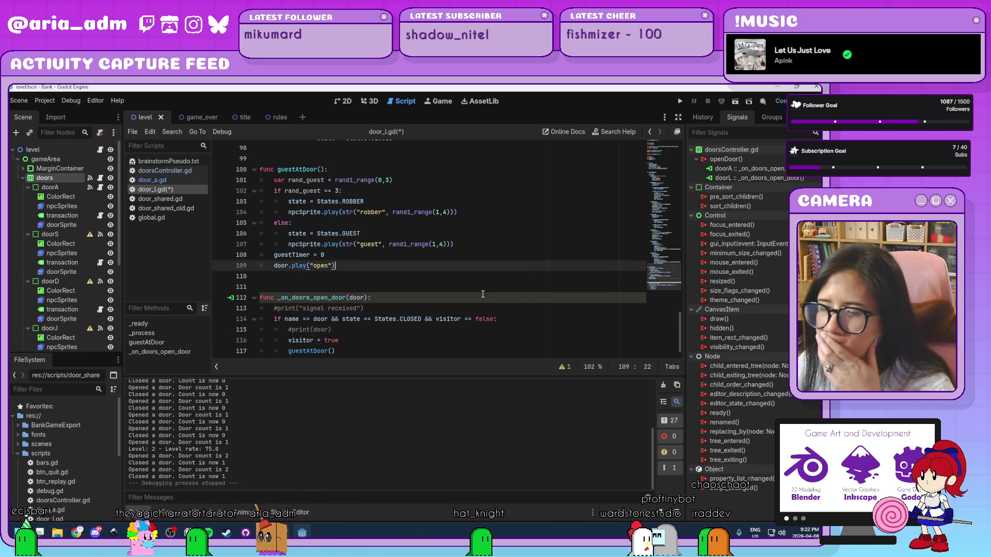
pyautogui.hotkey('ctrl', 's')
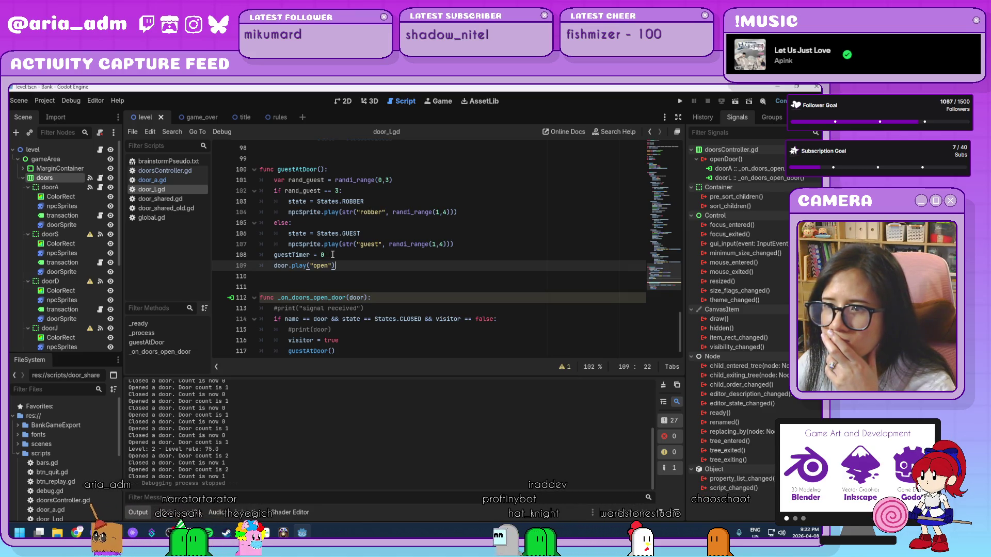
pyautogui.click(332, 255)
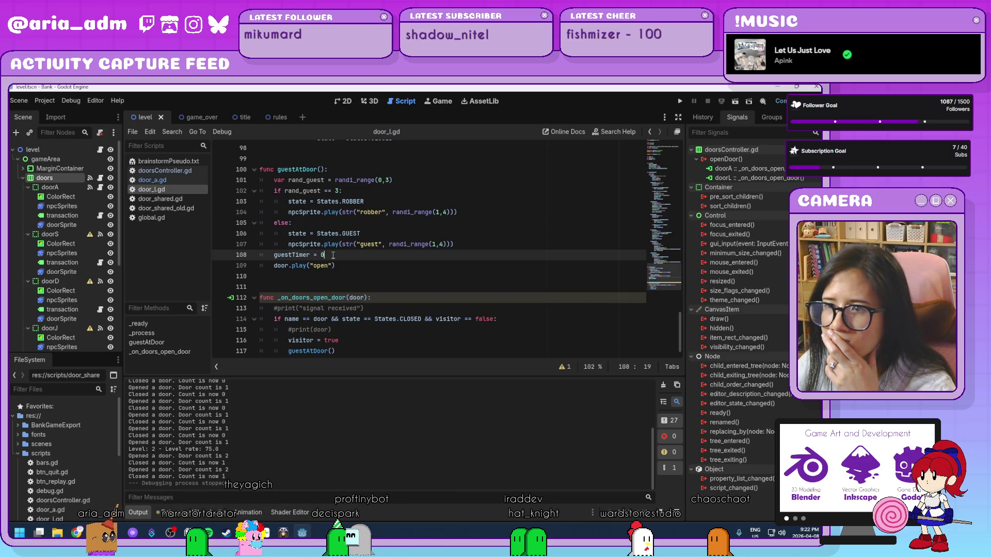
pyautogui.moveTo(322, 255); pyautogui.dragTo(273, 255)
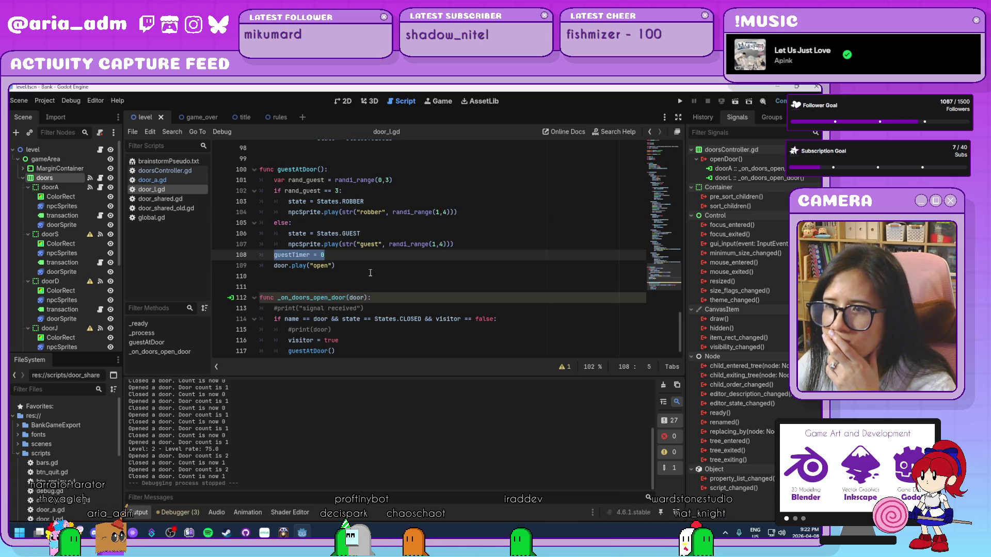
pyautogui.click(363, 267)
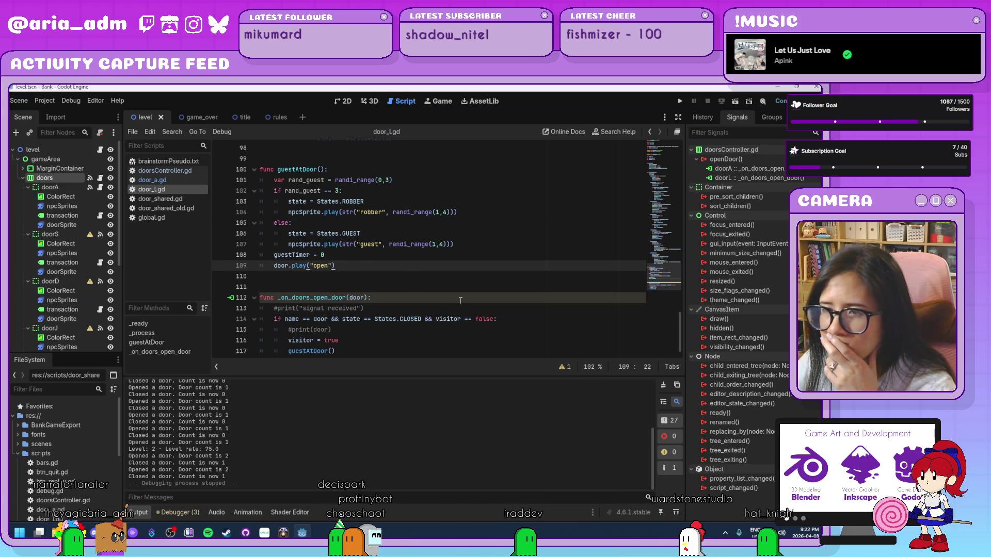
pyautogui.scroll(-1, 505, 309)
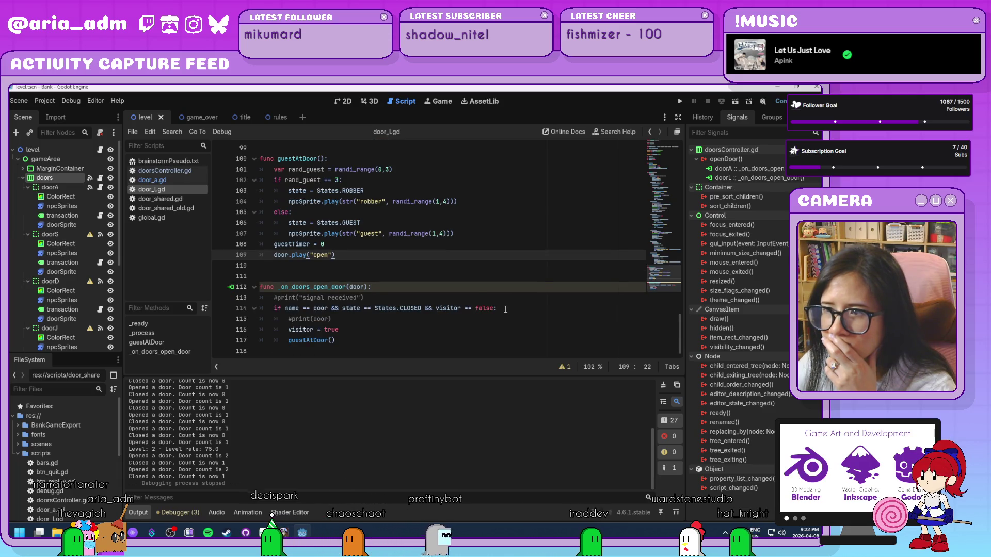
pyautogui.scroll(15, 505, 309)
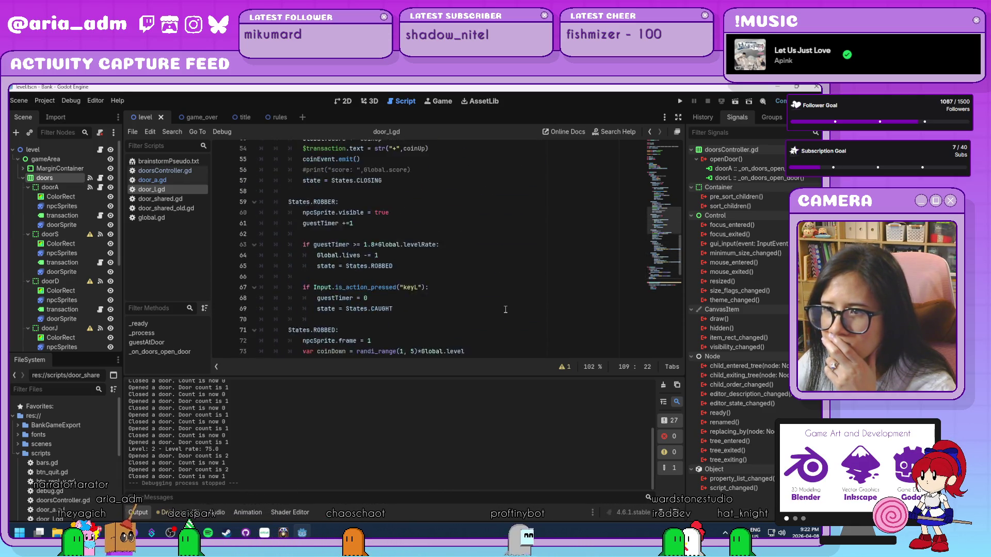
pyautogui.scroll(12, 505, 309)
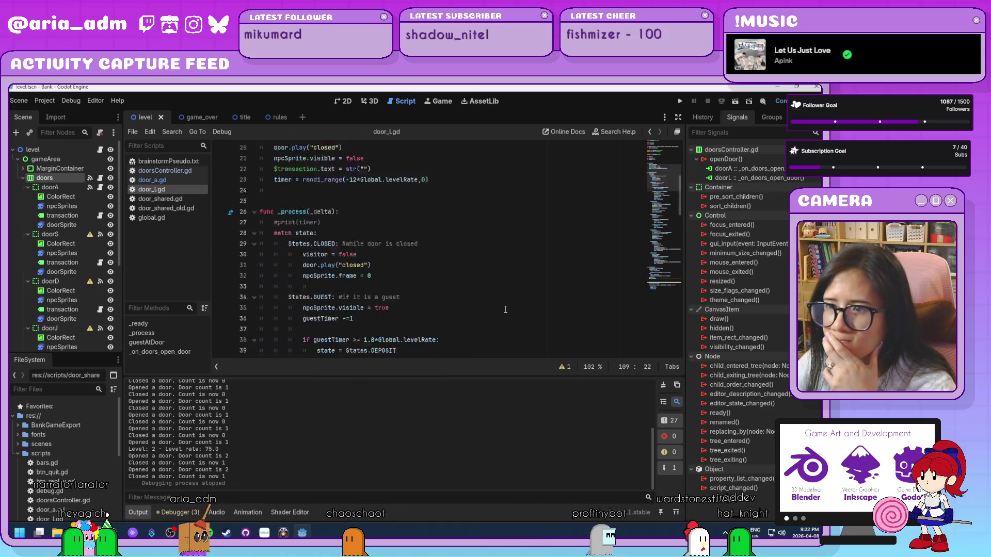
pyautogui.scroll(-2, 434, 240)
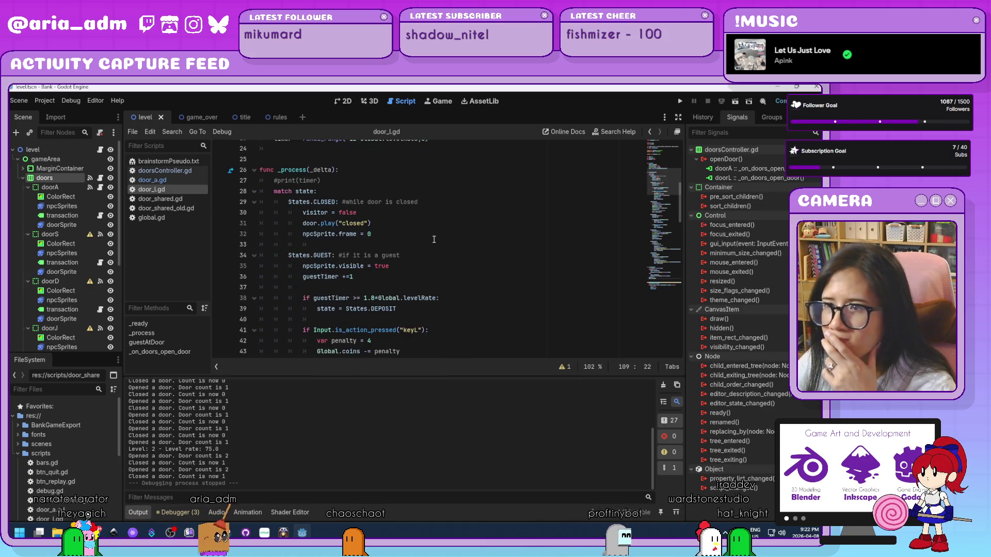
pyautogui.click(406, 223)
pyautogui.press('Down')
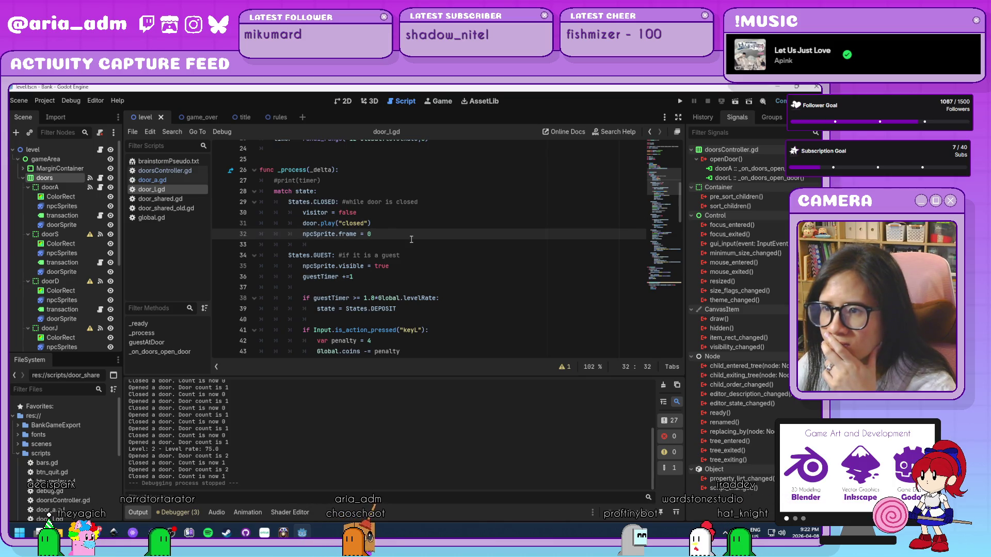
pyautogui.scroll(-1, 411, 239)
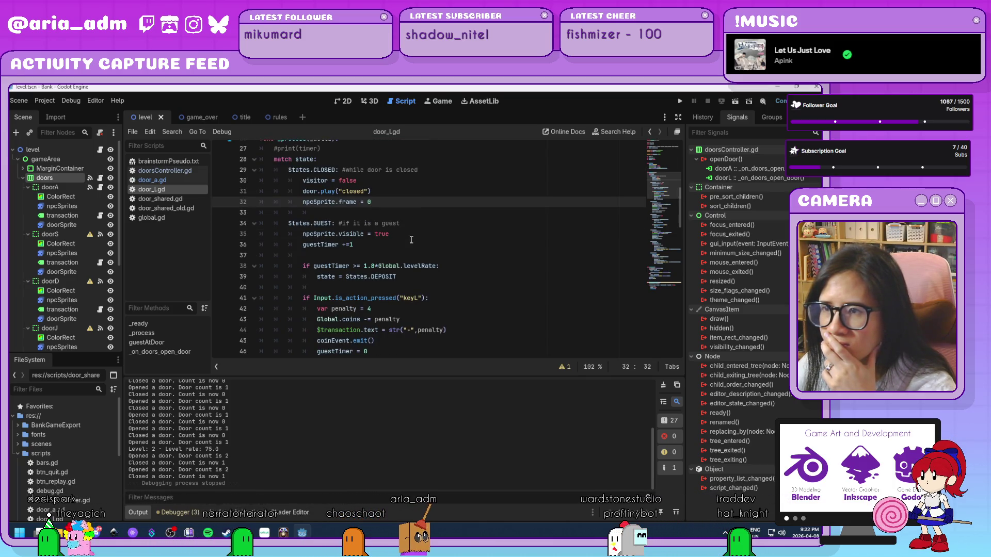
pyautogui.click(381, 249)
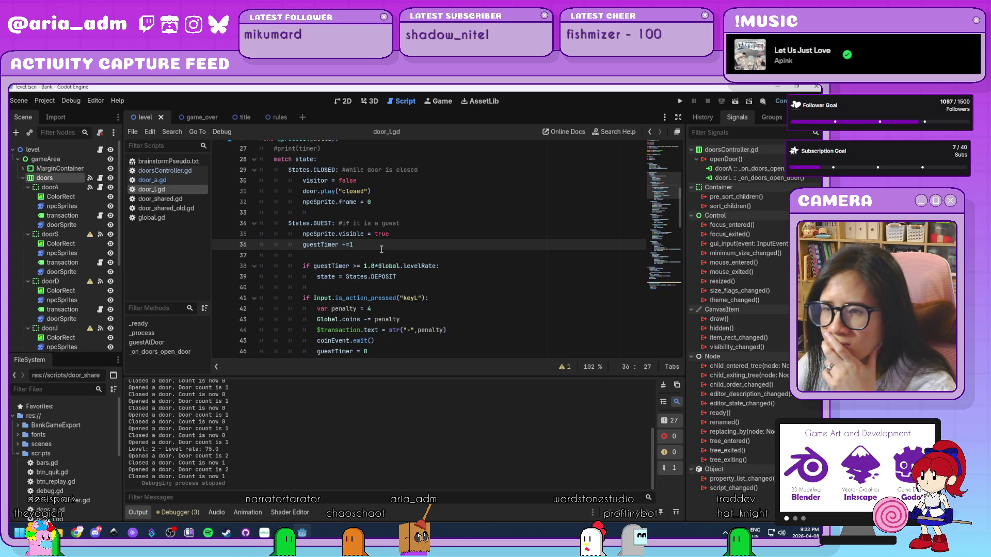
pyautogui.scroll(-1, 364, 250)
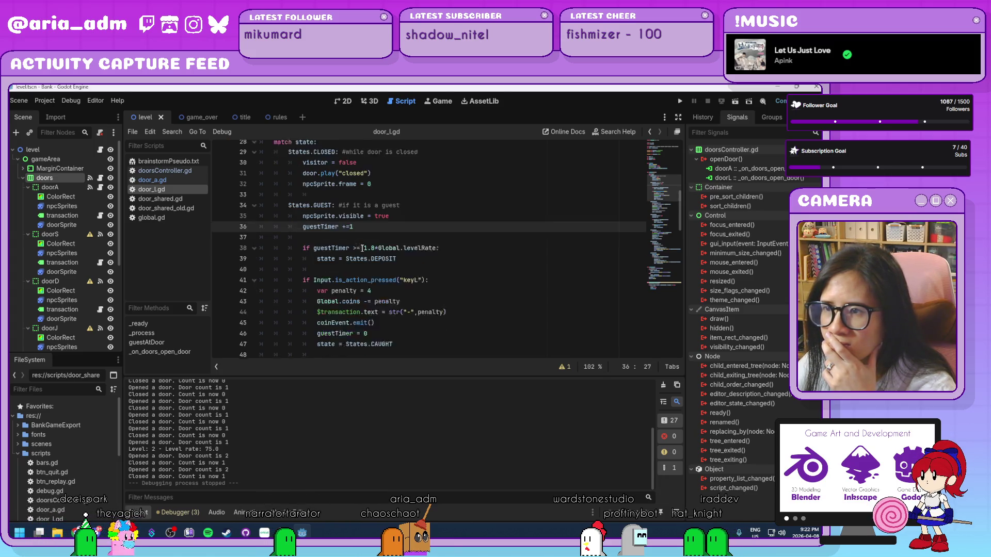
pyautogui.moveTo(363, 234); pyautogui.dragTo(435, 233)
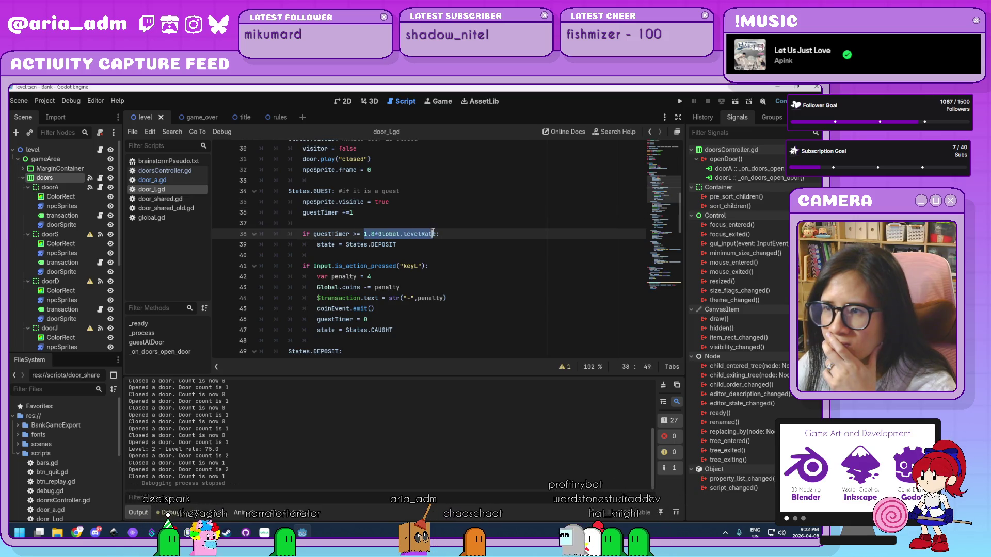
pyautogui.moveTo(435, 231)
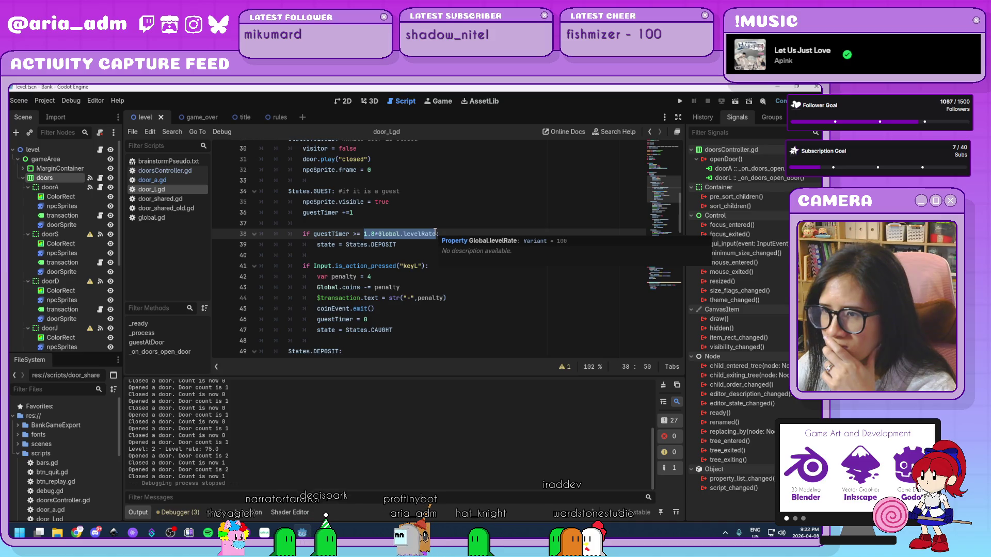
pyautogui.write('60:')
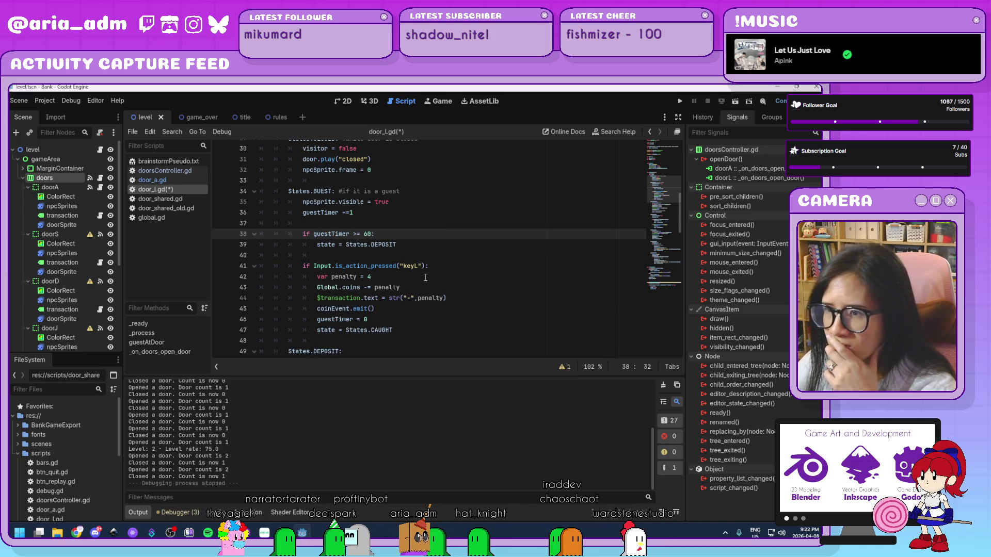
pyautogui.click(426, 278)
pyautogui.scroll(-1, 425, 278)
pyautogui.scroll(1, 426, 278)
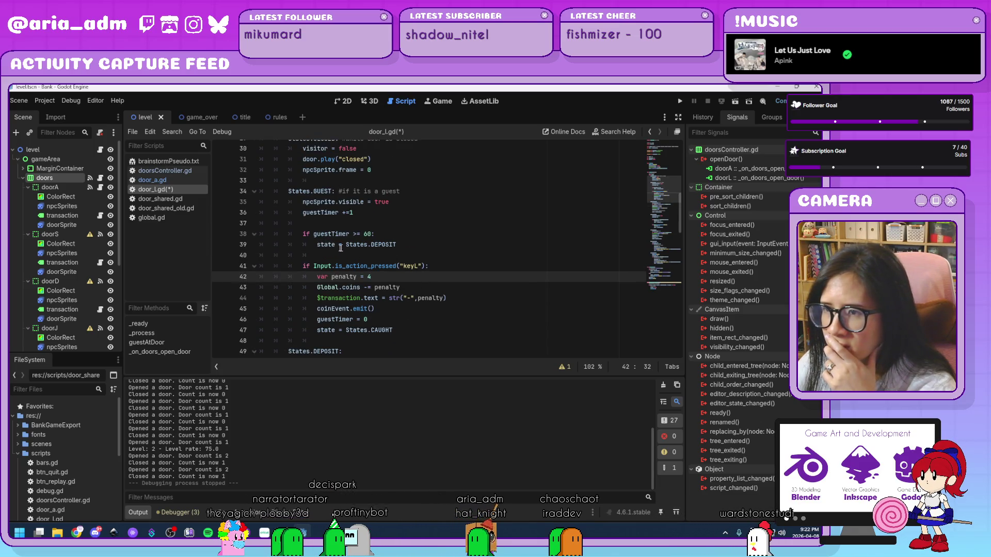
pyautogui.click(407, 246)
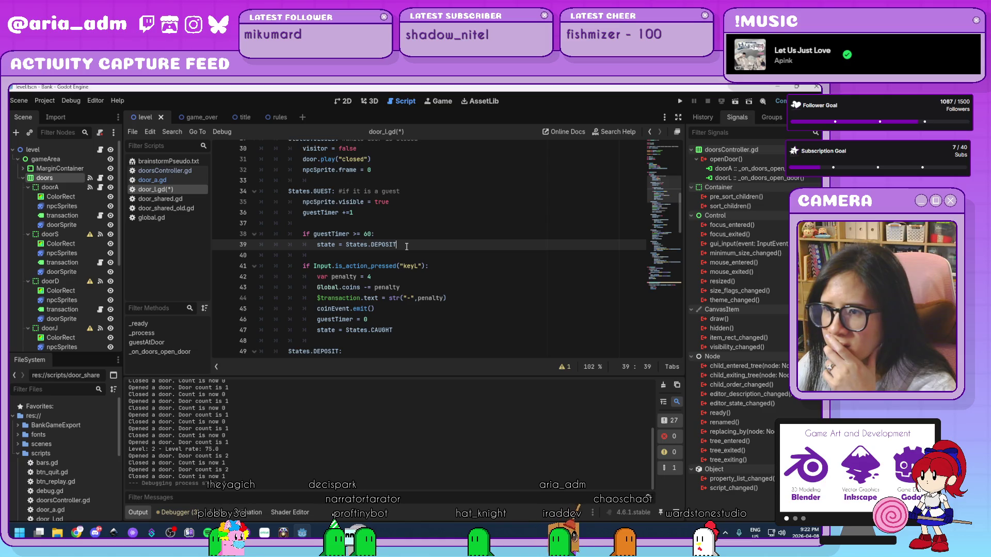
pyautogui.click(392, 280)
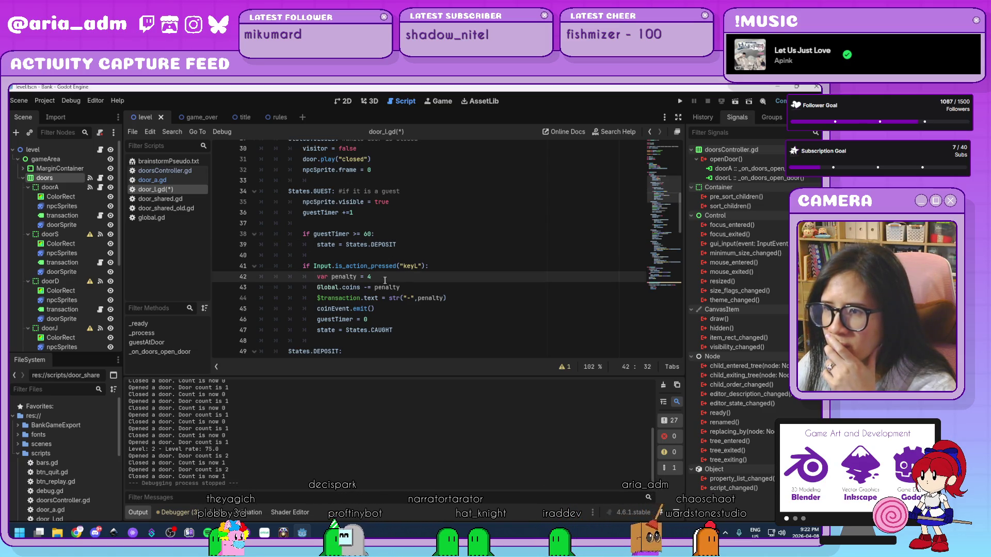
pyautogui.moveTo(369, 298)
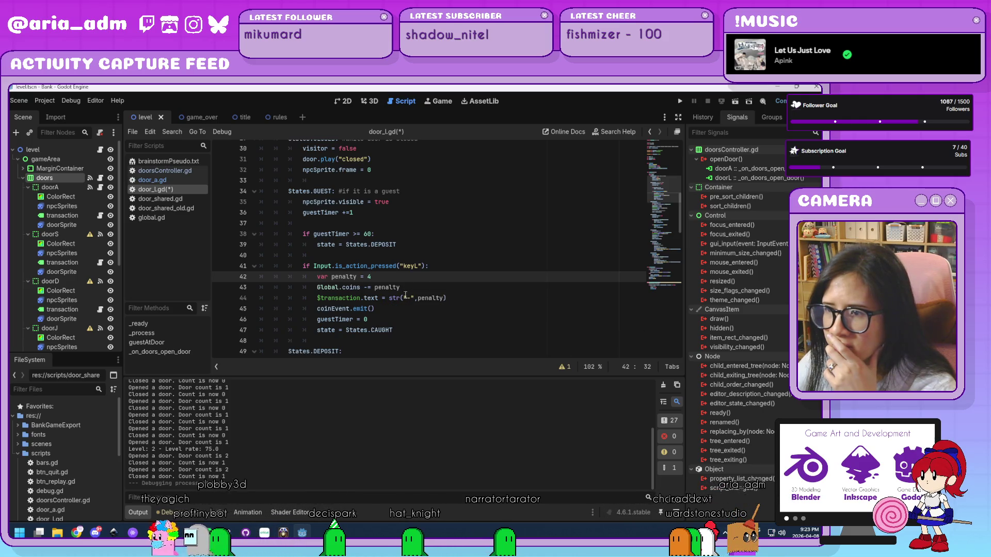
pyautogui.click(378, 309)
pyautogui.click(380, 319)
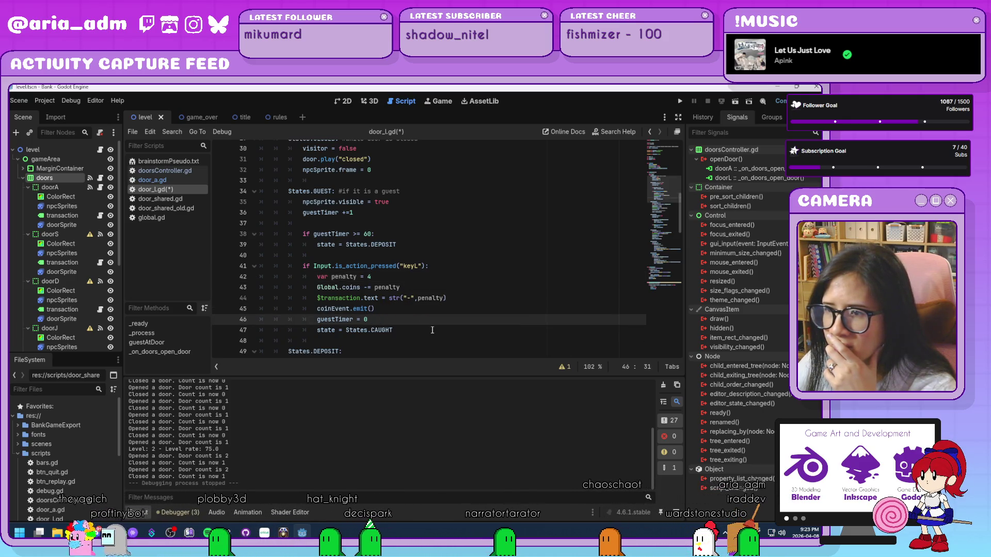
pyautogui.scroll(-3, 432, 330)
pyautogui.click(378, 265)
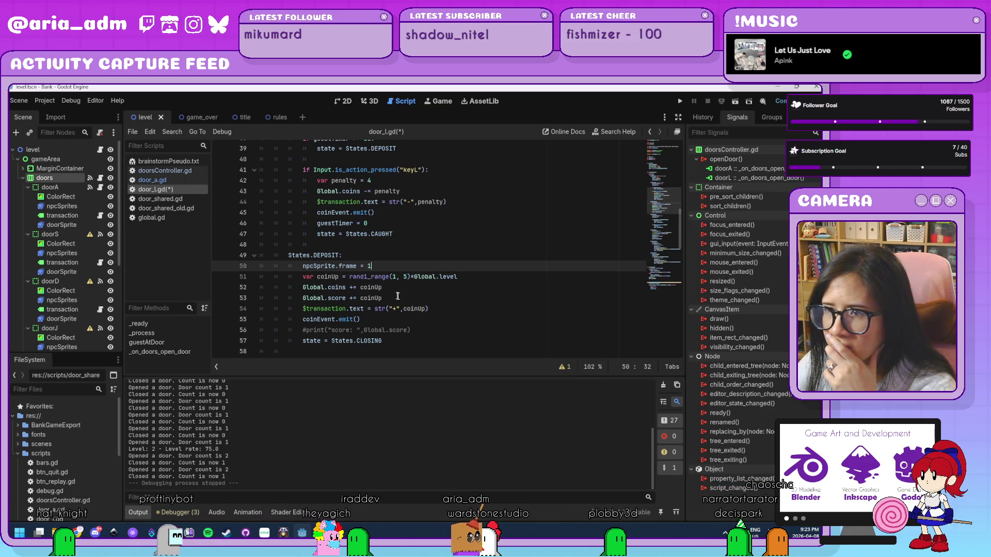
pyautogui.scroll(1, 423, 304)
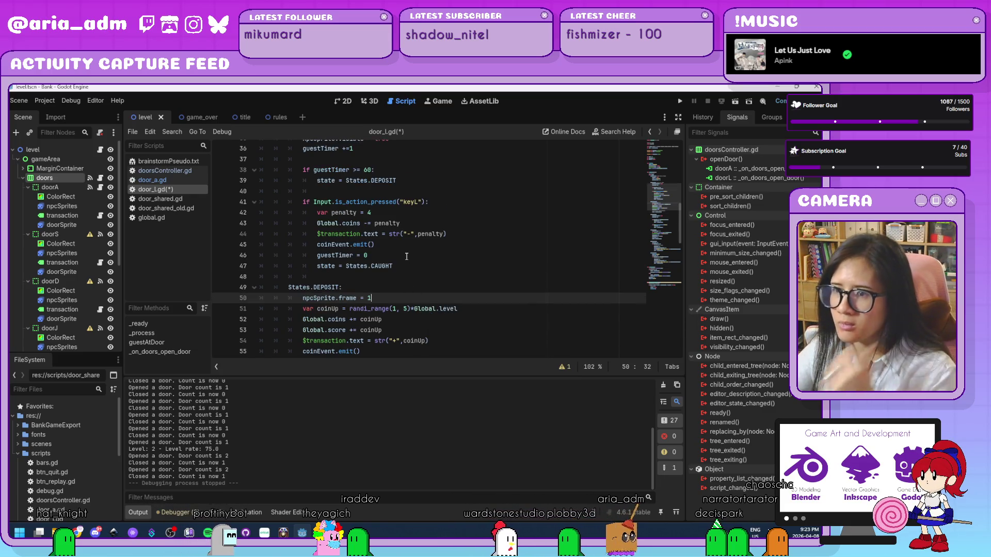
pyautogui.scroll(-1, 406, 256)
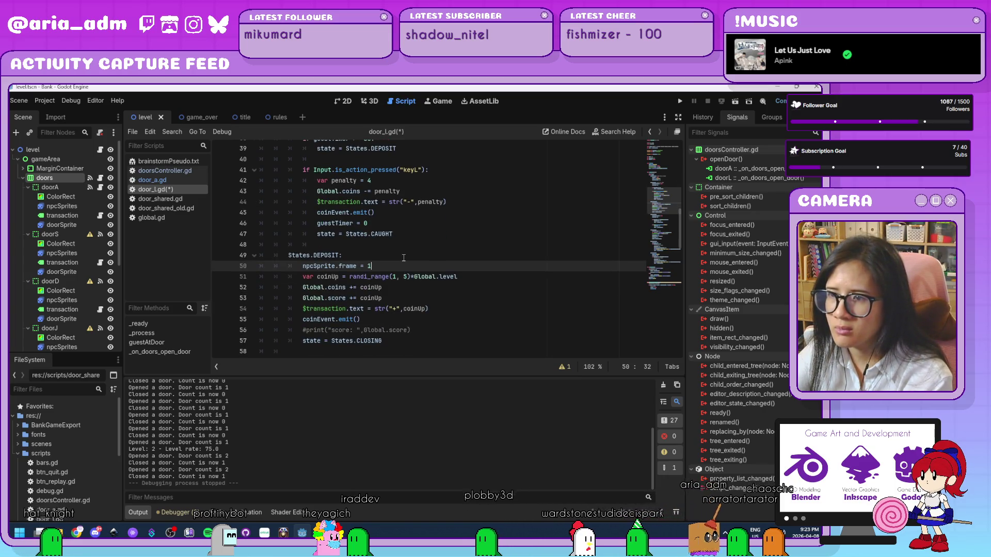
pyautogui.scroll(1, 404, 258)
pyautogui.moveTo(397, 180); pyautogui.dragTo(303, 170)
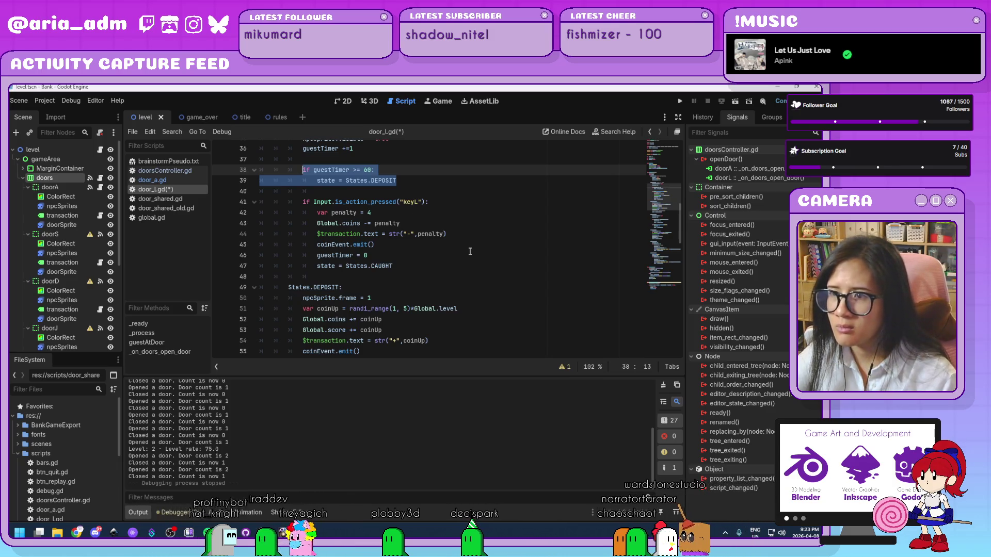
pyautogui.scroll(-18, 469, 251)
pyautogui.scroll(-3, 469, 251)
pyautogui.scroll(20, 469, 251)
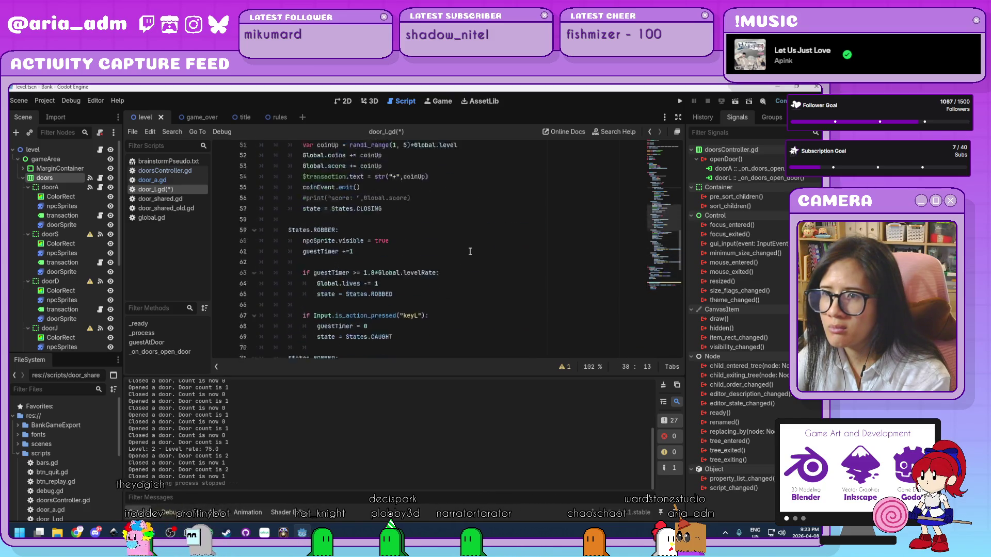
pyautogui.click(422, 217)
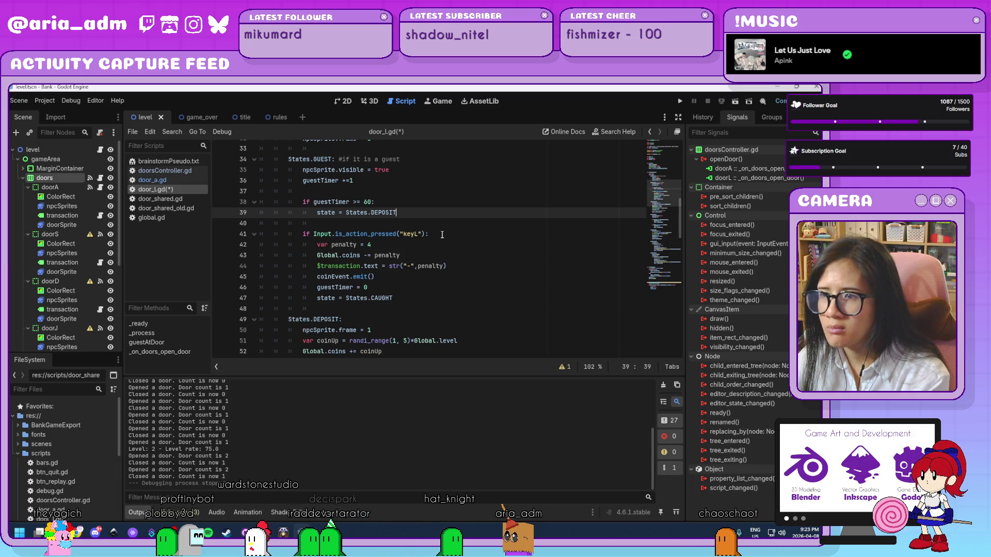
pyautogui.scroll(-1, 460, 280)
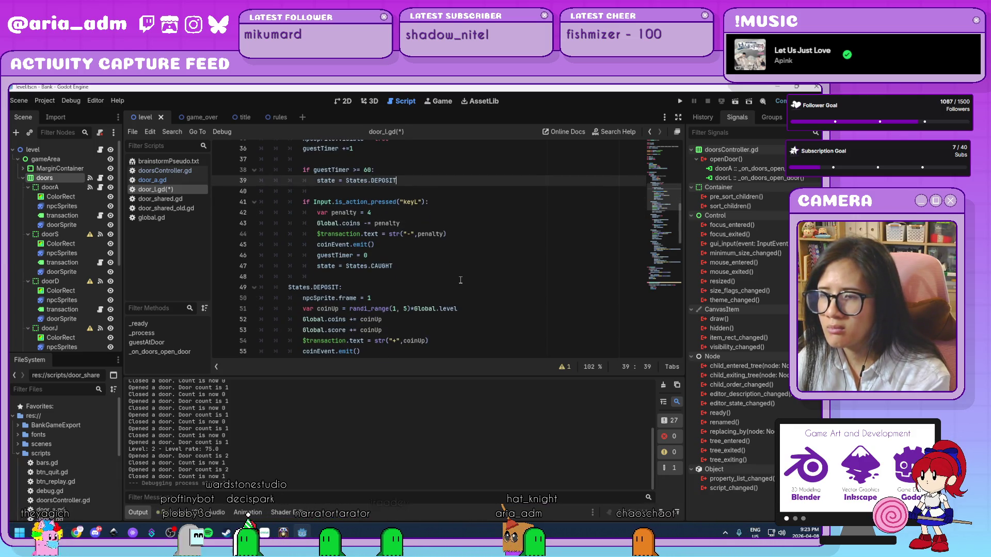
pyautogui.scroll(-6, 459, 279)
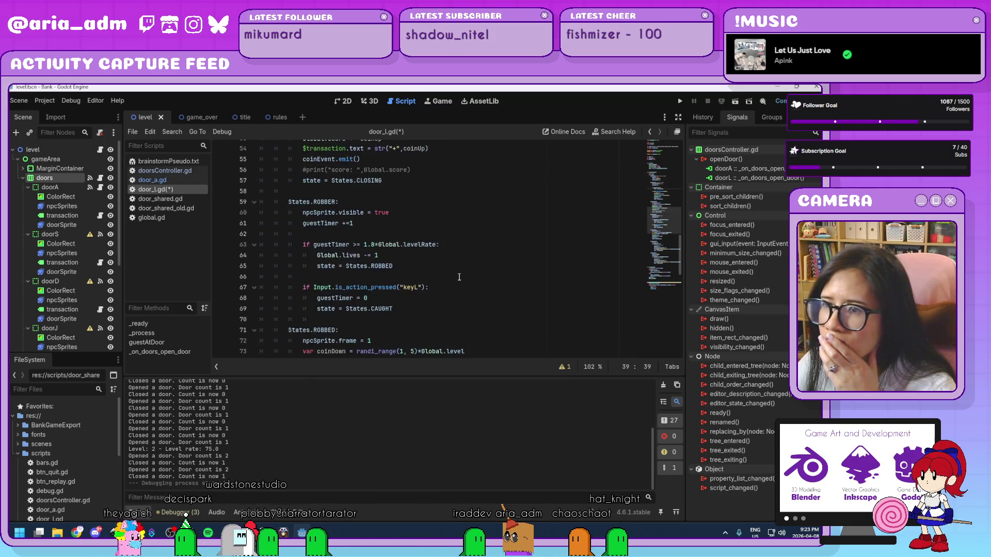
pyautogui.scroll(-9, 459, 277)
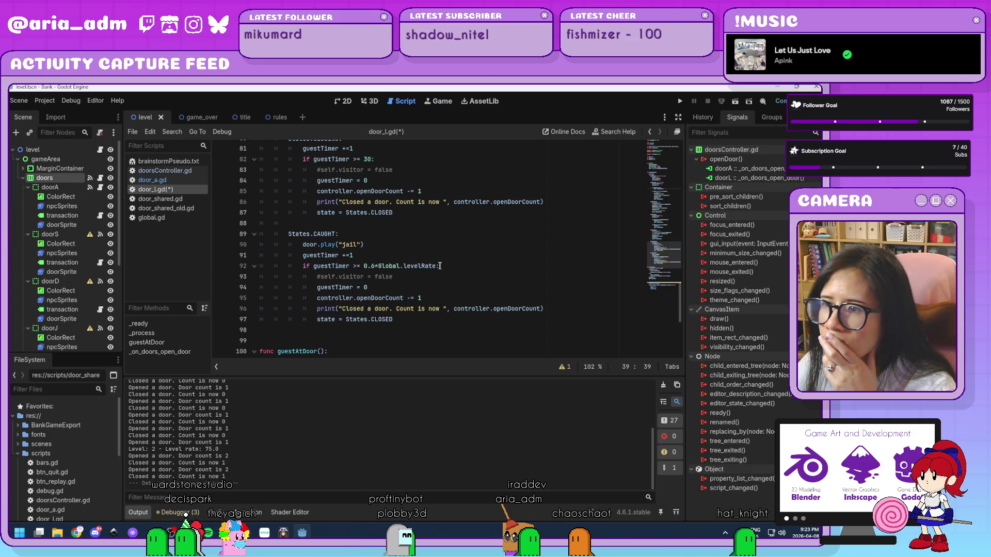
# Step: Replace the caught timer threshold 0.6*Global.levelRate with 60
pyautogui.moveTo(437, 266); pyautogui.dragTo(365, 266)
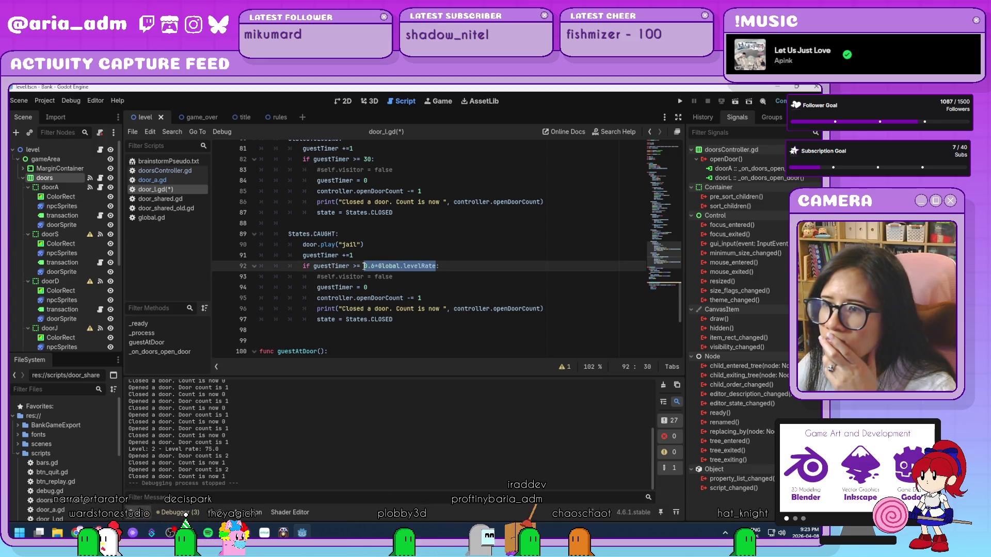
pyautogui.write('60')
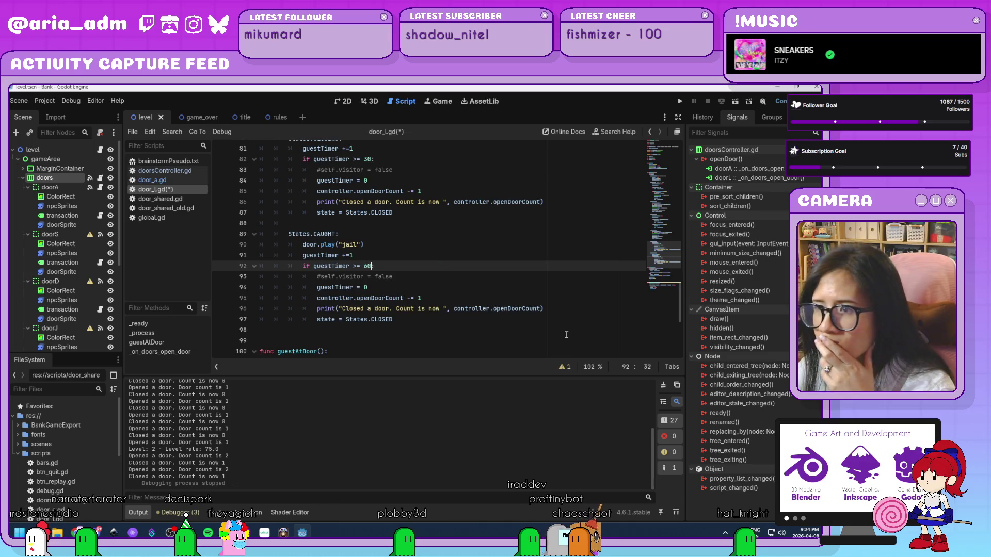
pyautogui.click(425, 320)
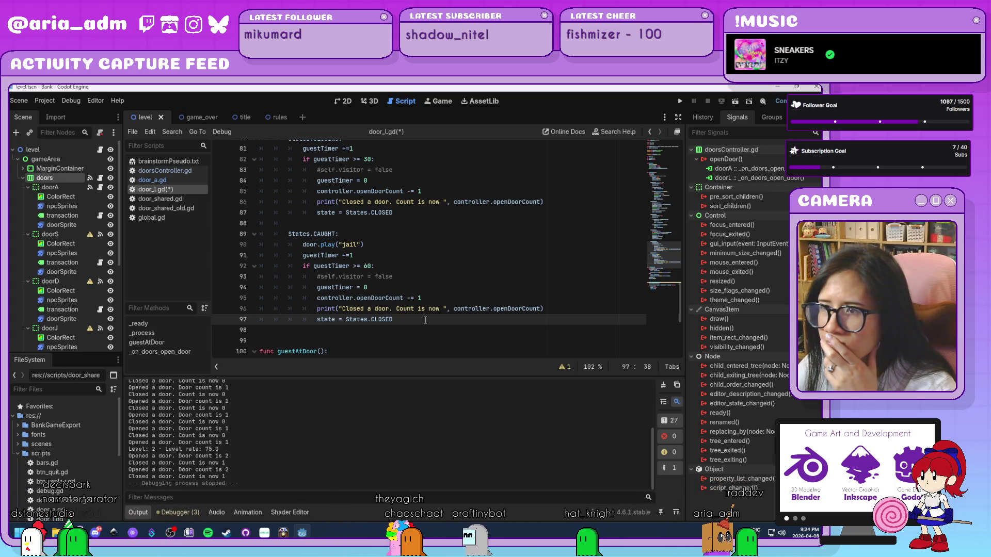
# Step: Change the closing timer threshold on line 82 from 30 to 60
pyautogui.scroll(1, 376, 219)
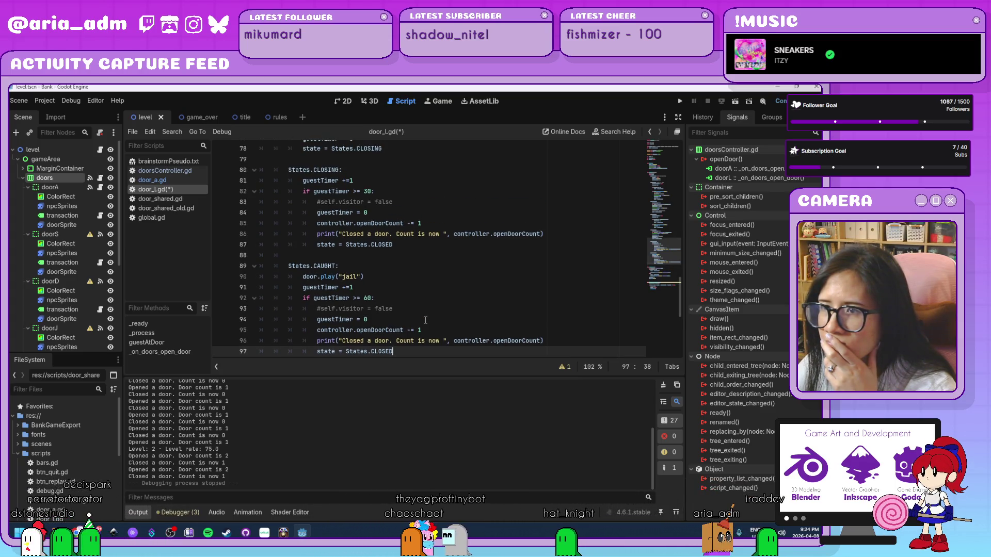
pyautogui.click(365, 192)
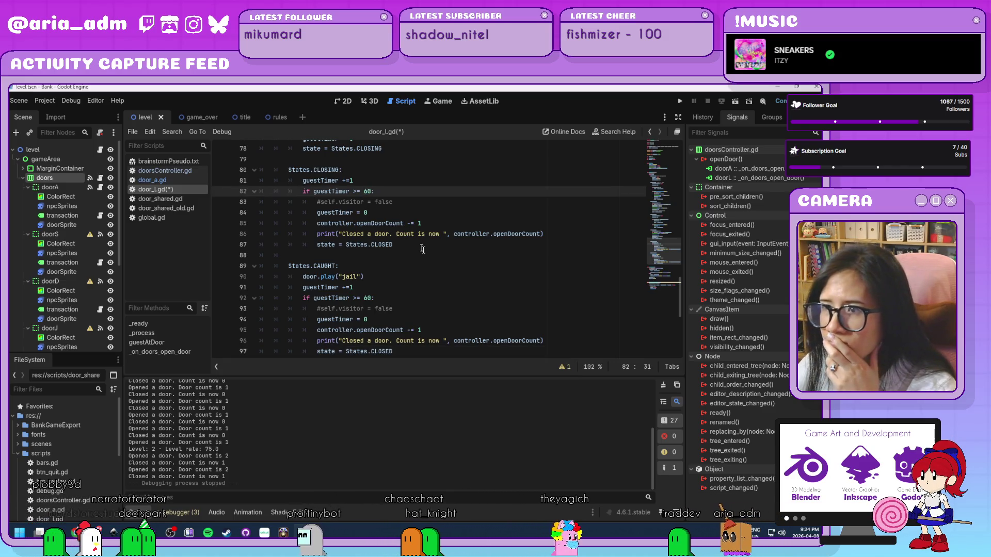
pyautogui.press('Delete')
pyautogui.write('6')
pyautogui.scroll(3, 429, 254)
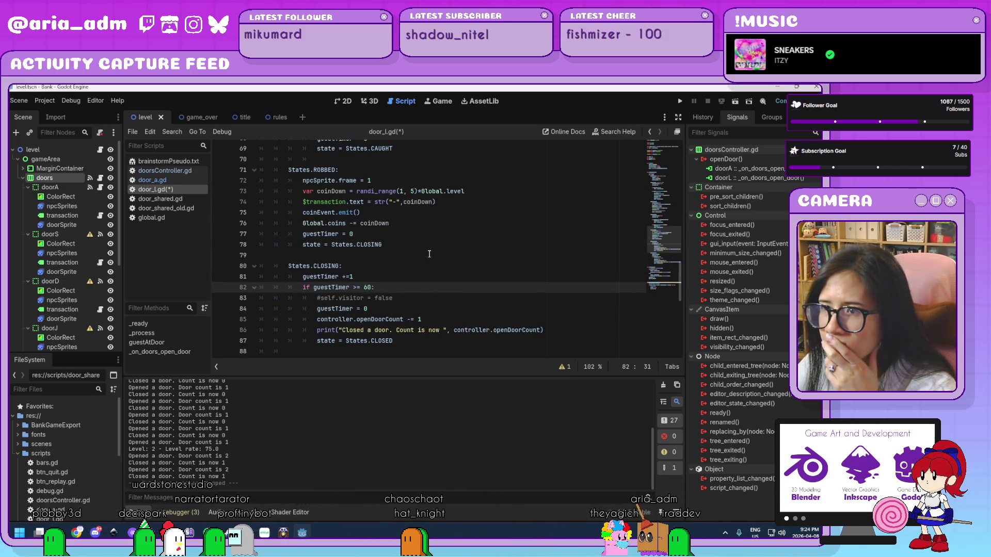
pyautogui.scroll(2, 429, 254)
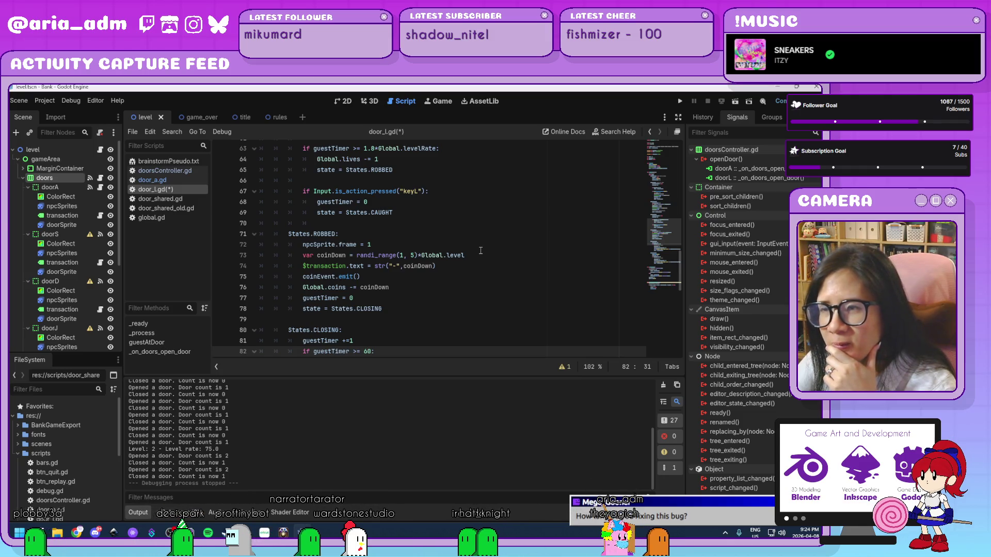
pyautogui.scroll(3, 514, 276)
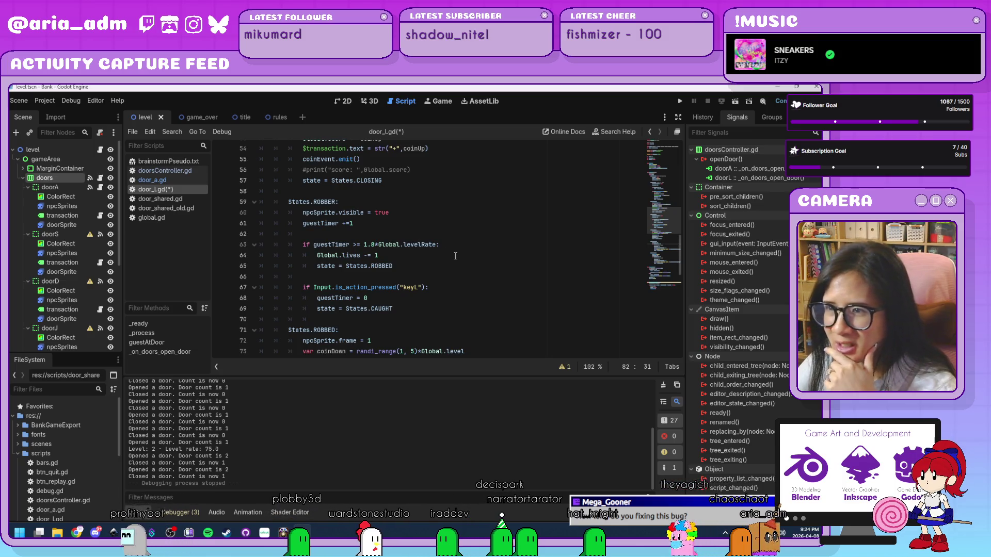
pyautogui.scroll(3, 455, 256)
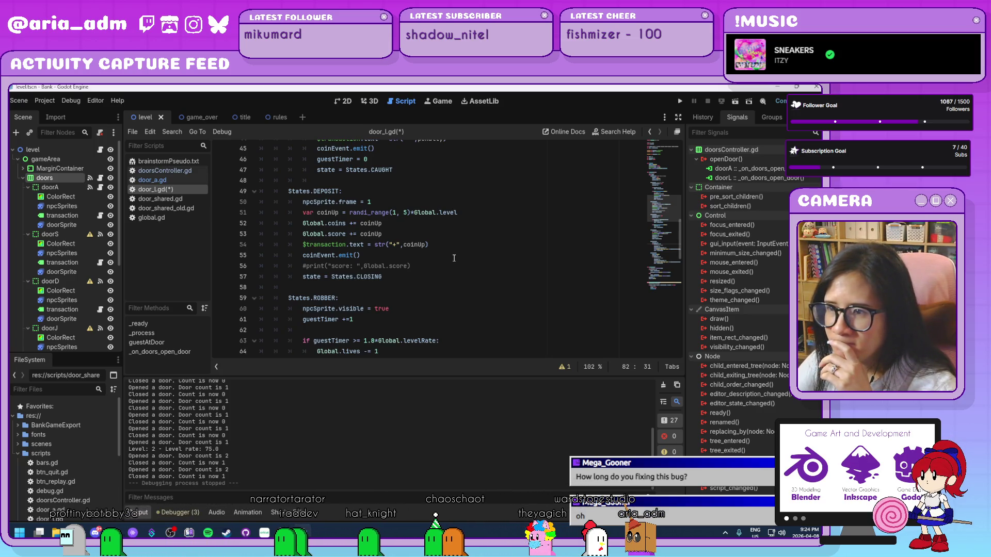
pyautogui.scroll(1, 454, 258)
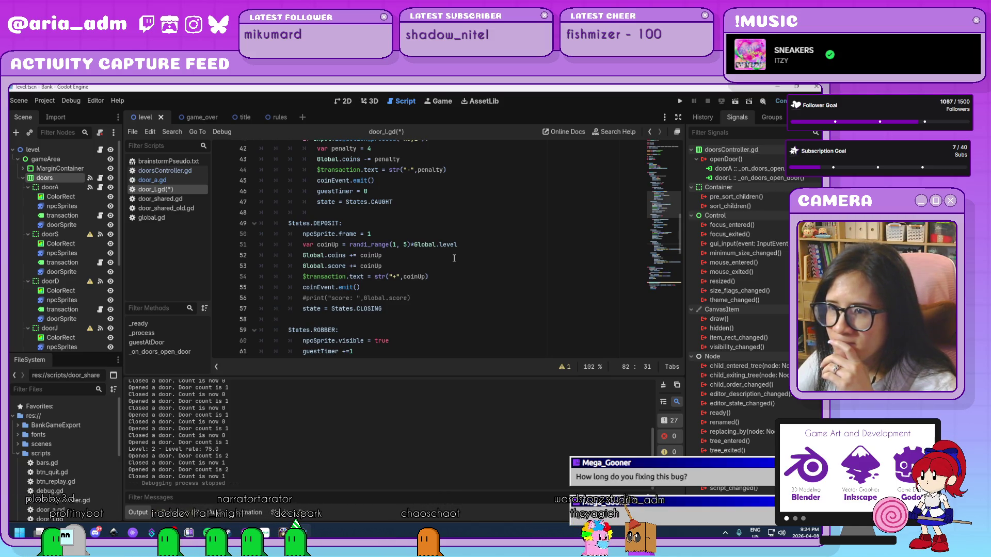
pyautogui.scroll(7, 454, 258)
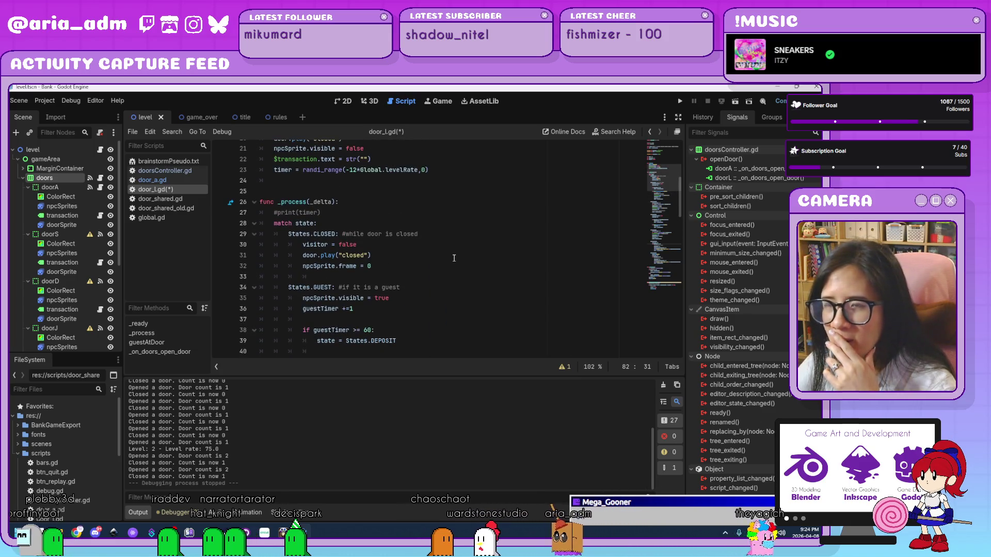
pyautogui.scroll(3, 454, 258)
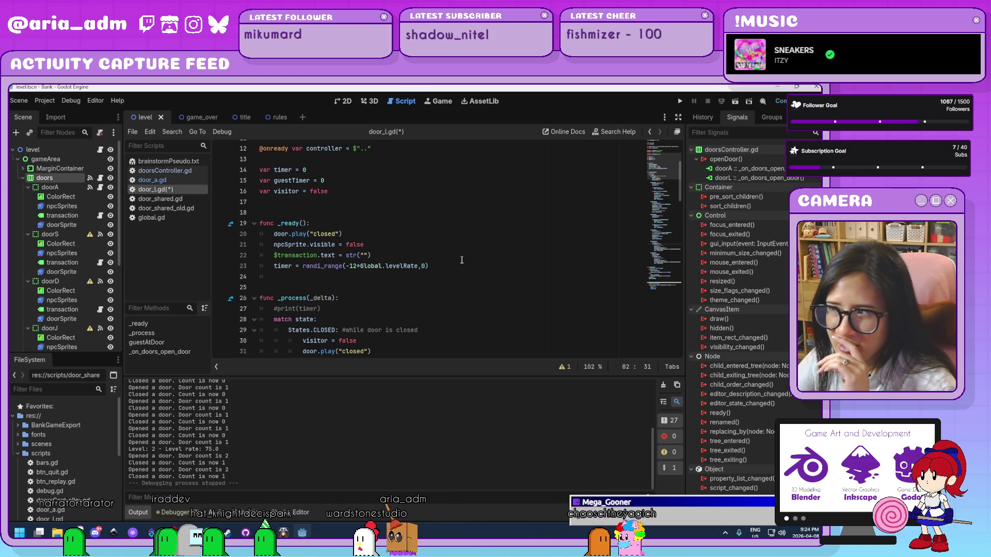
pyautogui.scroll(-1, 461, 259)
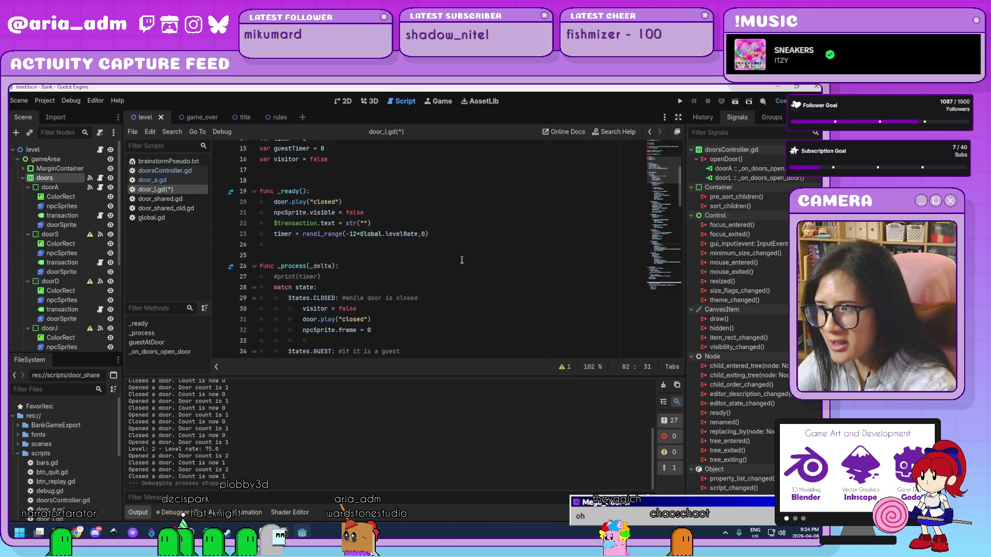
pyautogui.scroll(-1, 462, 260)
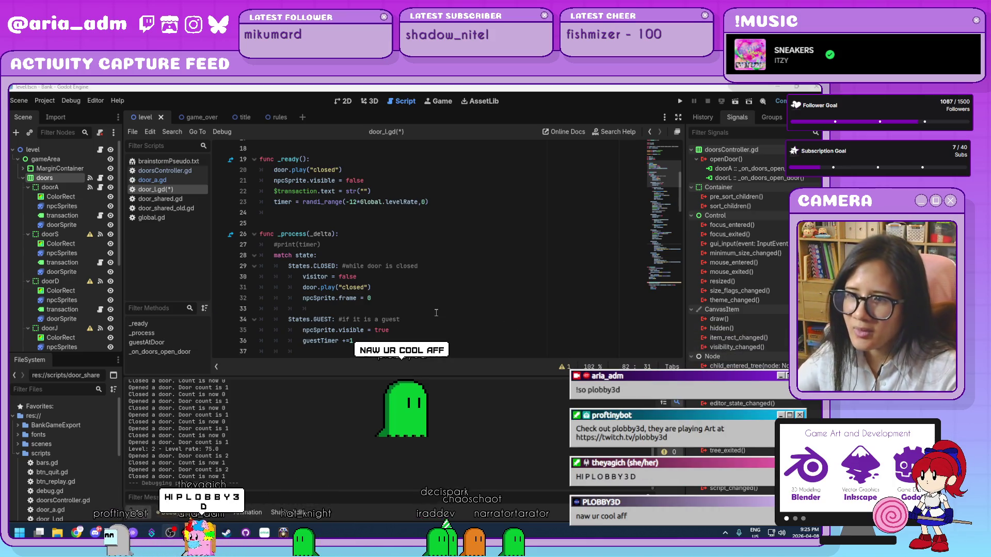
pyautogui.click(413, 337)
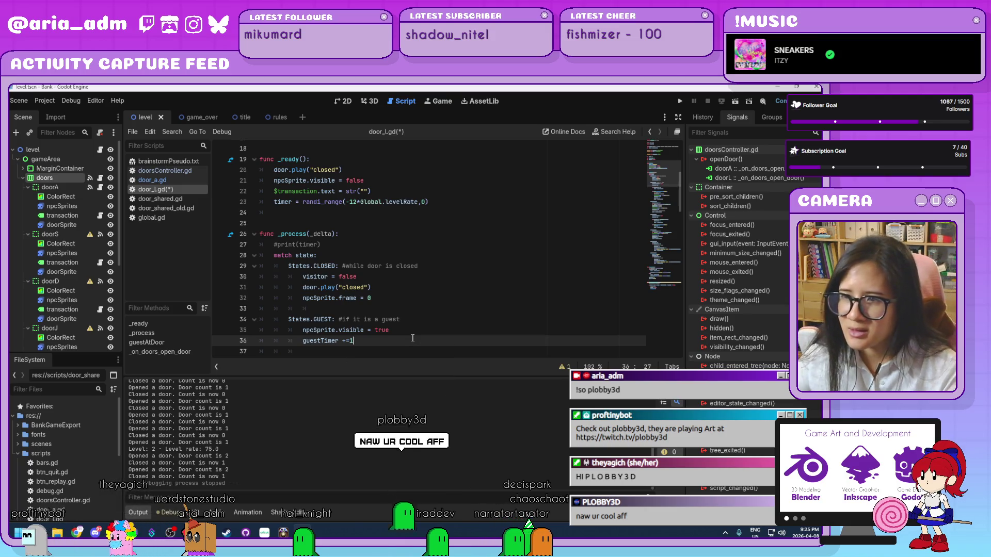
pyautogui.scroll(-5, 423, 277)
pyautogui.scroll(3, 422, 277)
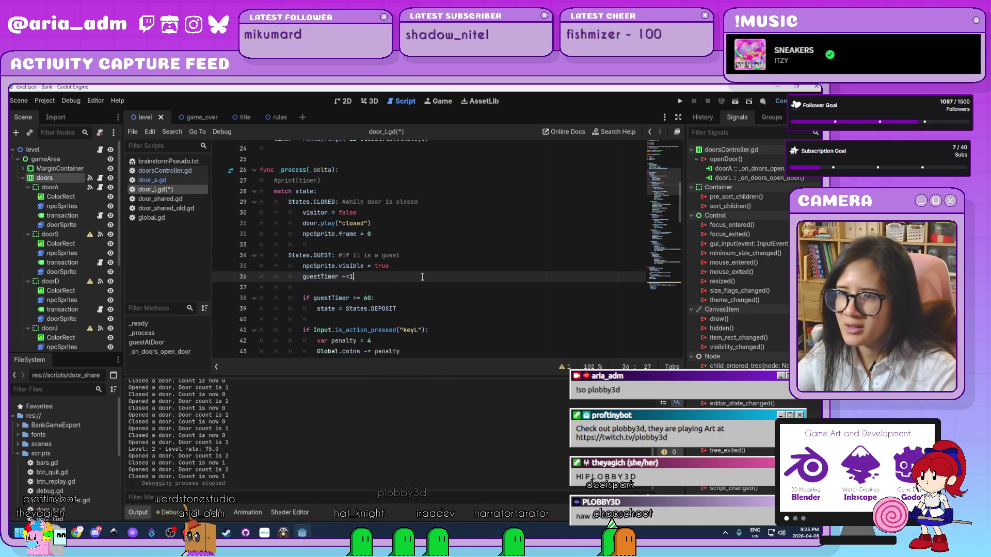
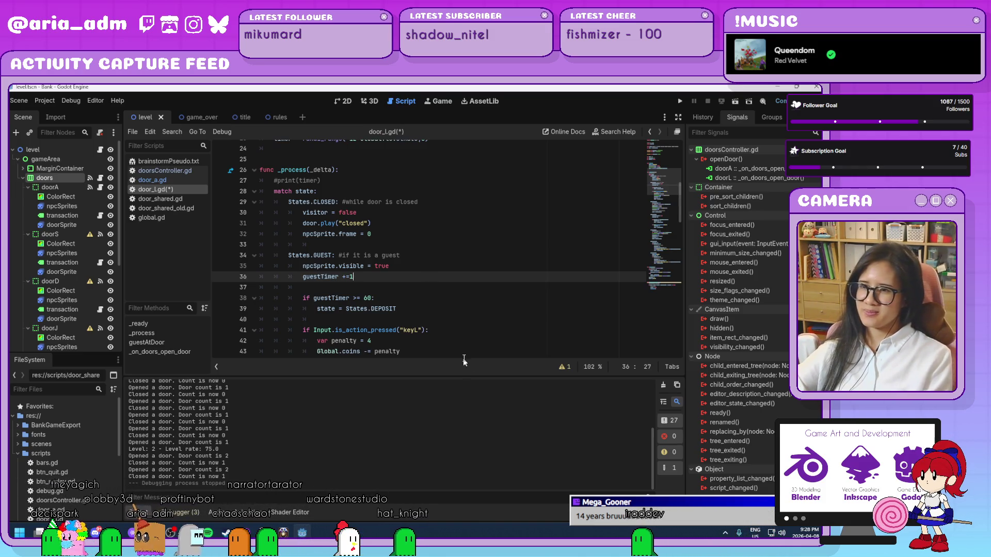
# Step: Collapse the Output log with Ctrl+J and scroll down through door_l.gd's _process state machine
pyautogui.hotkey('ctrl', 'j')
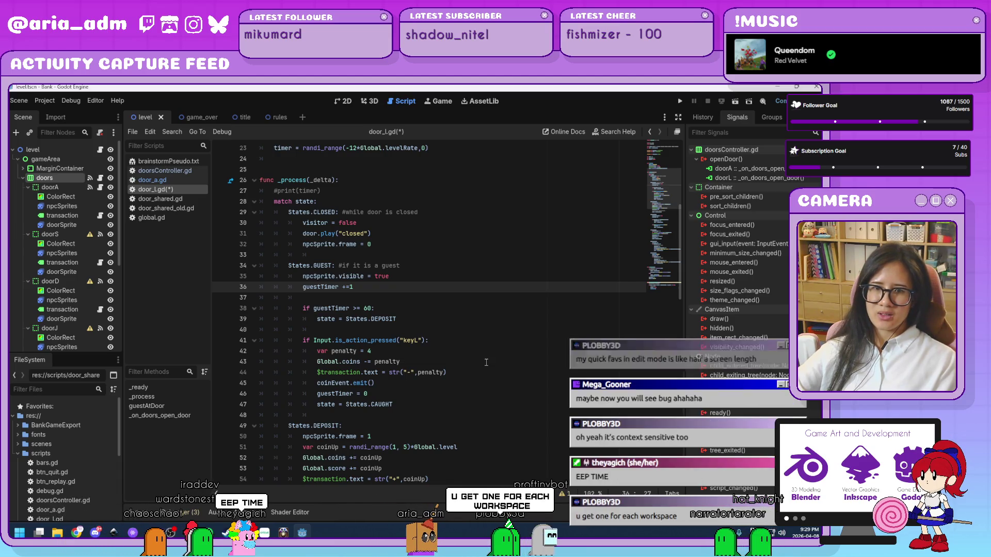
pyautogui.scroll(-3, 486, 363)
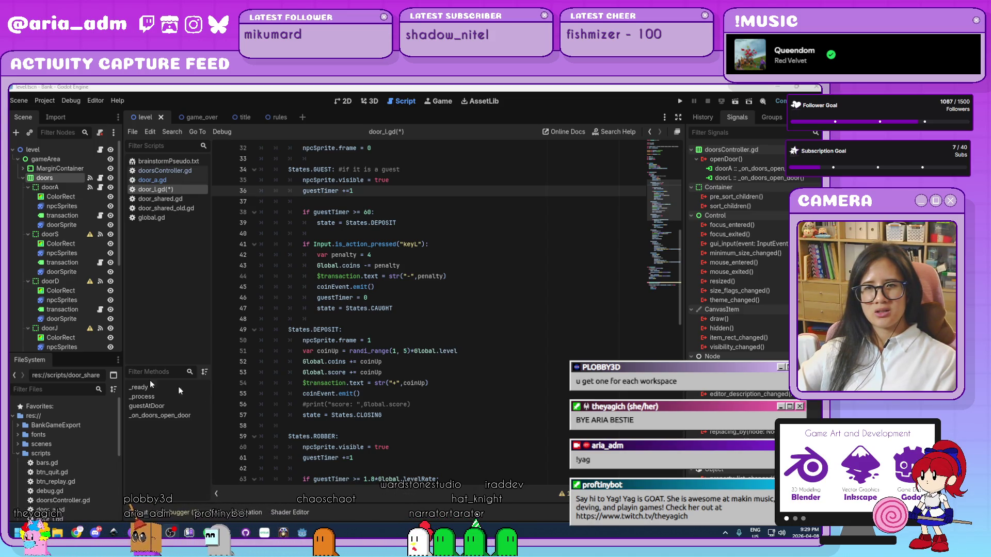
pyautogui.click(459, 308)
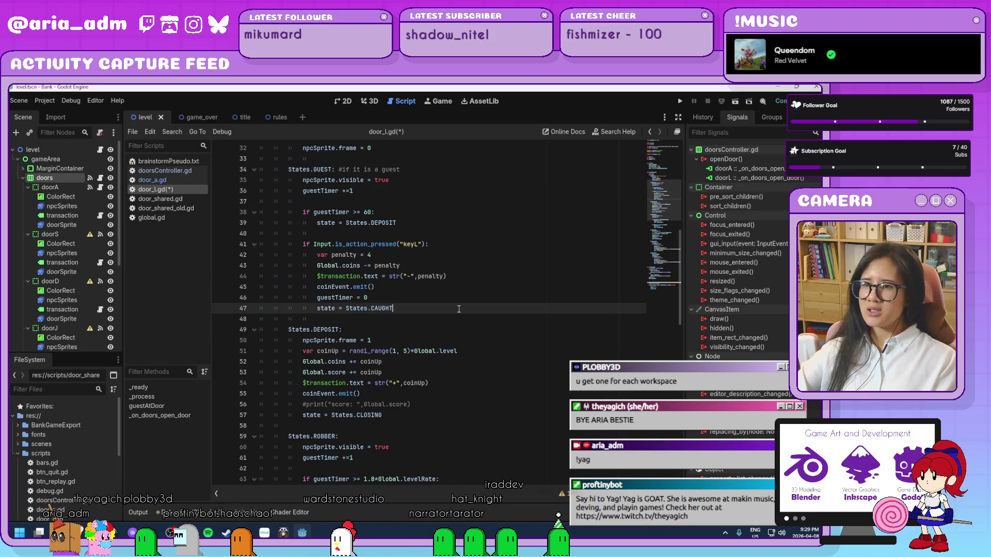
pyautogui.scroll(-2, 458, 315)
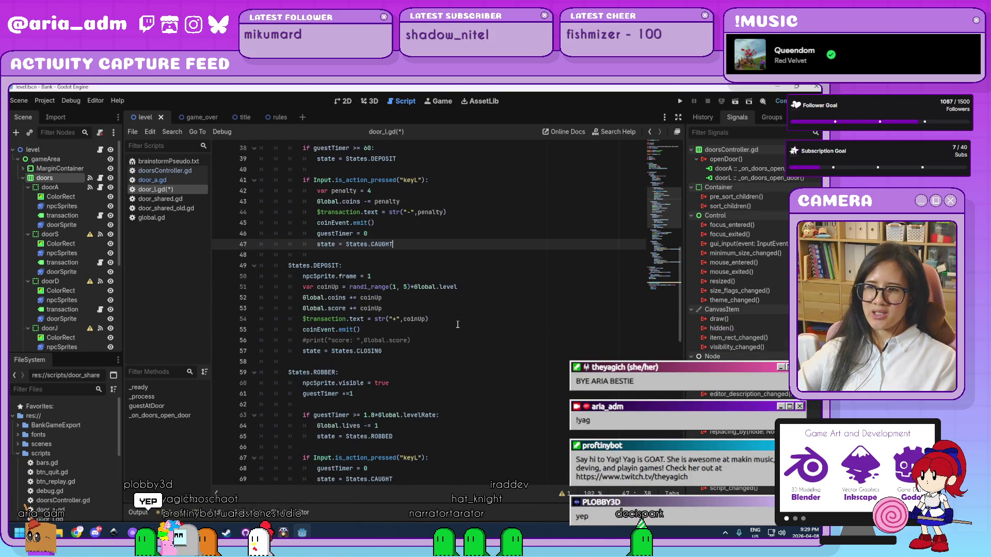
pyautogui.click(475, 361)
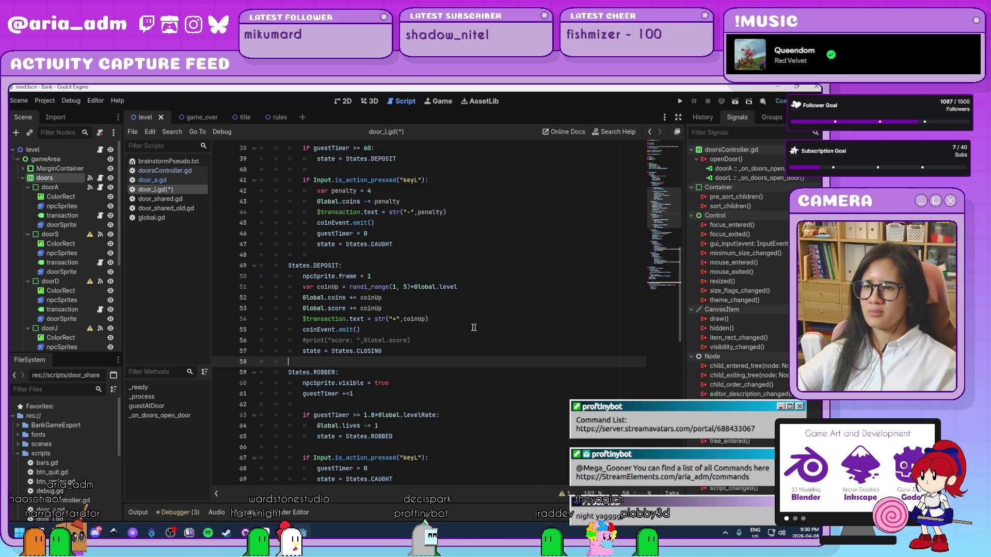
# Step: Review the GUEST and DEPOSIT branches of door_l.gd, including the guestTimer increment line
pyautogui.click(438, 342)
pyautogui.scroll(-4, 437, 344)
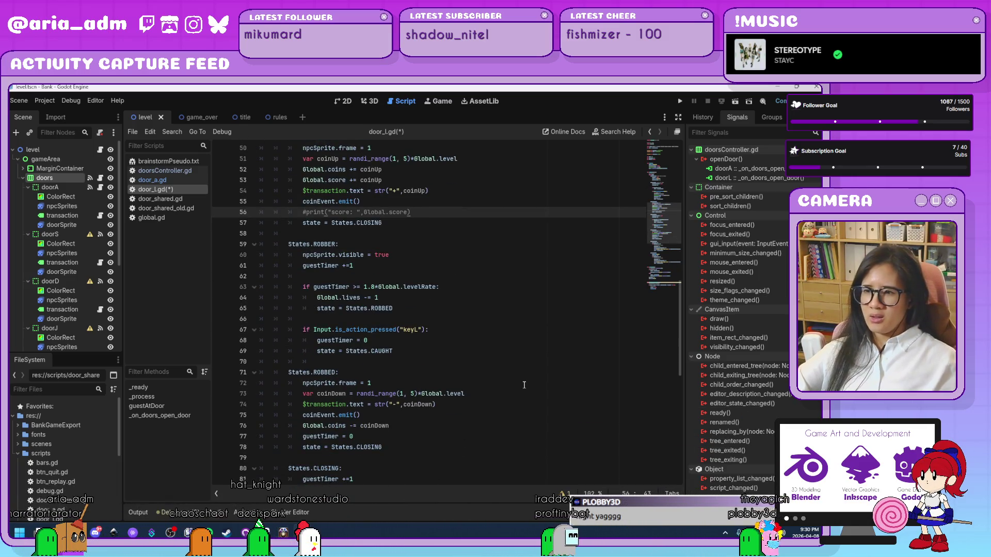
pyautogui.scroll(8, 524, 385)
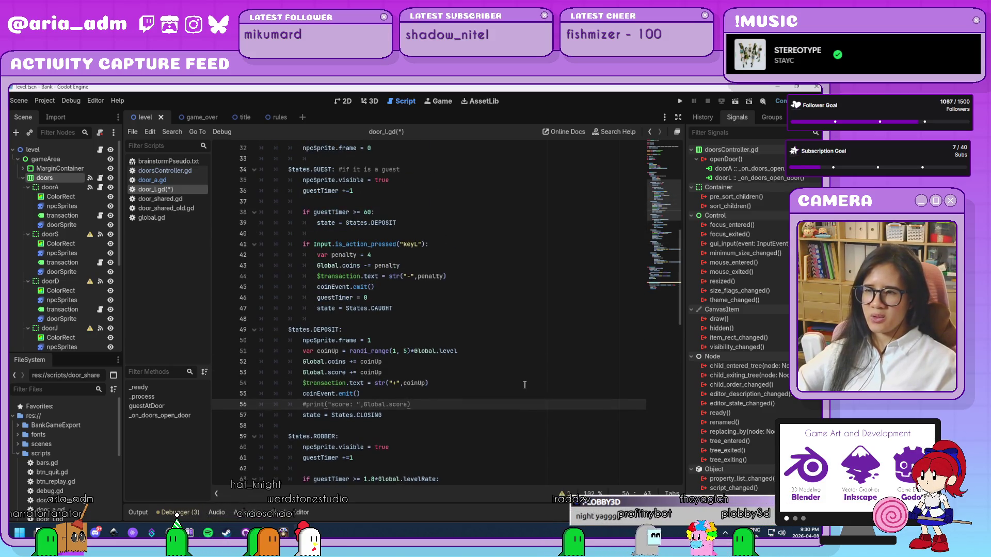
pyautogui.scroll(1, 524, 385)
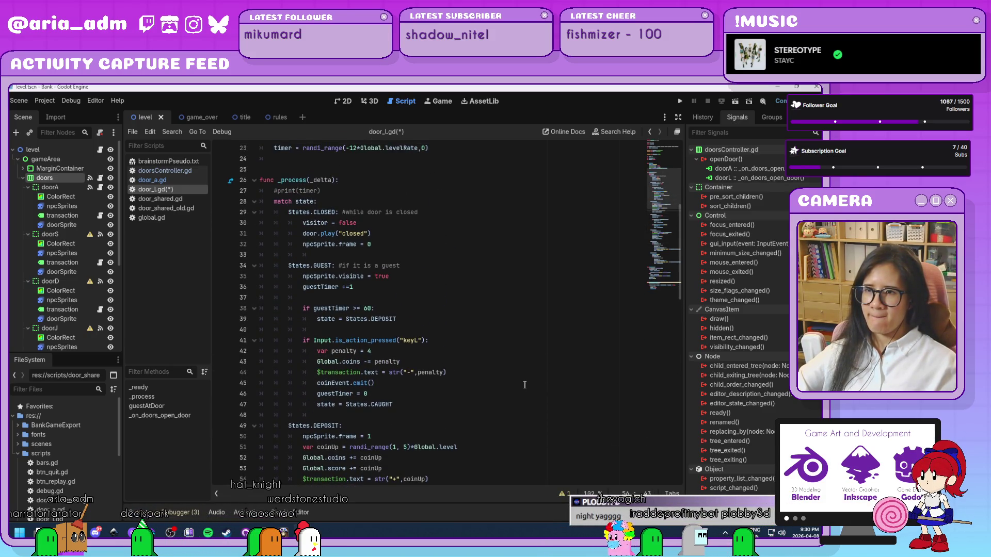
pyautogui.click(378, 288)
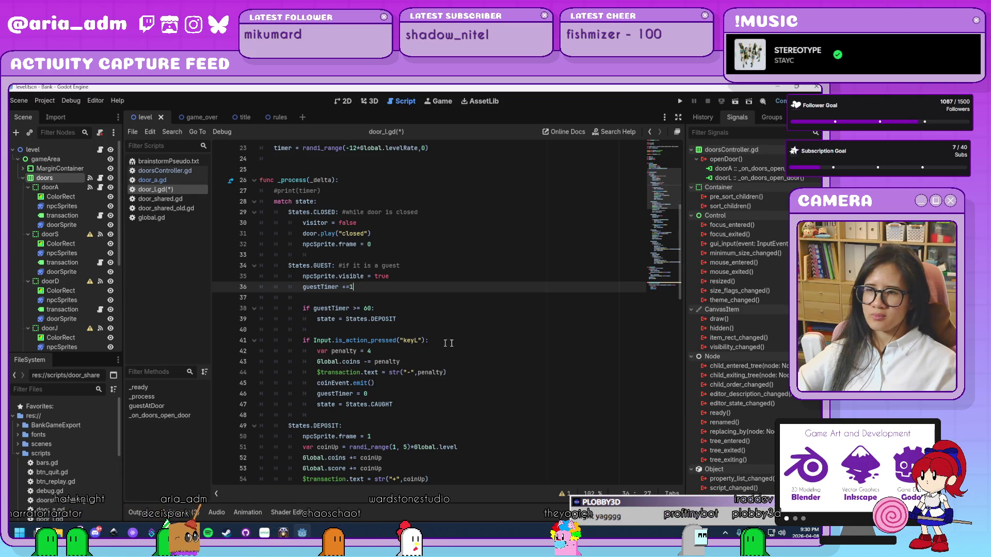
pyautogui.click(447, 268)
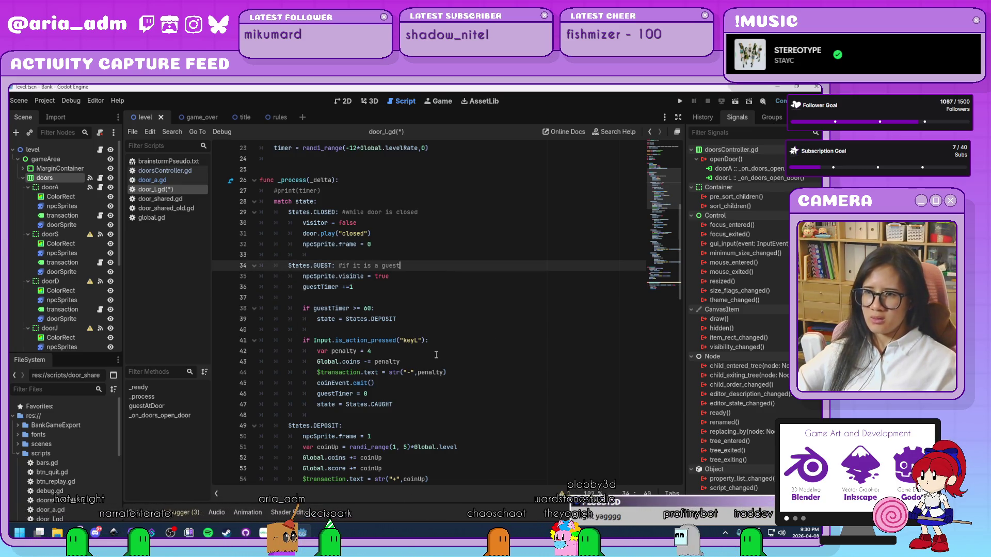
pyautogui.scroll(-1, 436, 355)
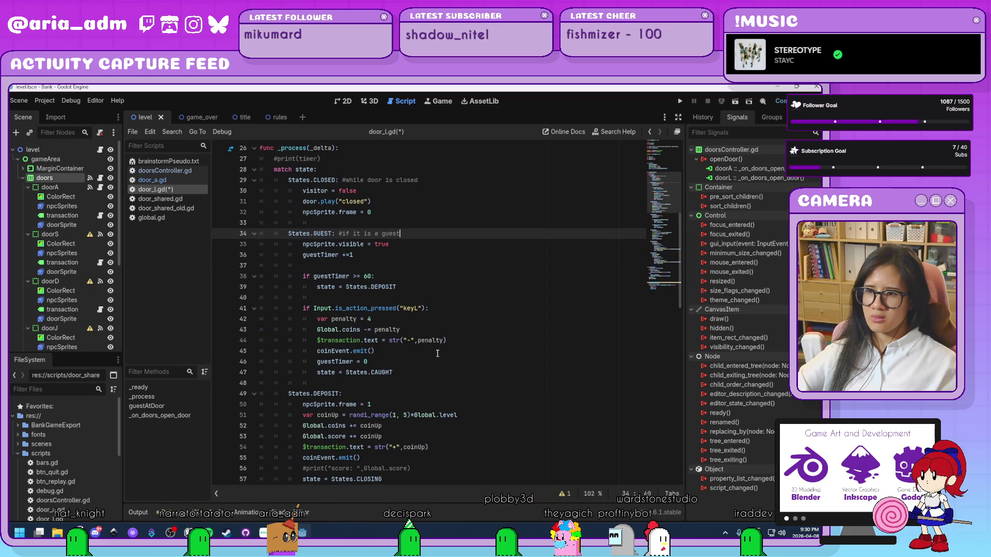
pyautogui.scroll(-3, 437, 353)
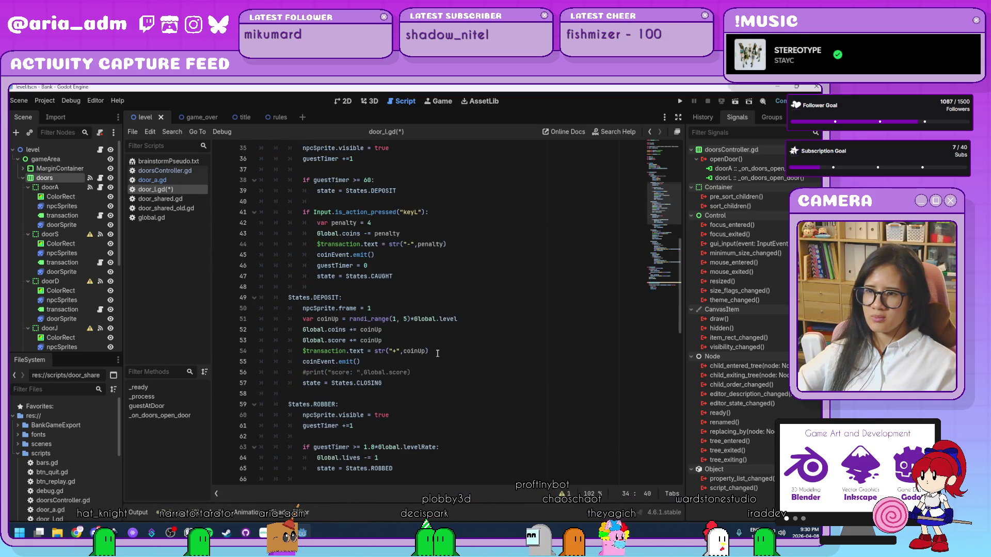
# Step: Delete the commented-out score print line, leaving coinEvent.emit() before the CLOSING assignment
pyautogui.moveTo(422, 373); pyautogui.dragTo(419, 367)
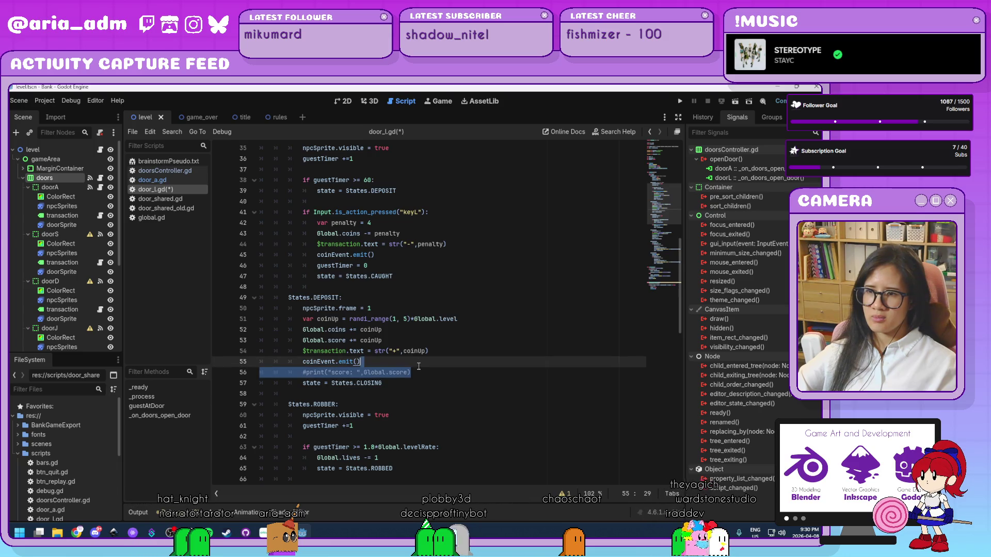
pyautogui.press('Delete')
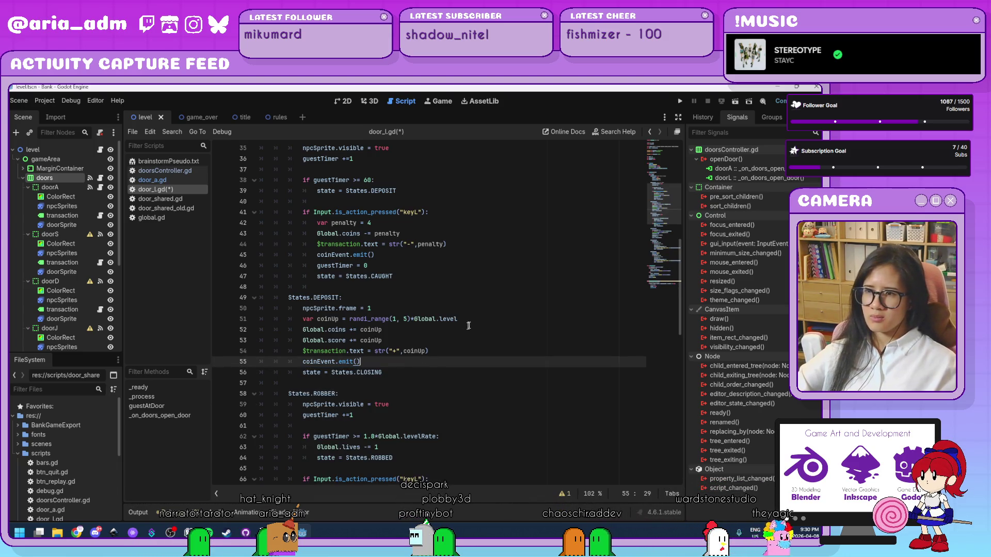
pyautogui.click(474, 320)
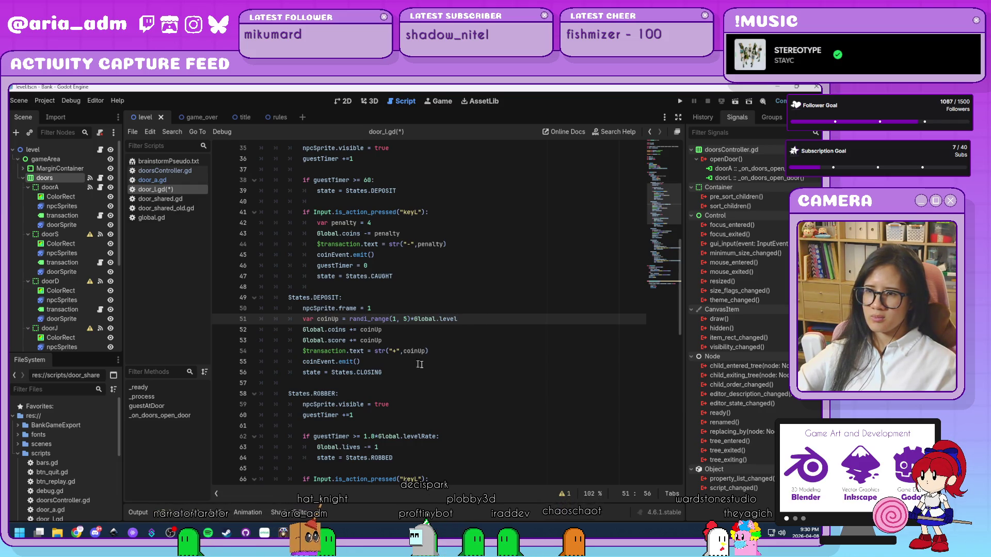
pyautogui.scroll(-1, 412, 364)
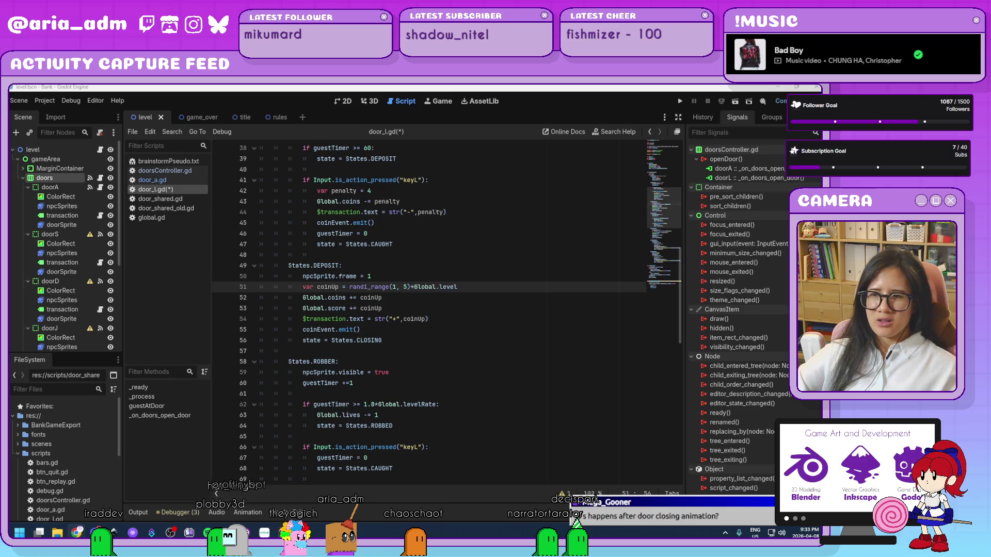
pyautogui.click(490, 351)
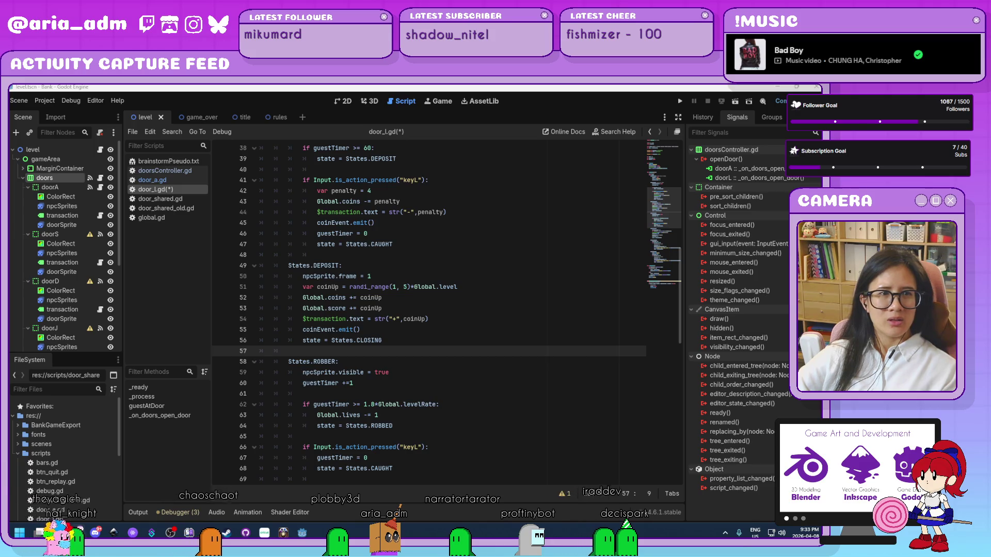
pyautogui.click(531, 361)
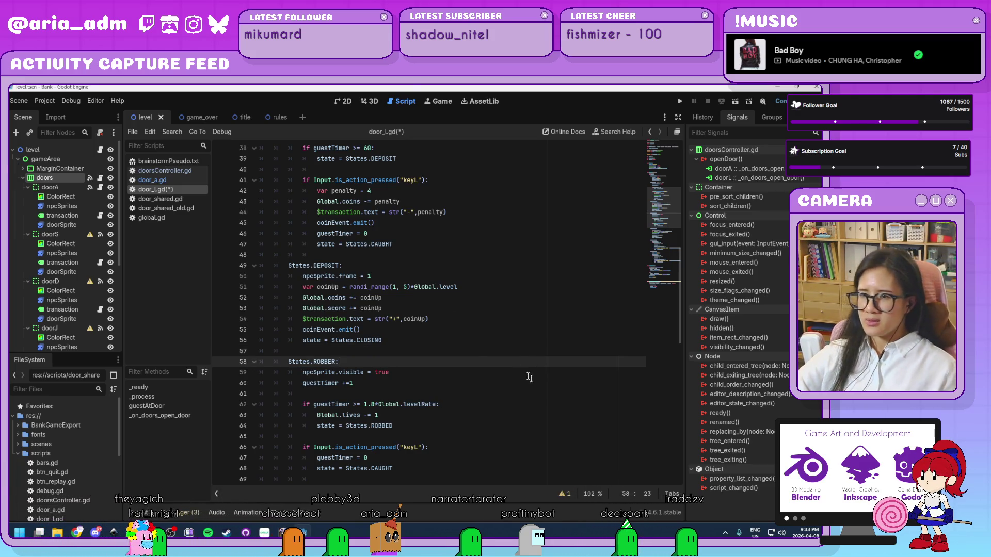
pyautogui.click(490, 319)
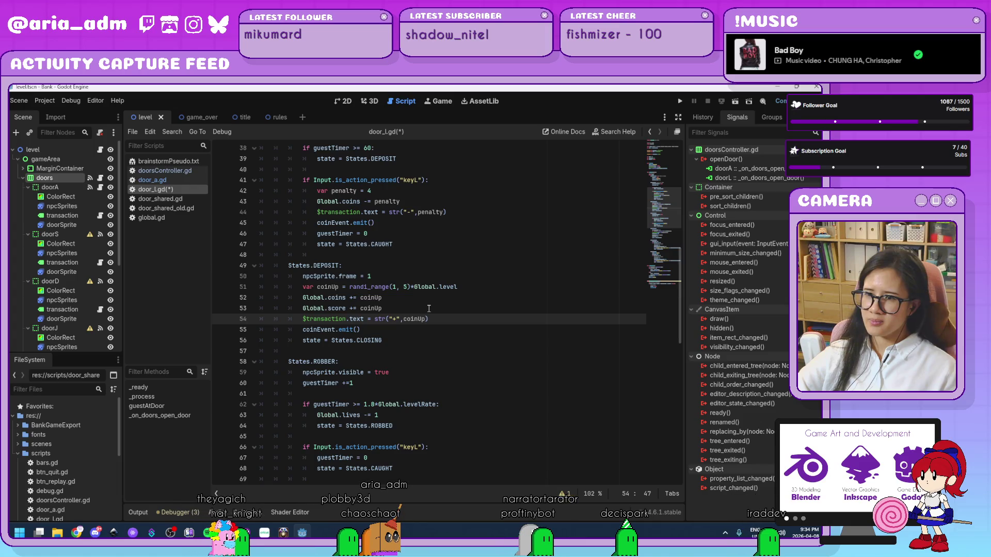
pyautogui.click(427, 329)
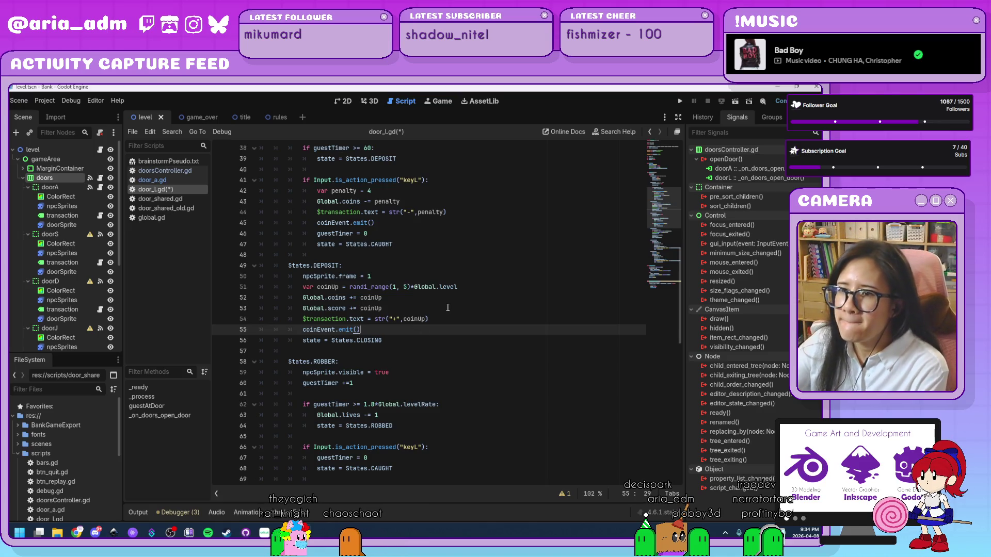
pyautogui.scroll(-3, 447, 308)
pyautogui.scroll(-5, 448, 308)
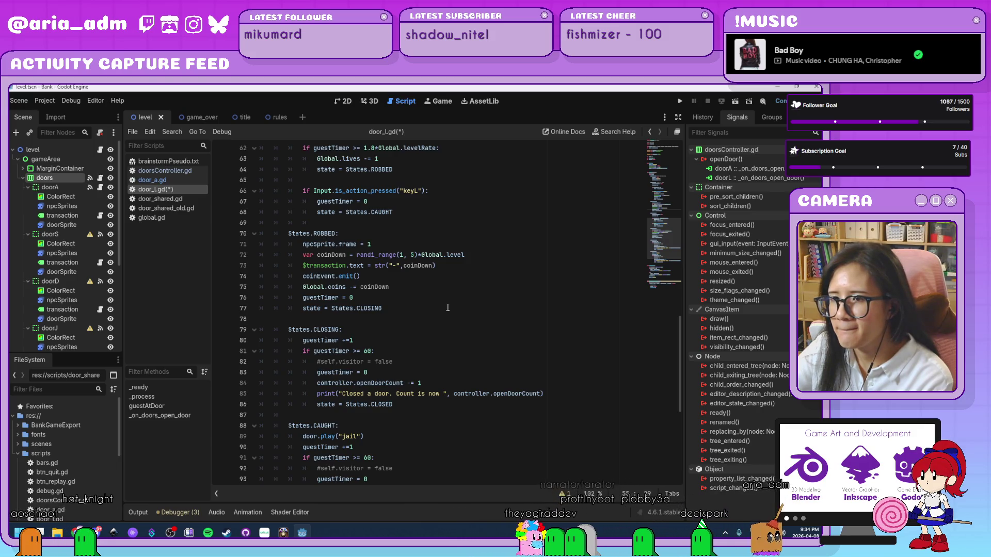
pyautogui.scroll(-3, 447, 308)
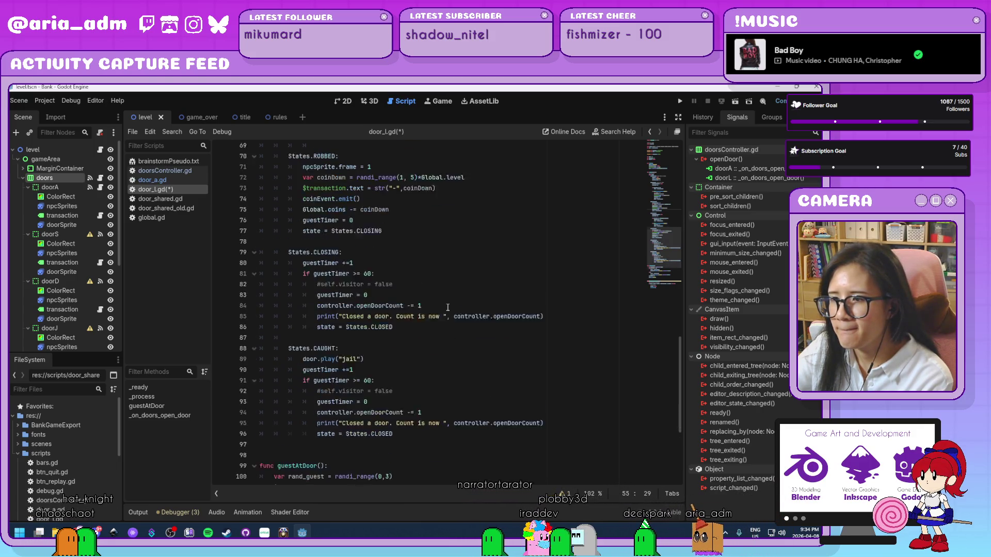
pyautogui.scroll(-2, 447, 307)
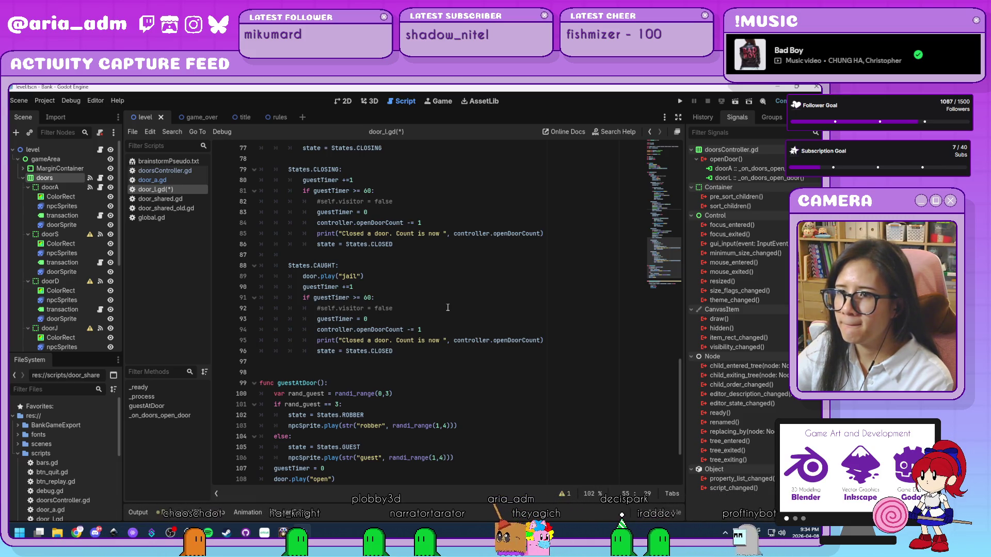
pyautogui.scroll(-3, 448, 308)
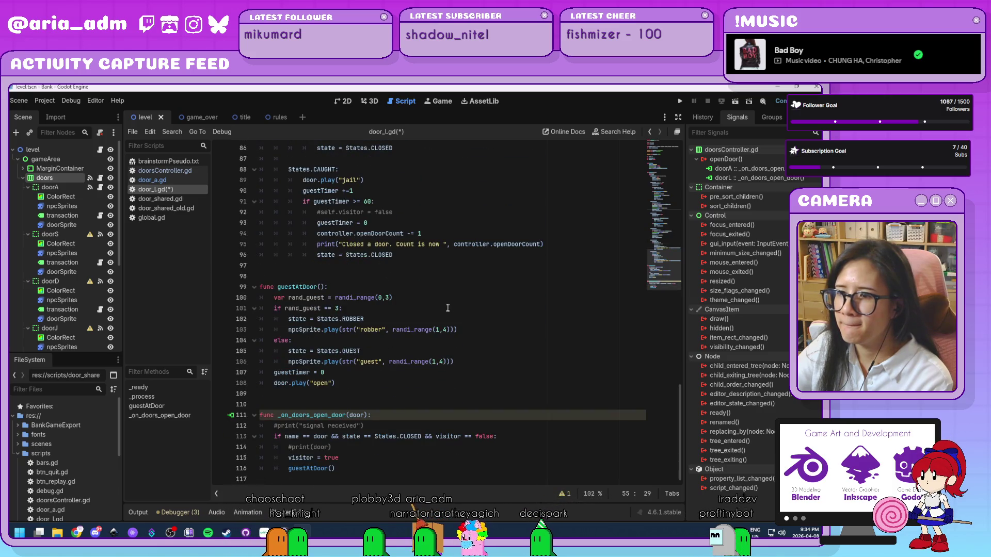
pyautogui.click(359, 467)
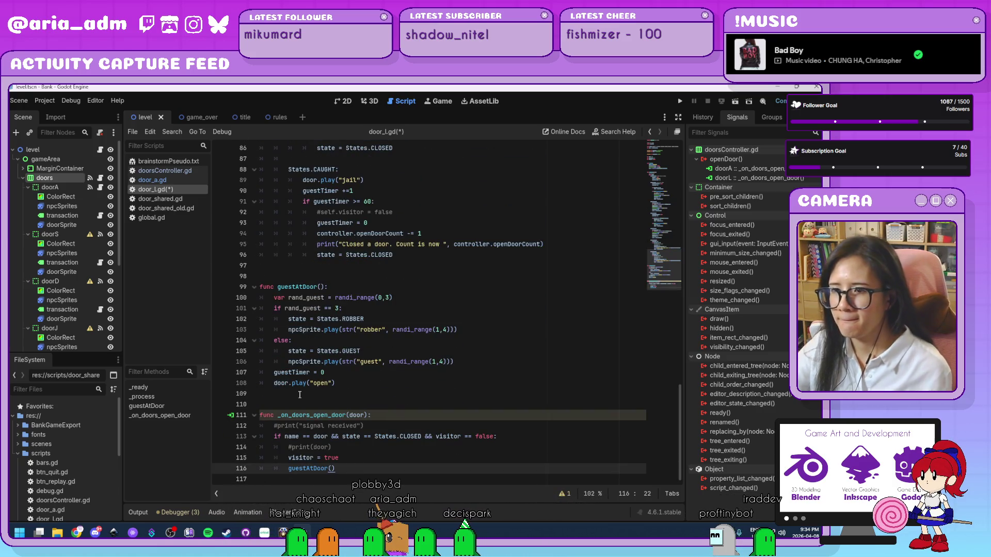
pyautogui.scroll(20, 299, 395)
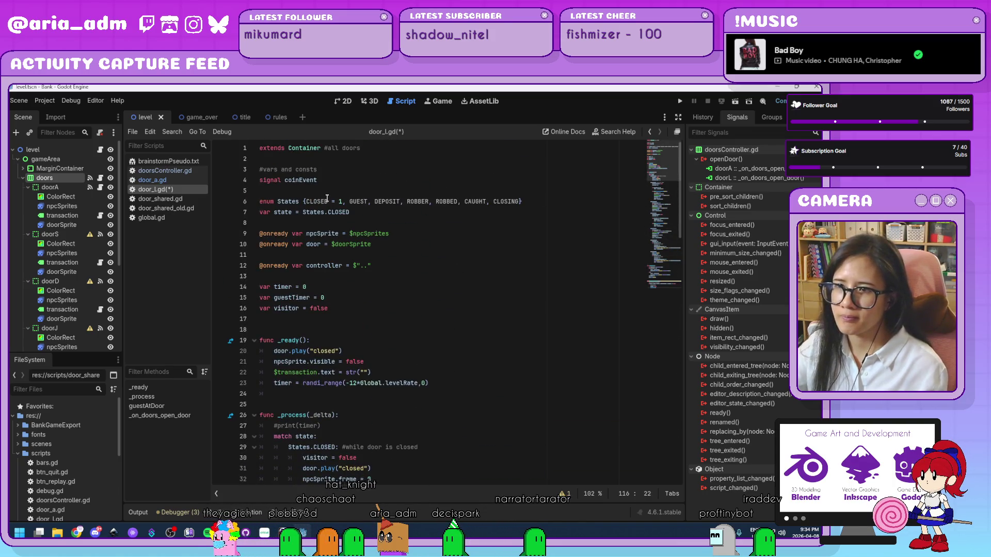
# Step: Replace door_a.gd's entire code with a copy of door_l.gd's script
pyautogui.hotkey('ctrl', 'a')
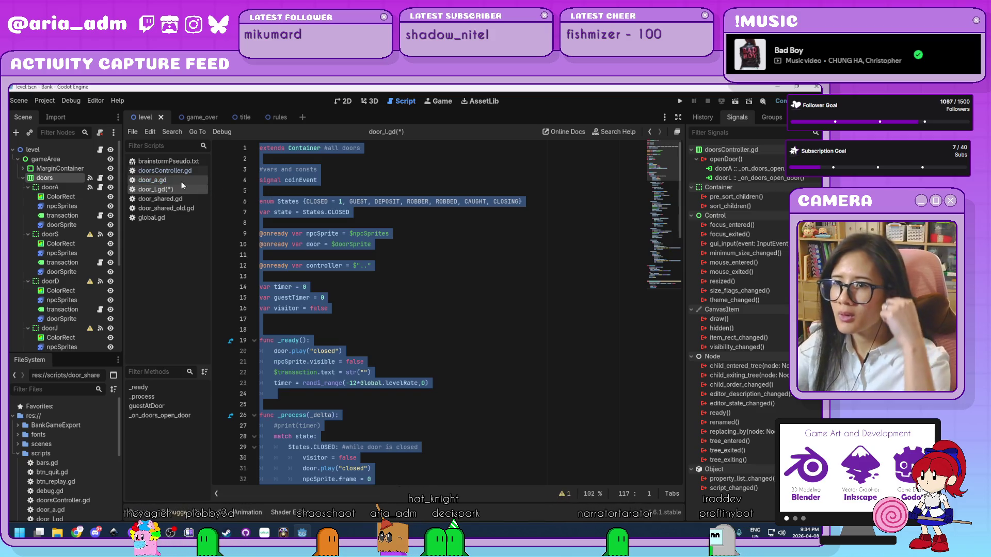
pyautogui.click(181, 182)
pyautogui.click(487, 298)
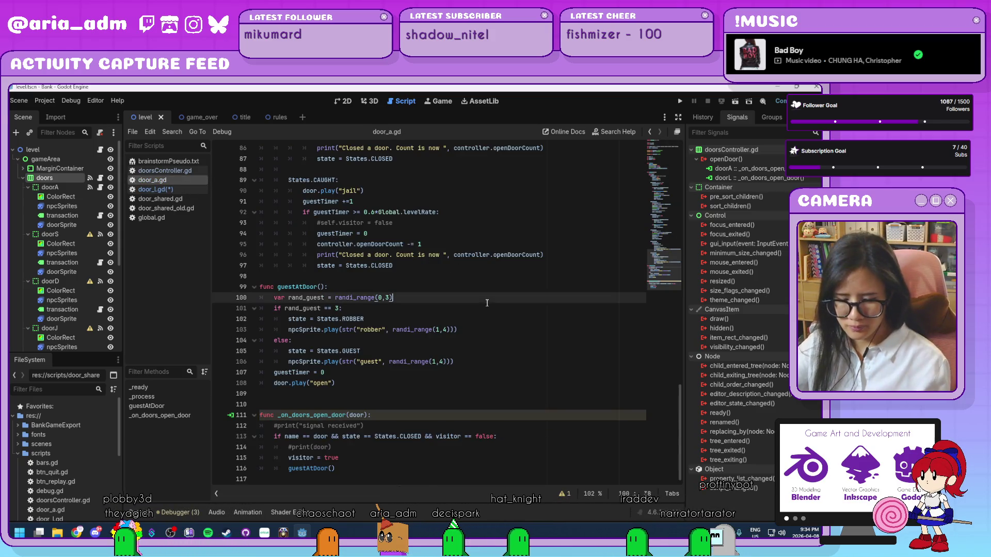
pyautogui.hotkey('ctrl', 'a')
pyautogui.hotkey('ctrl', 'v')
pyautogui.scroll(10, 478, 288)
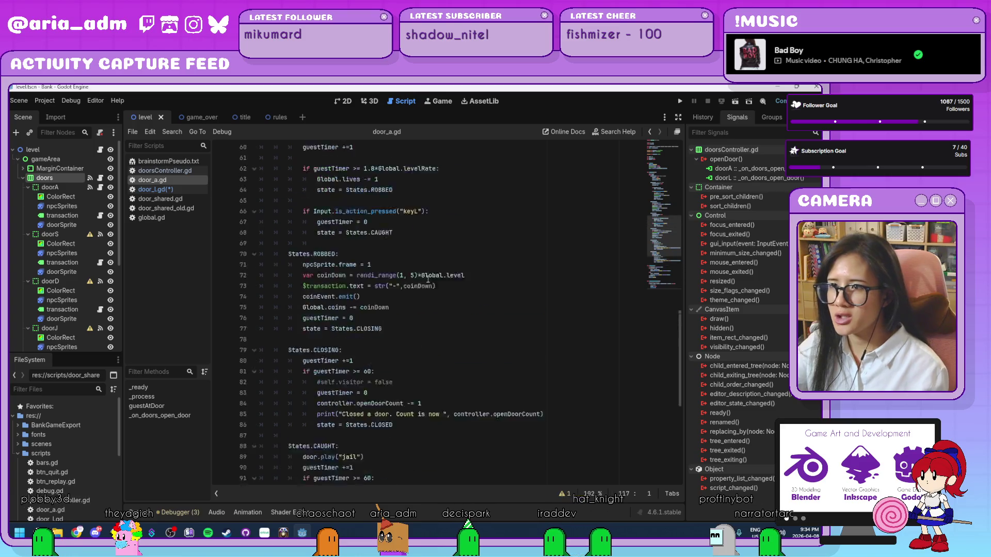
# Step: Switch the key checks on lines 66 and 41 to "keyA" and run the game
pyautogui.click(414, 285)
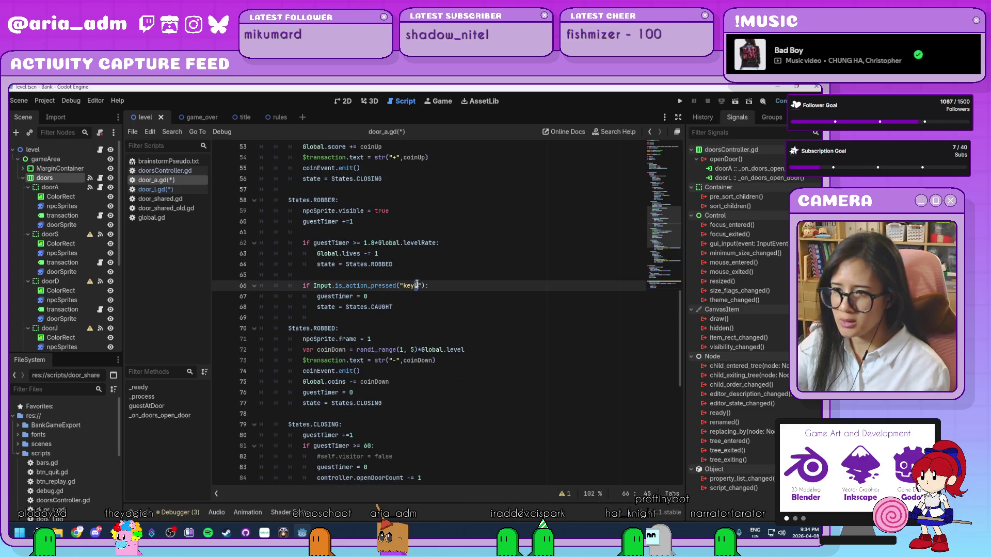
pyautogui.write('A')
pyautogui.scroll(4, 439, 221)
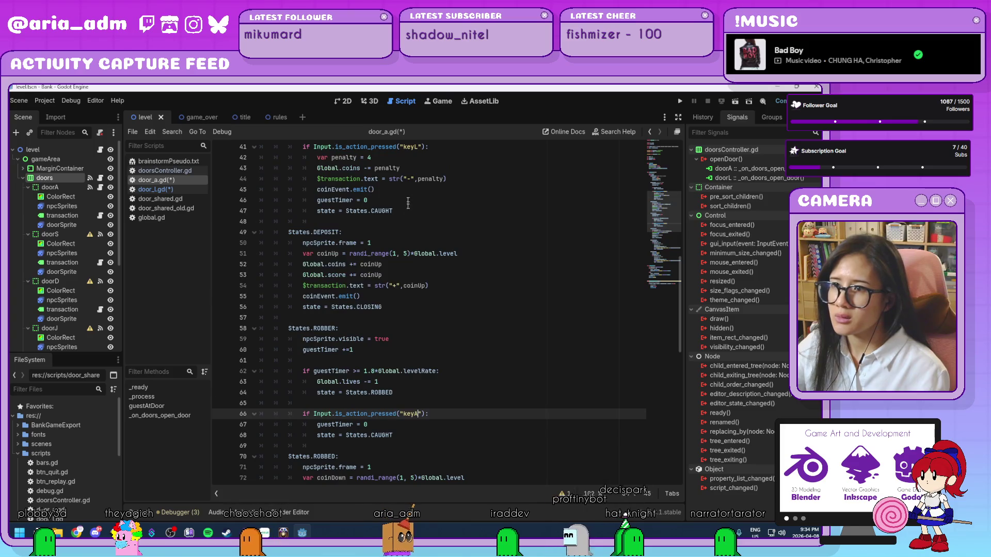
pyautogui.write('A')
pyautogui.click(419, 146)
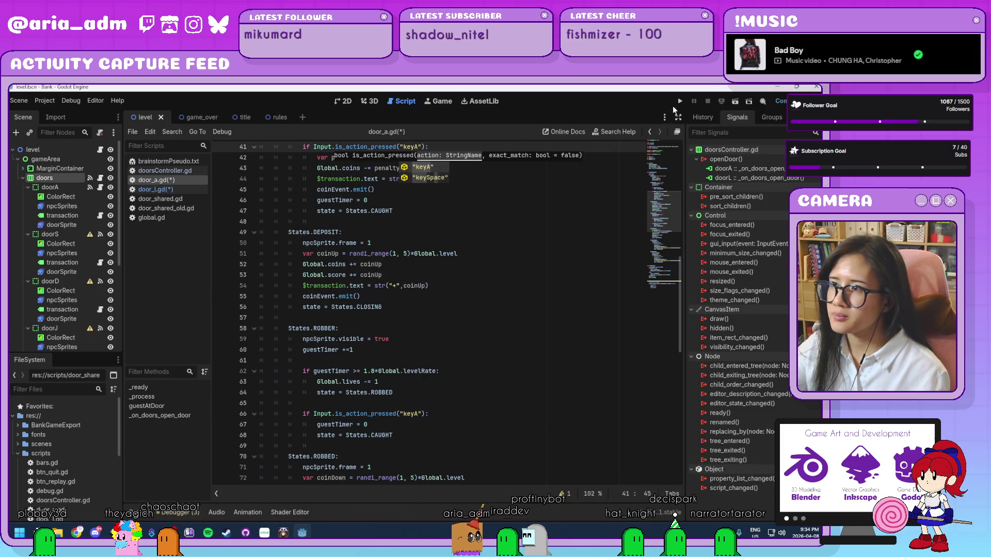
pyautogui.click(680, 101)
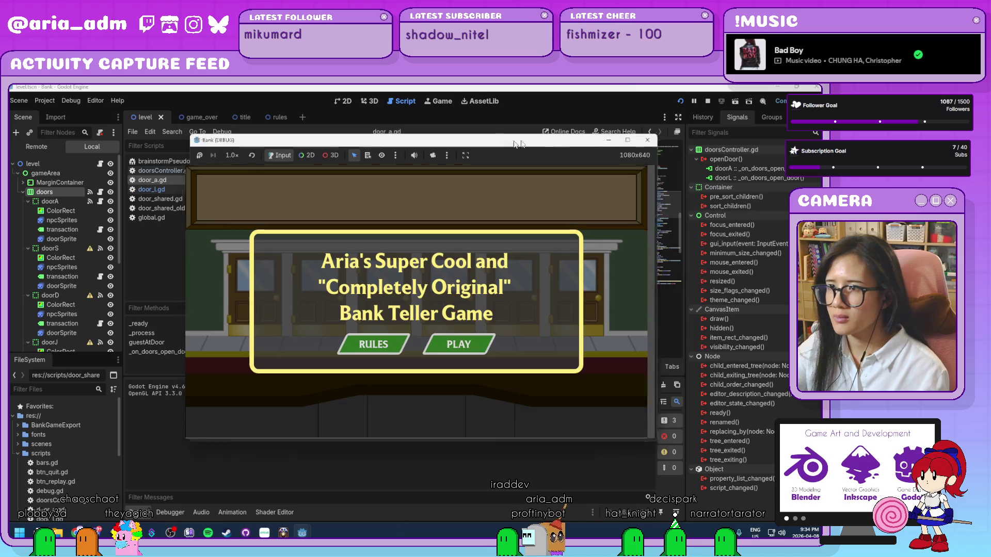
# Step: Start playing from the title screen and serve guests at doors A and L
pyautogui.moveTo(508, 144); pyautogui.dragTo(645, 125)
pyautogui.click(596, 325)
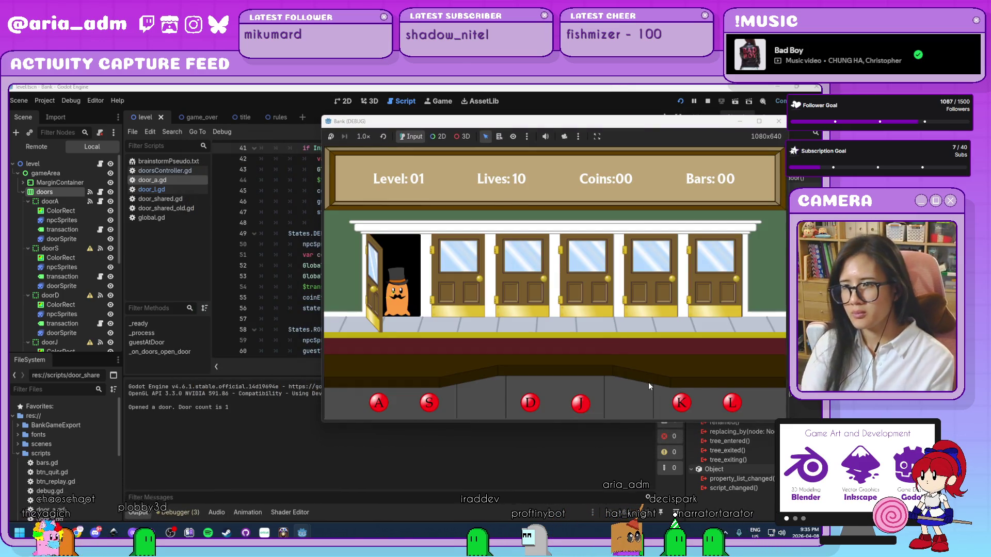
pyautogui.press('a')
pyautogui.press('a')
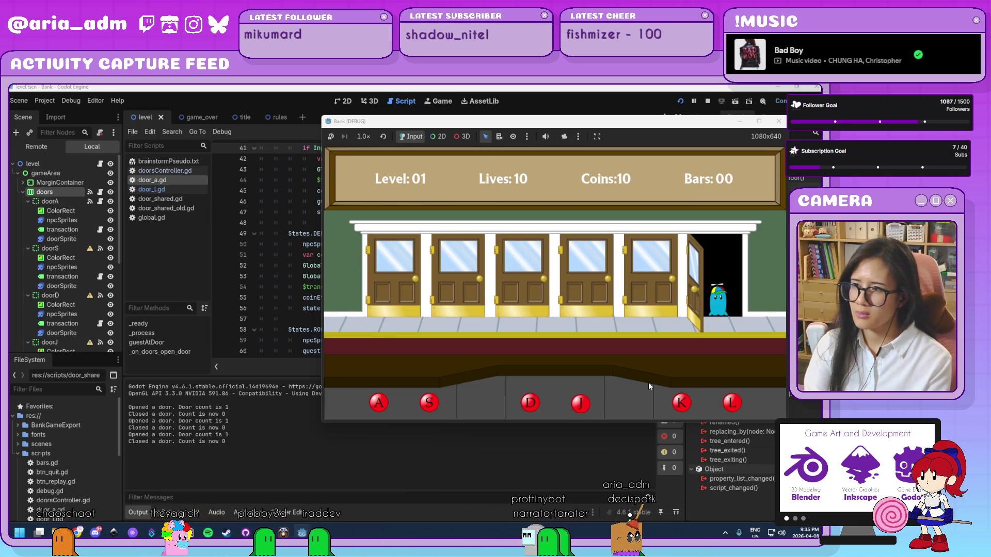
pyautogui.press('l')
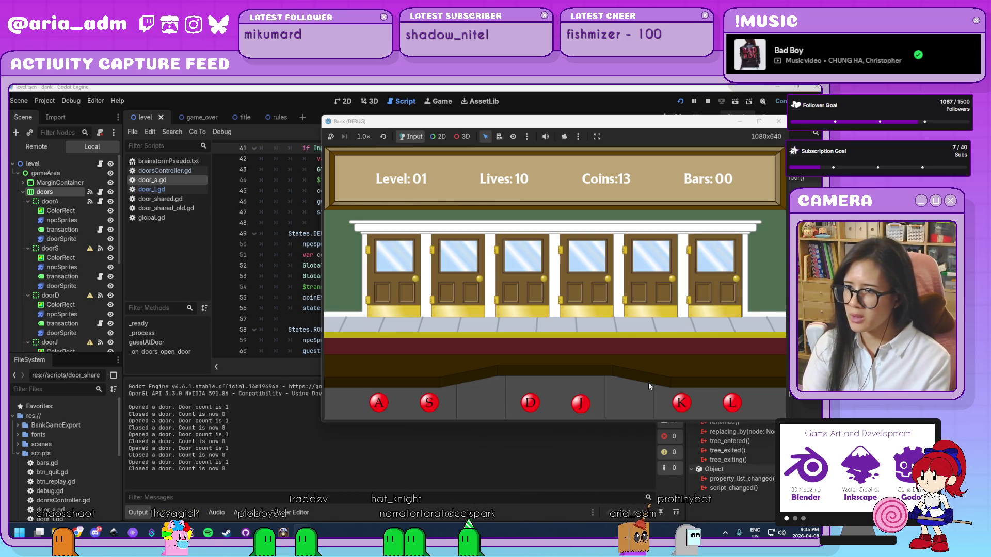
pyautogui.press('a')
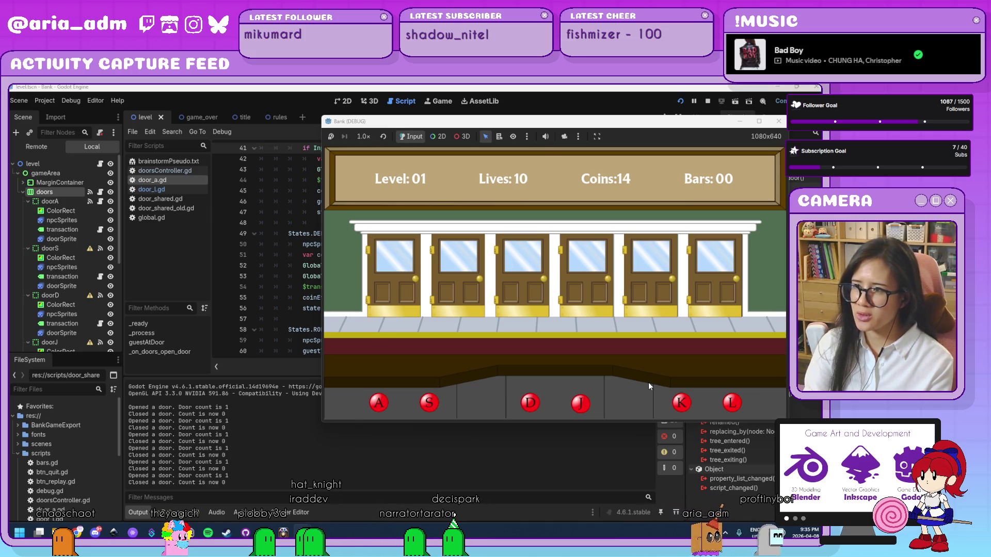
pyautogui.press('a')
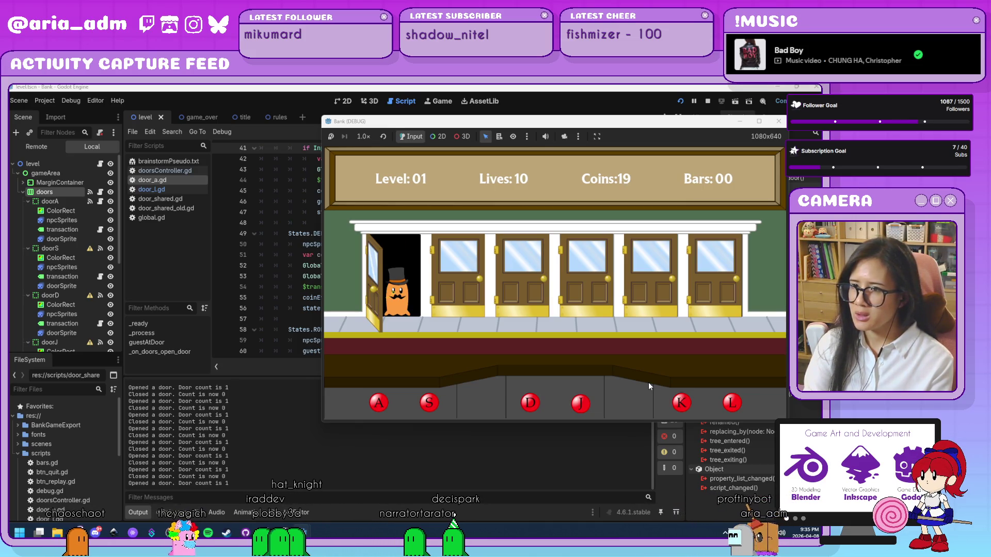
pyautogui.press('a')
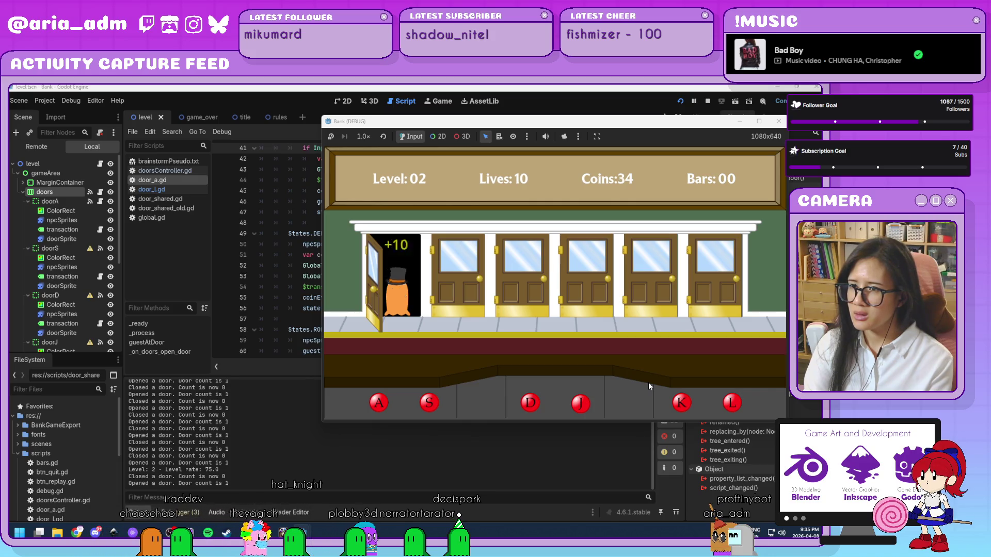
pyautogui.press('a')
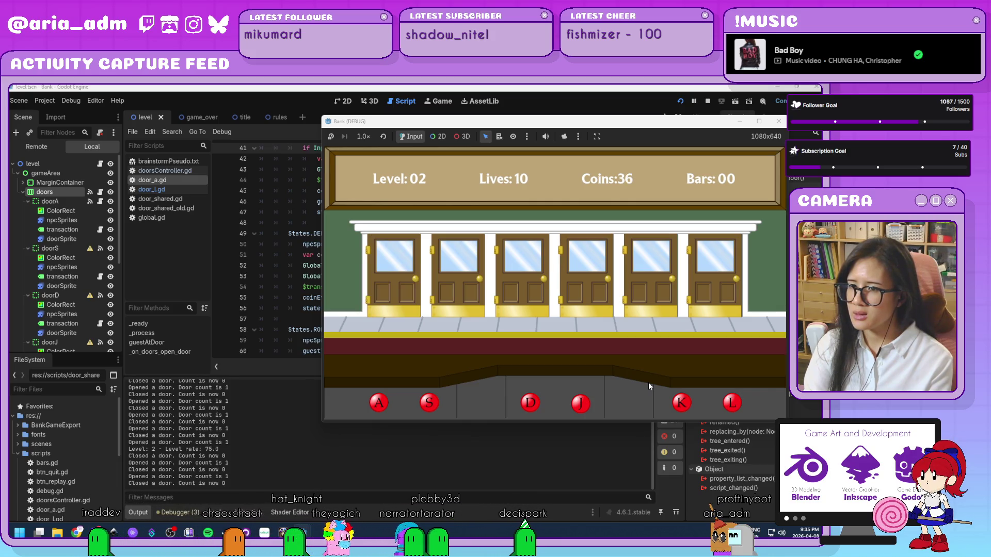
pyautogui.press('a')
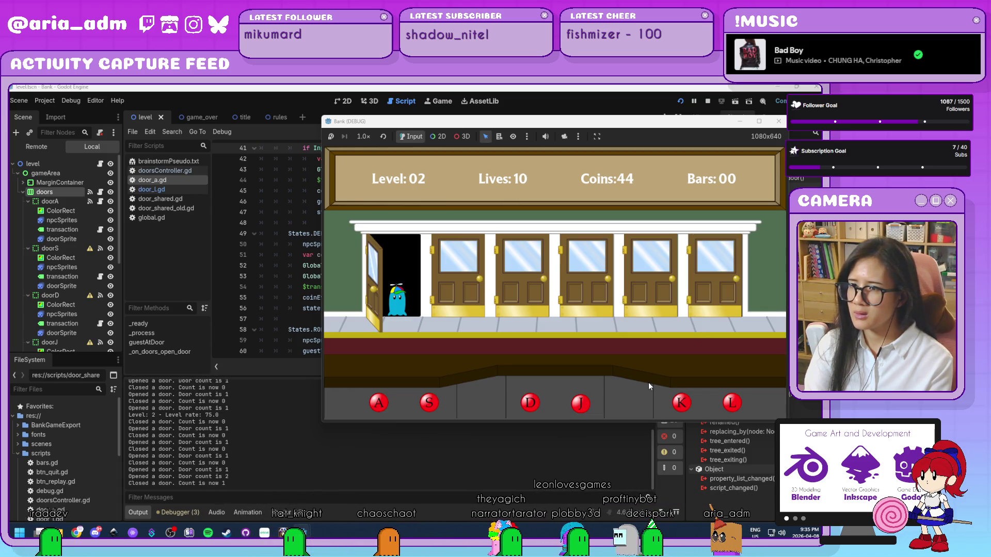
pyautogui.press('a')
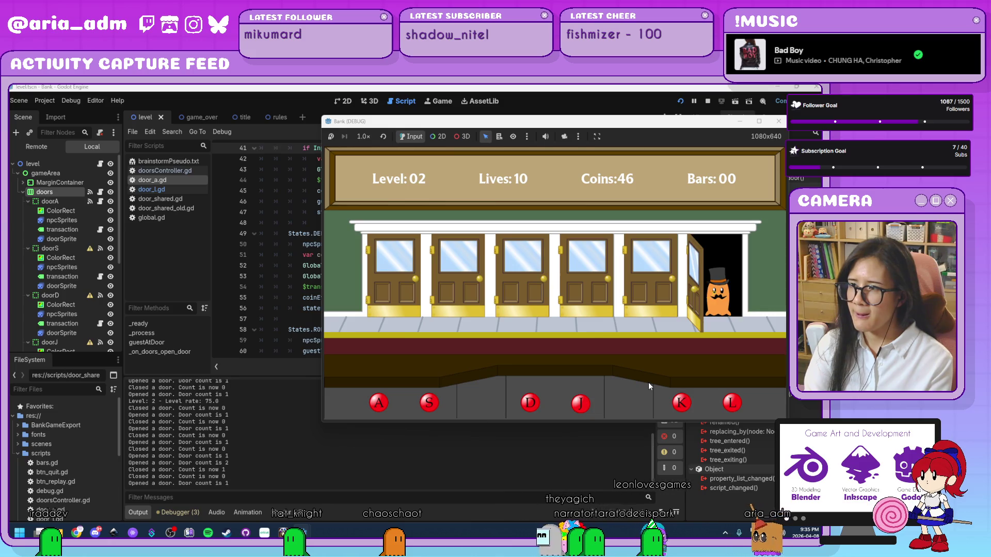
pyautogui.press('l')
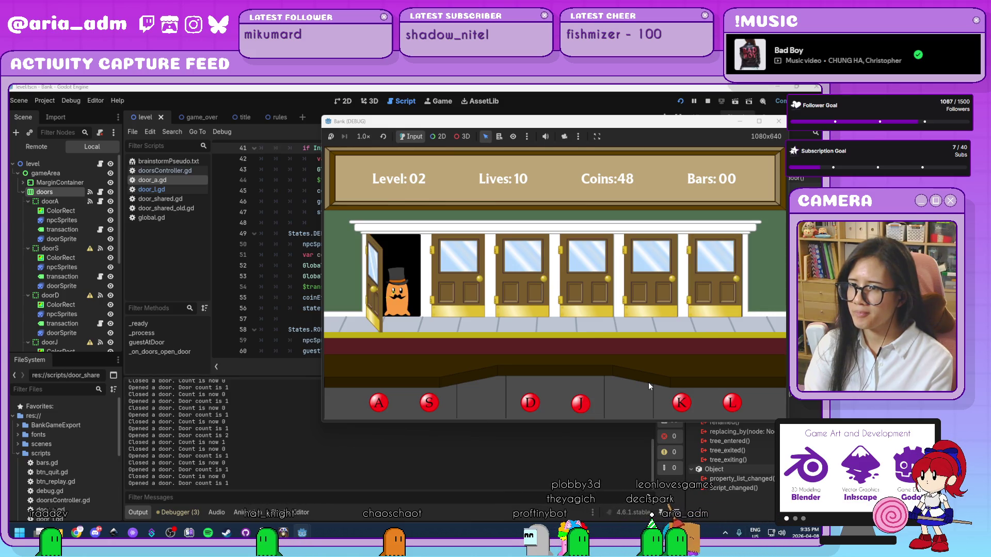
pyautogui.press('a')
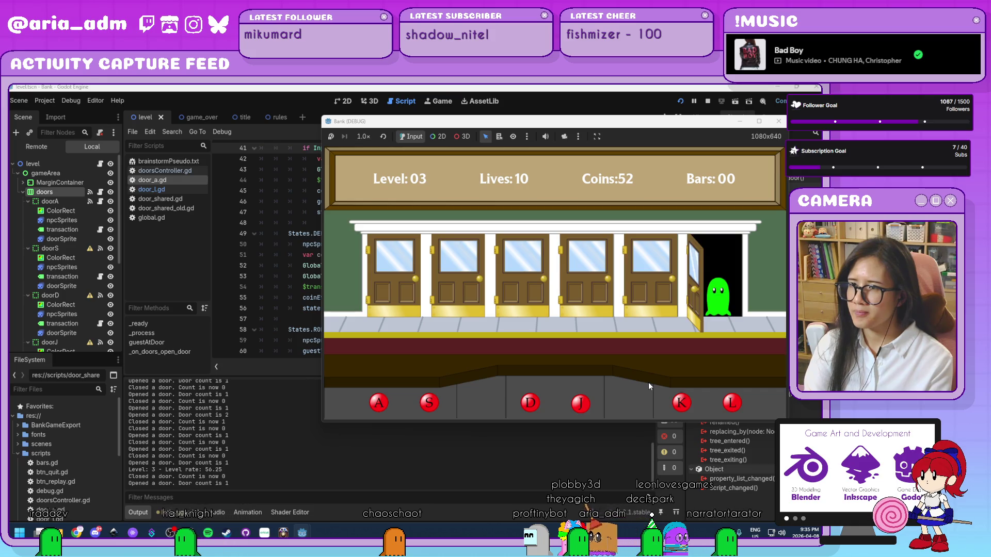
pyautogui.press('l')
pyautogui.press('a')
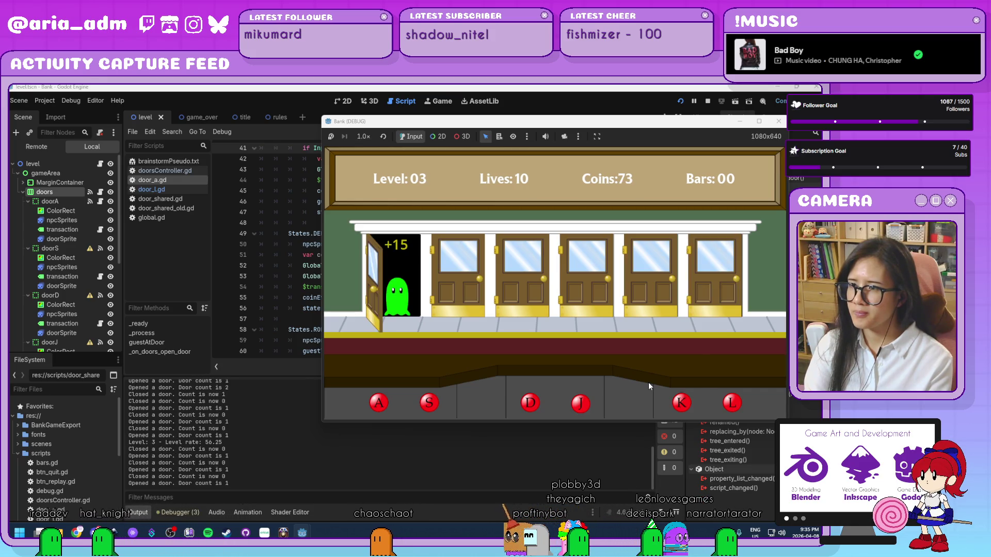
pyautogui.press('a')
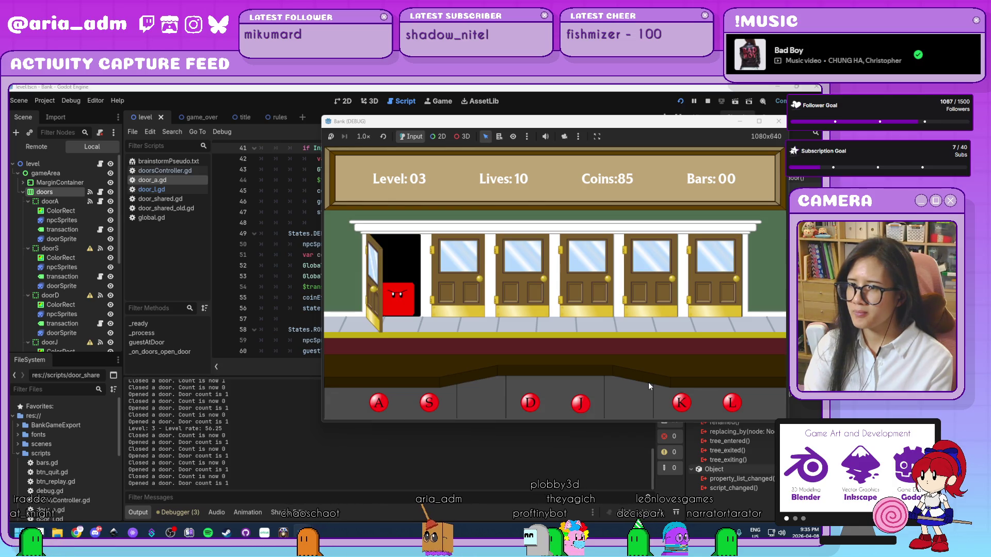
# Step: Keep serving guests and catching robbers at doors A and L, then stop the playtest with F8
pyautogui.press('a')
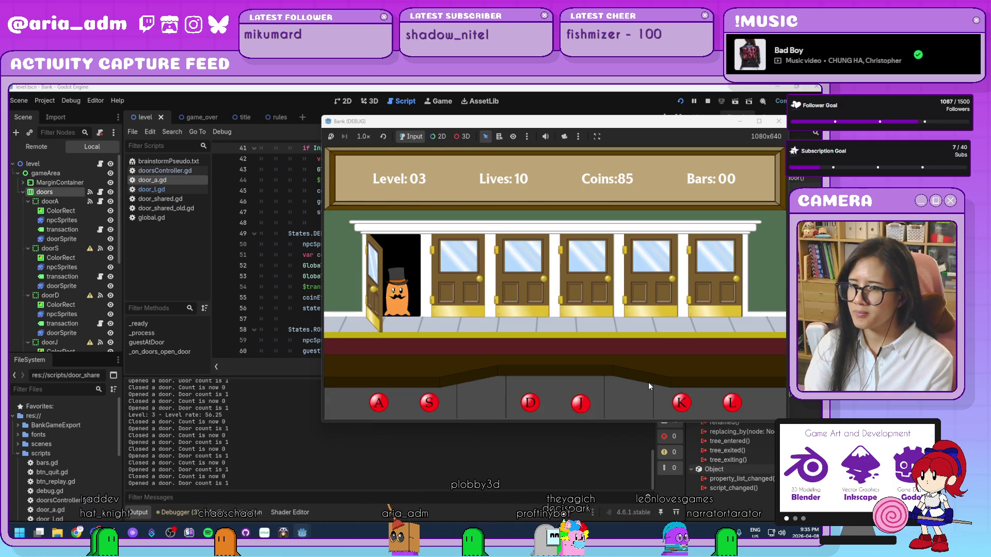
pyautogui.press('a')
pyautogui.press('l')
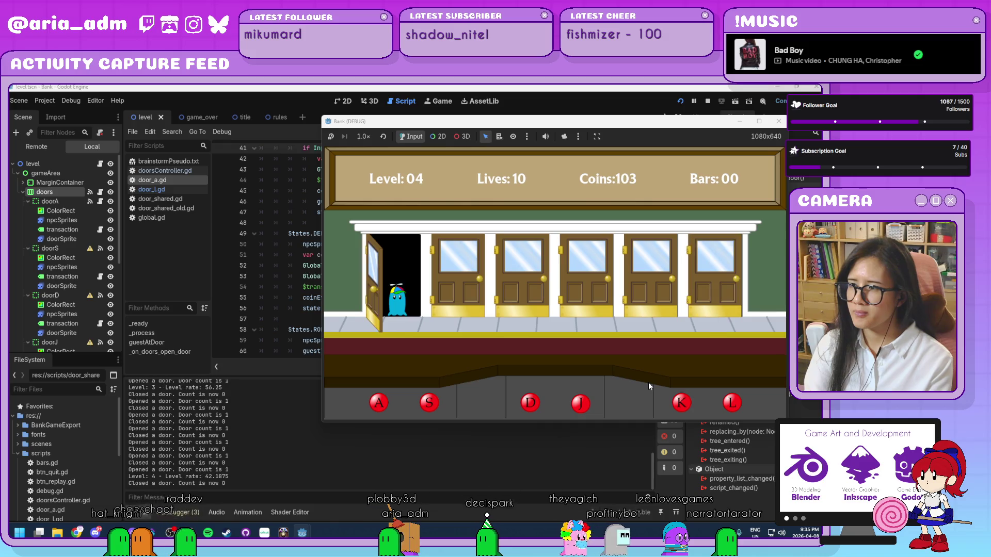
pyautogui.press('a')
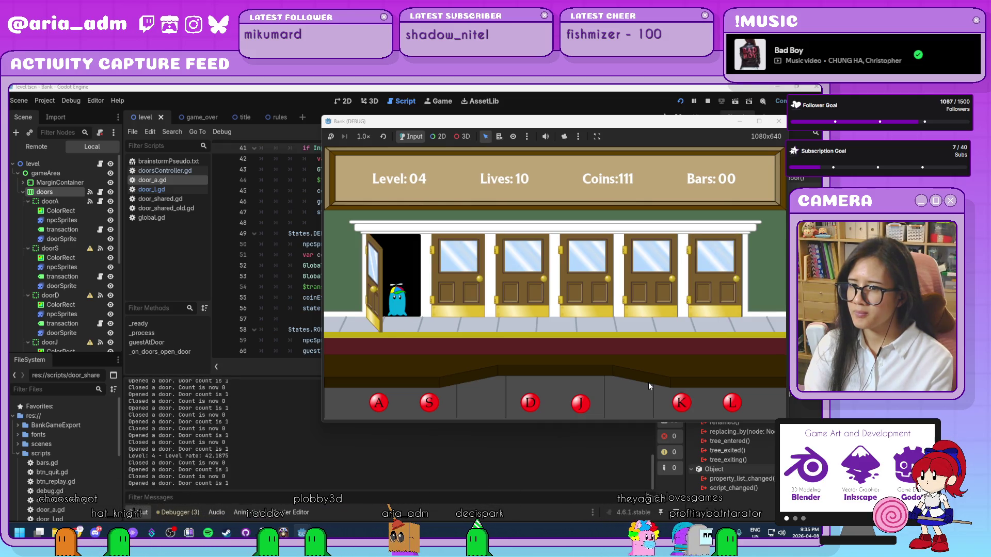
pyautogui.press('a')
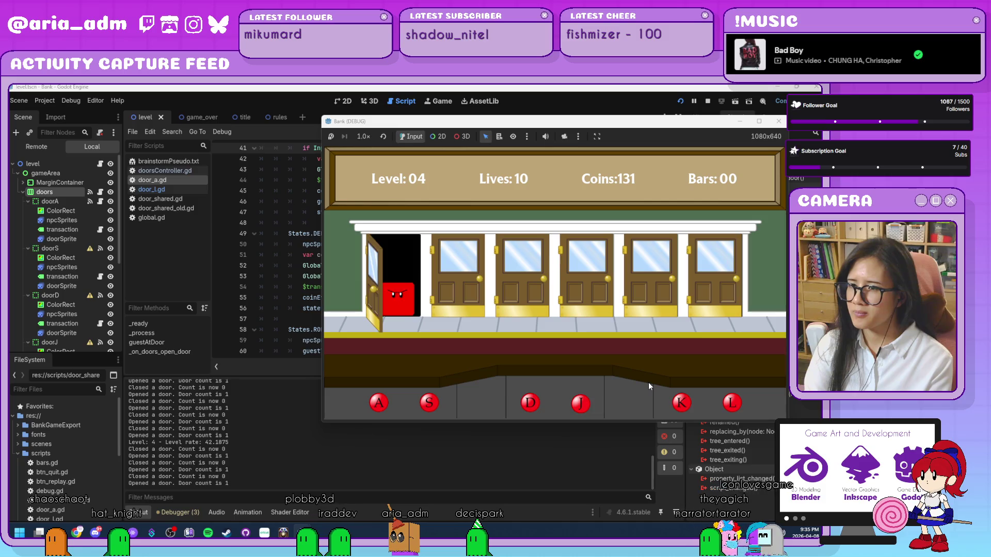
pyautogui.press('a')
pyautogui.press('l')
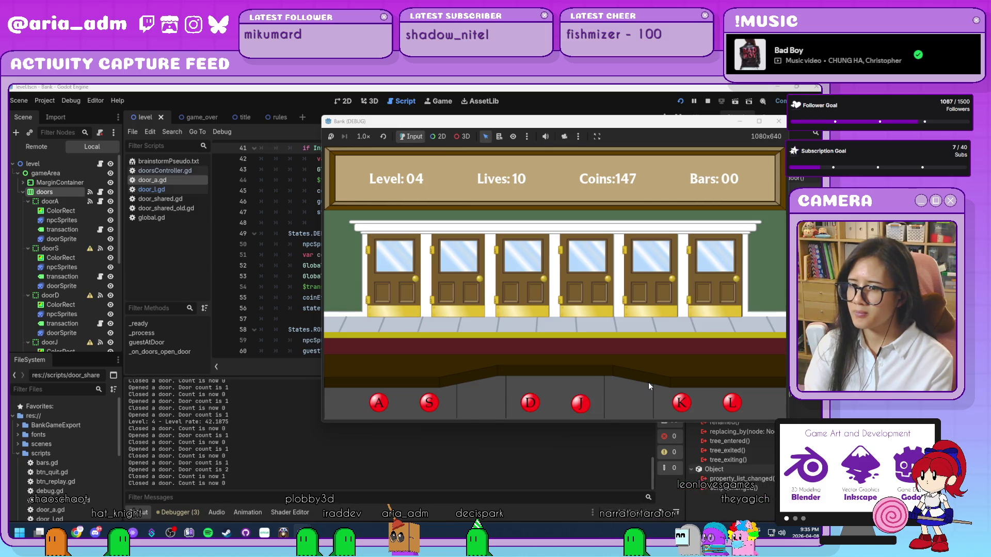
pyautogui.press('l')
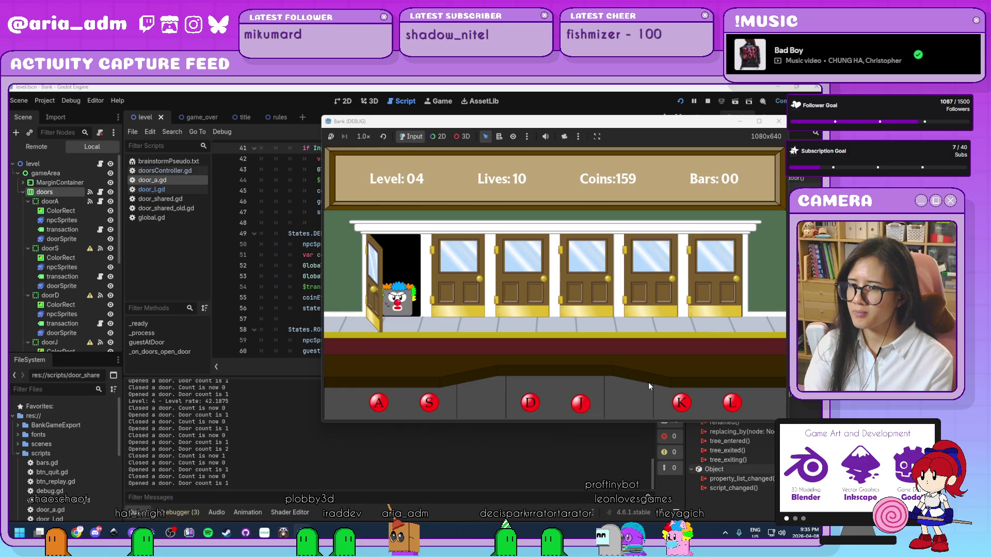
pyautogui.press('a')
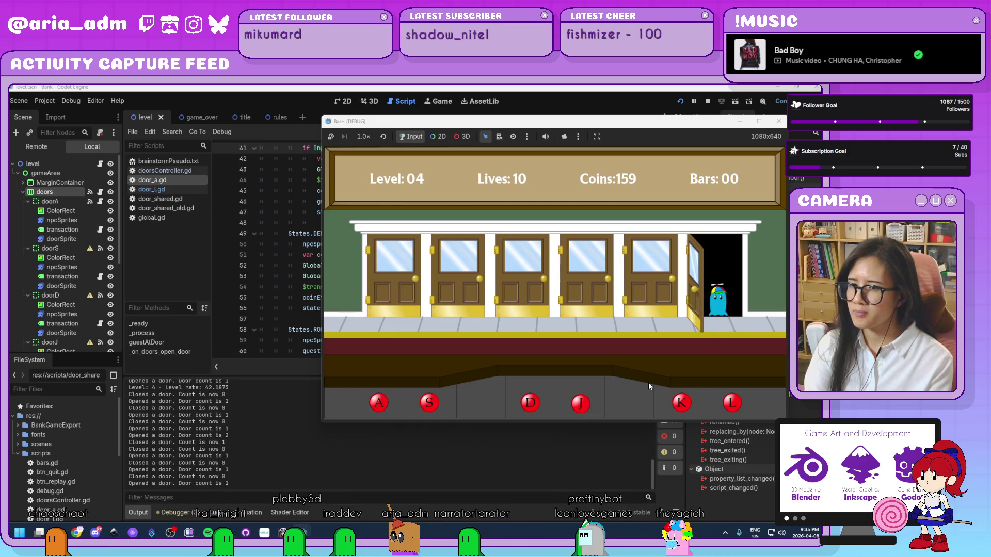
pyautogui.press('l')
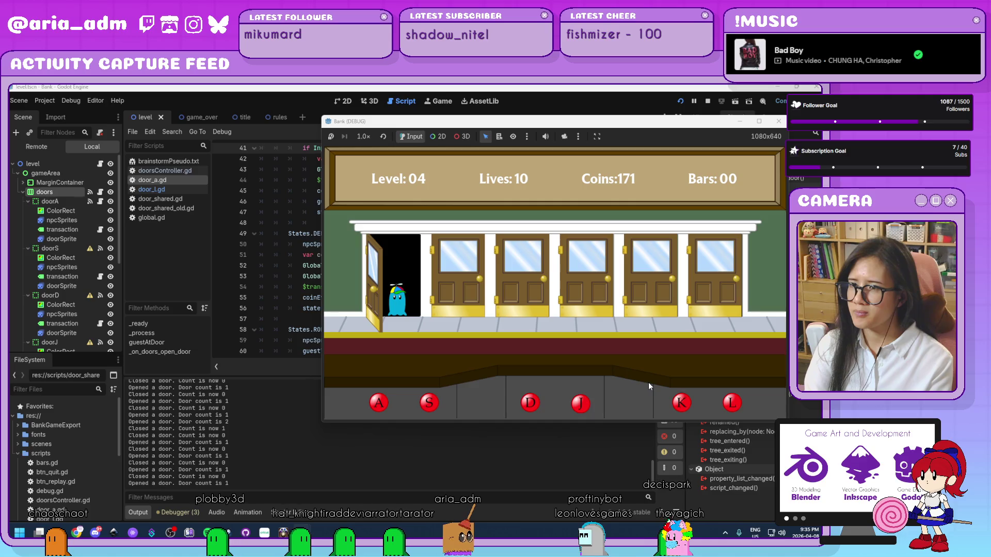
pyautogui.press('a')
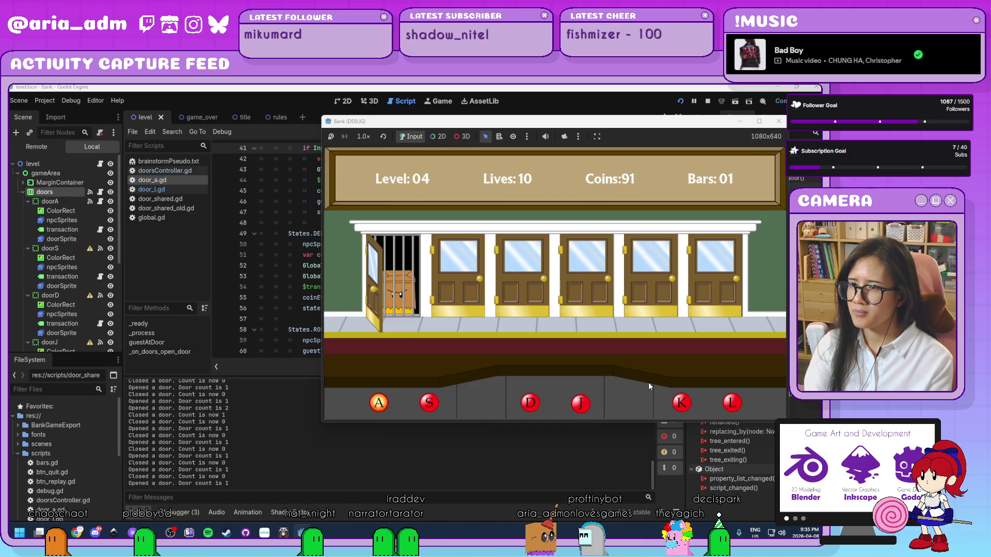
pyautogui.press('a')
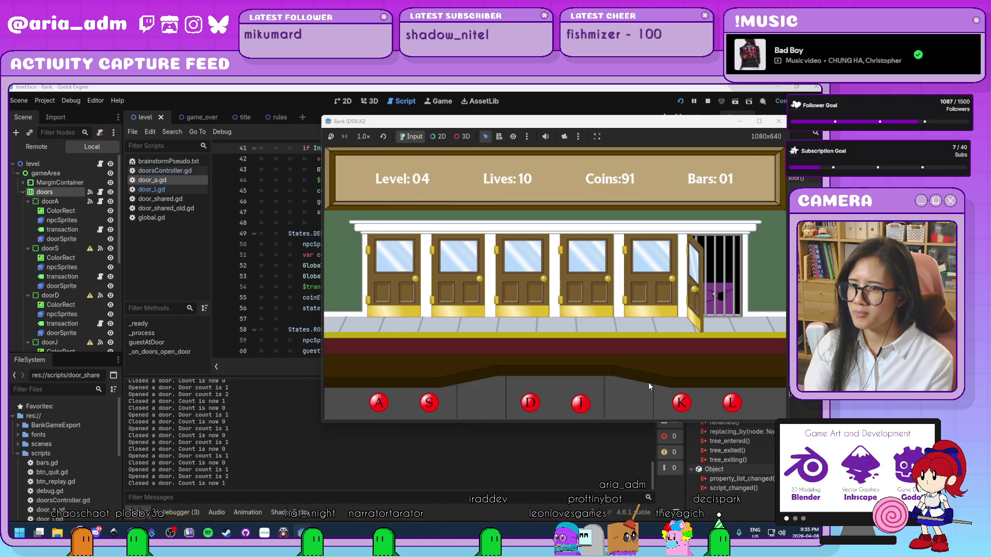
pyautogui.press('a')
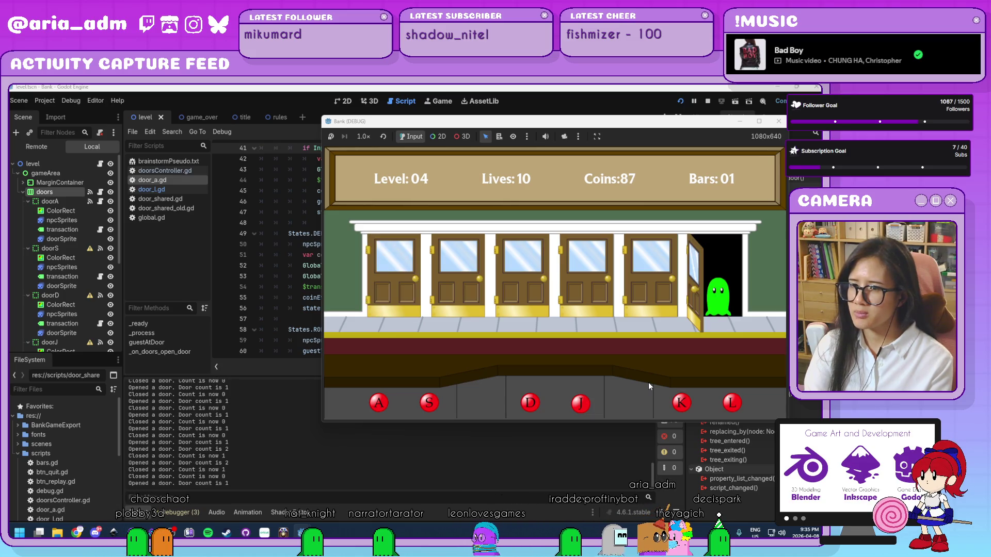
pyautogui.press('l')
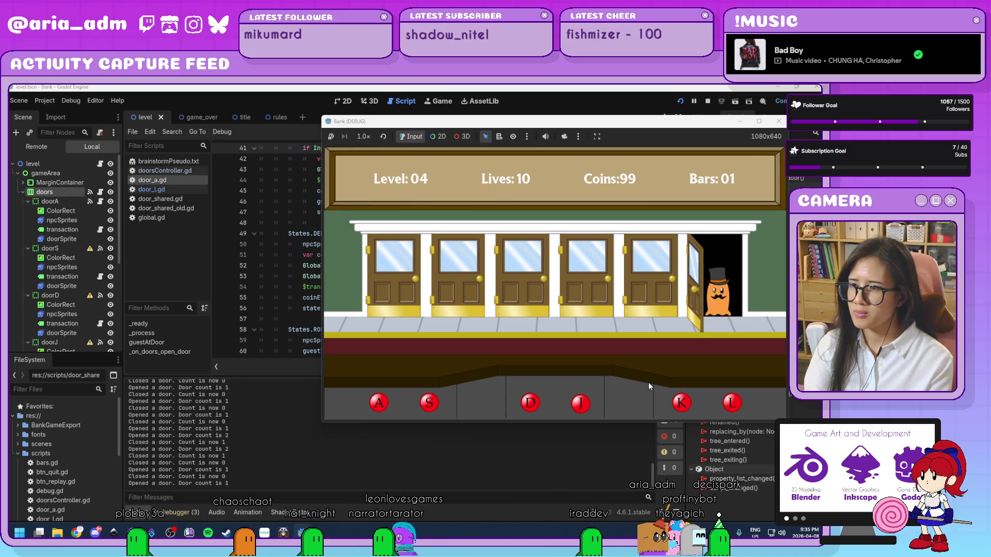
pyautogui.press('l')
pyautogui.press('a')
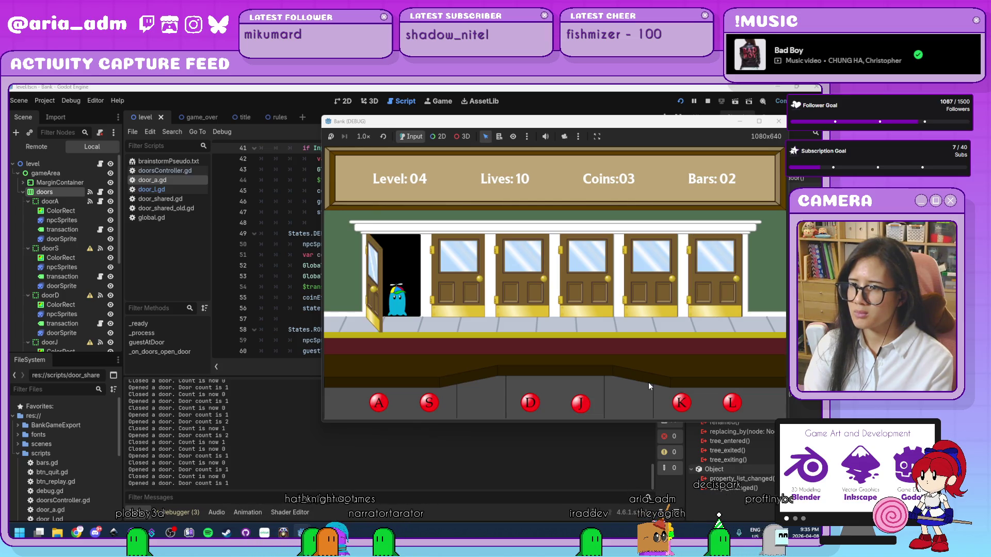
pyautogui.press('a')
pyautogui.press('l')
pyautogui.press('l')
pyautogui.press('a')
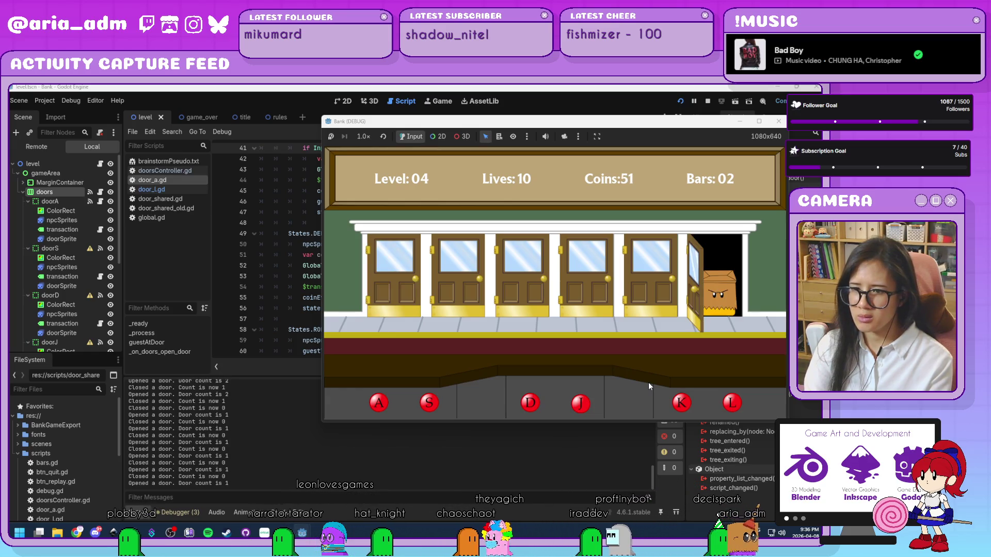
pyautogui.press('l')
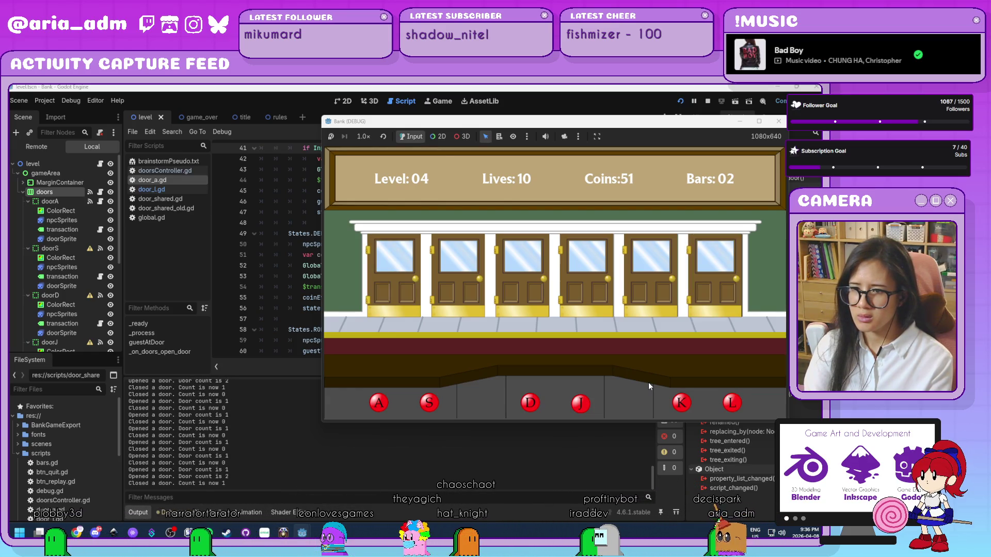
pyautogui.press('a')
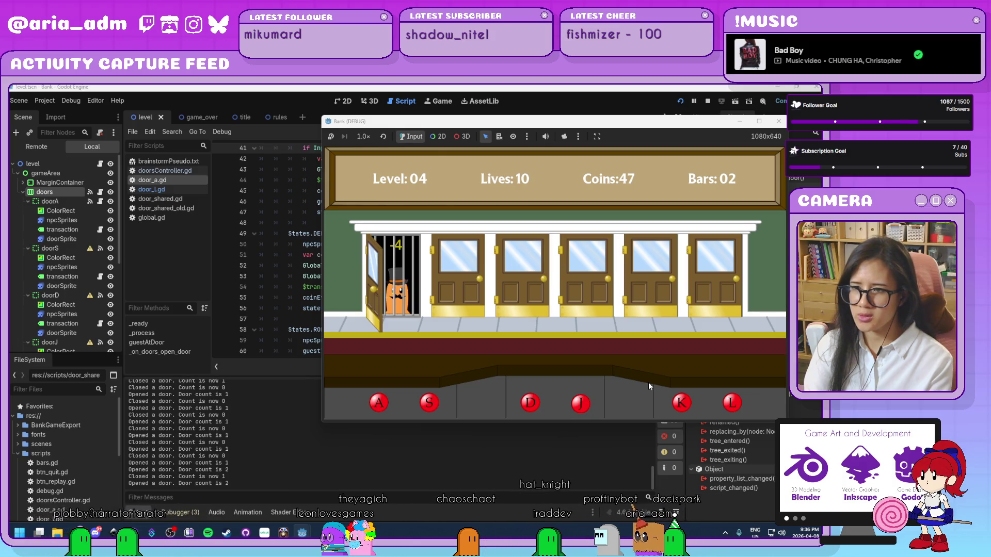
pyautogui.press('a')
pyautogui.press('a')
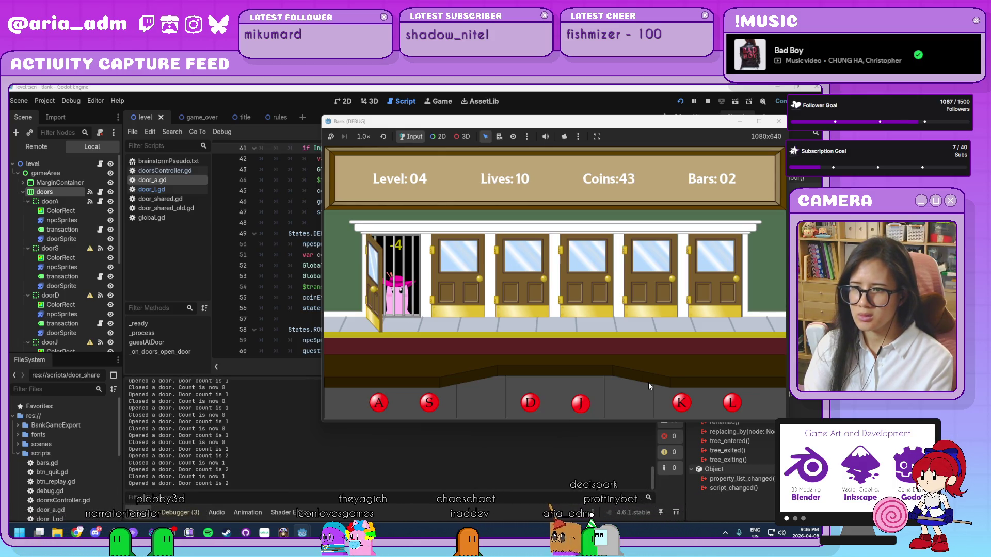
pyautogui.press('a')
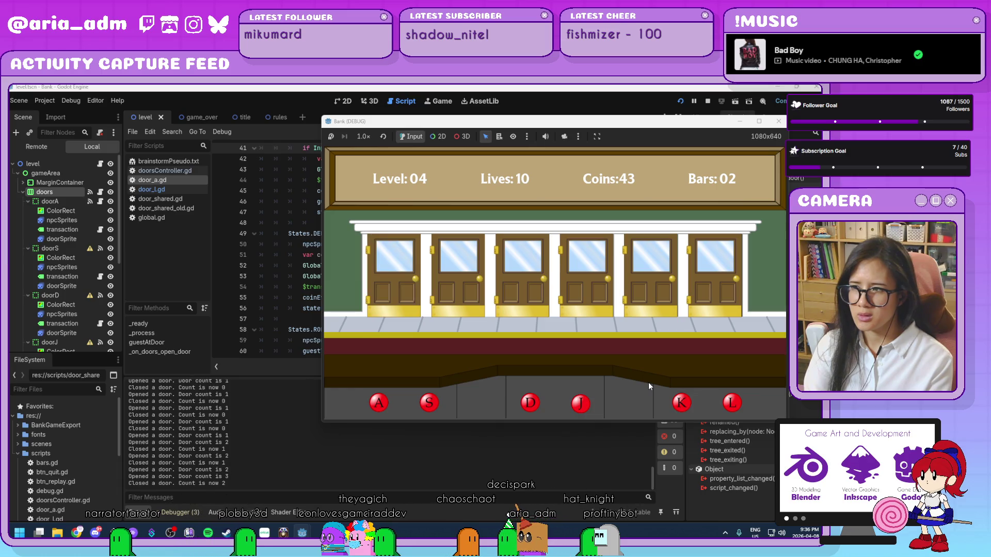
pyautogui.press('l')
pyautogui.press('l')
pyautogui.press('a')
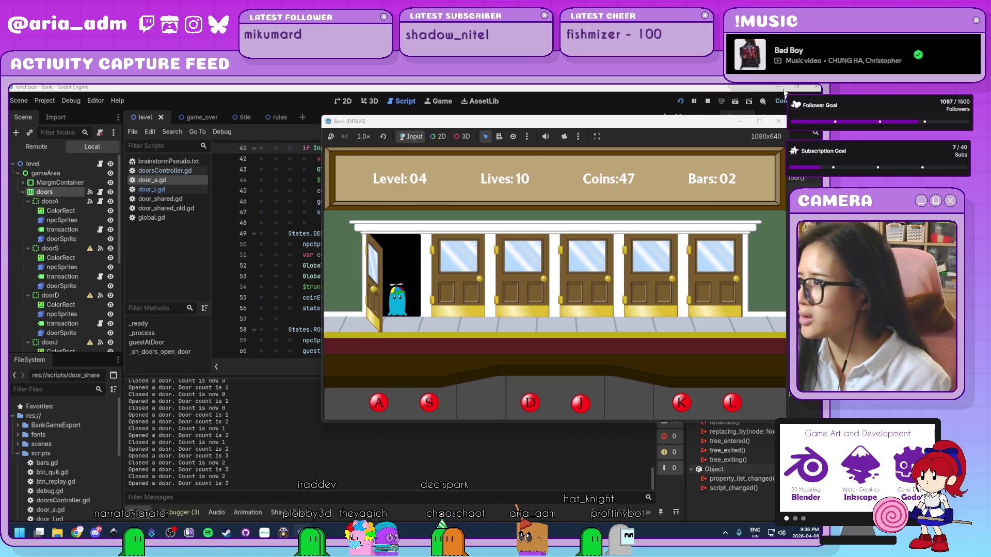
pyautogui.press('F8')
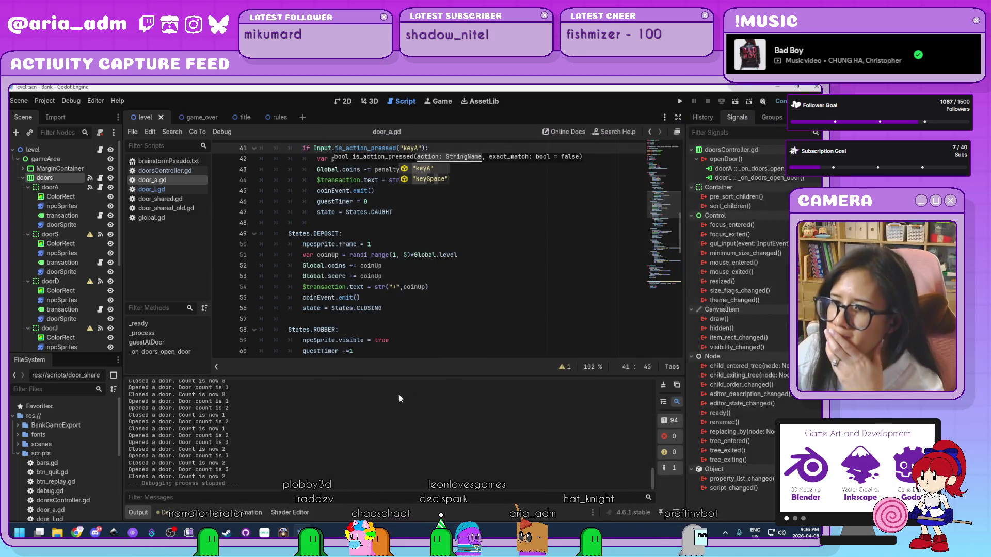
# Step: Collapse the Output panel and switch to door_l.gd, scrolling through its code
pyautogui.moveTo(399, 376); pyautogui.dragTo(400, 405)
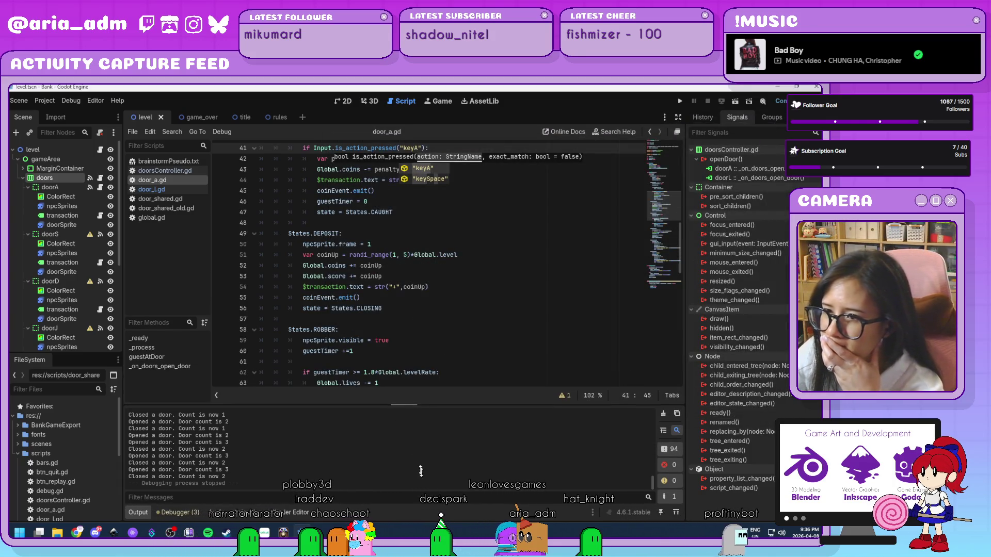
pyautogui.click(136, 512)
pyautogui.scroll(-3, 493, 383)
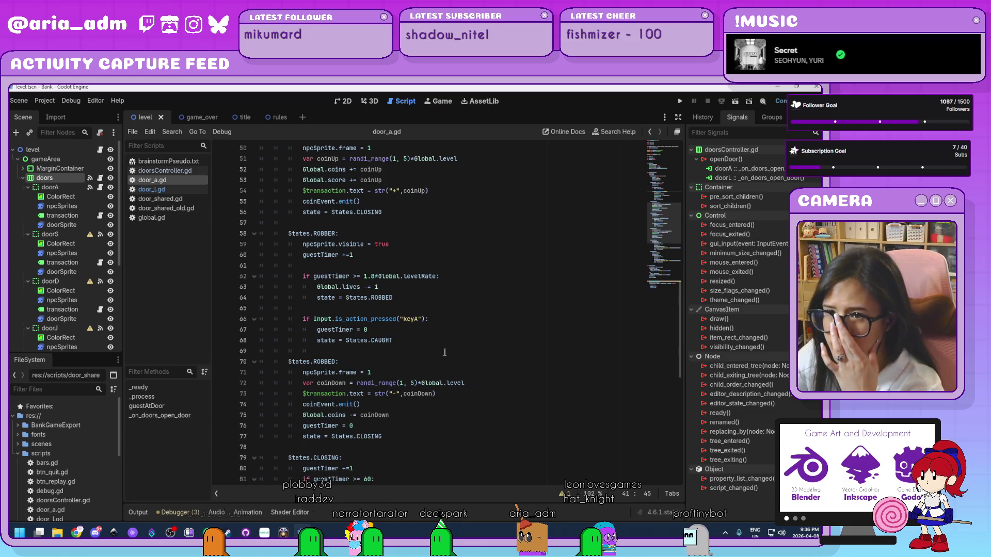
pyautogui.hotkey('ctrl', 'shift', '.')
pyautogui.hotkey('ctrl', 'a')
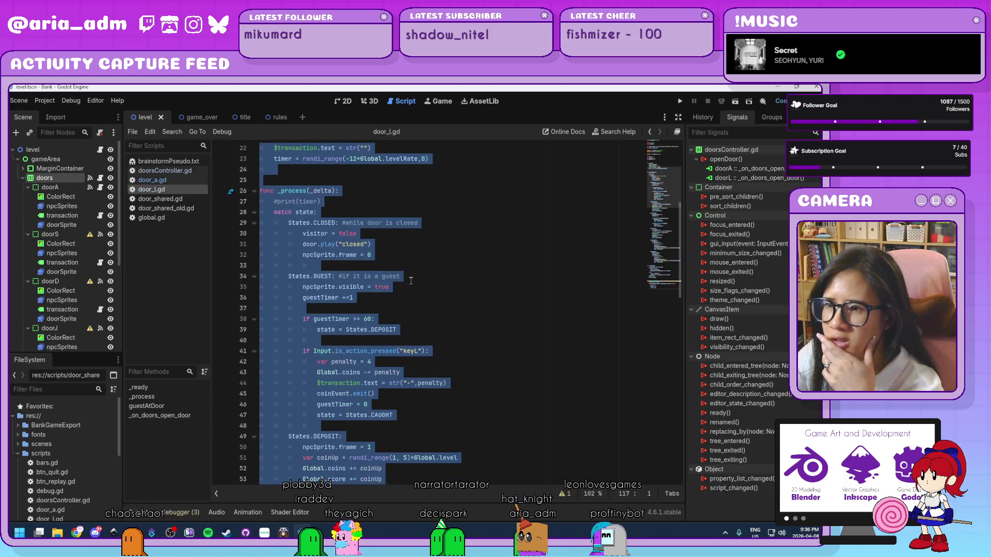
pyautogui.scroll(-7, 411, 280)
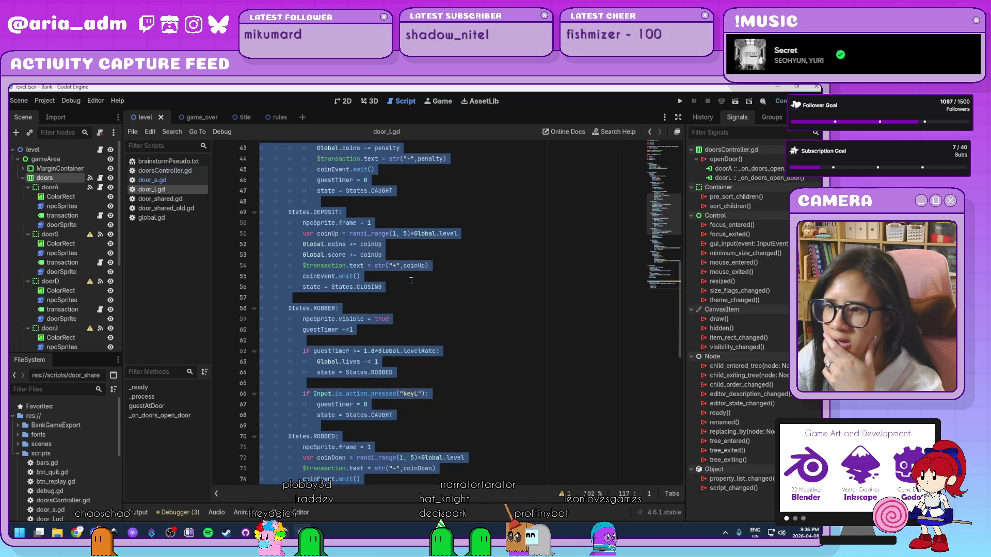
pyautogui.scroll(-2, 410, 280)
pyautogui.scroll(-12, 411, 280)
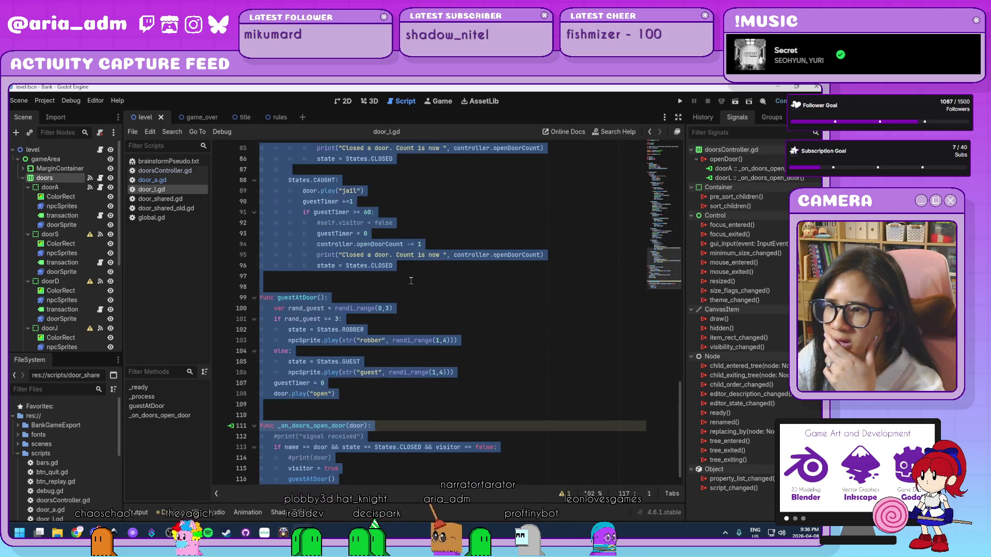
pyautogui.click(425, 282)
pyautogui.scroll(11, 425, 282)
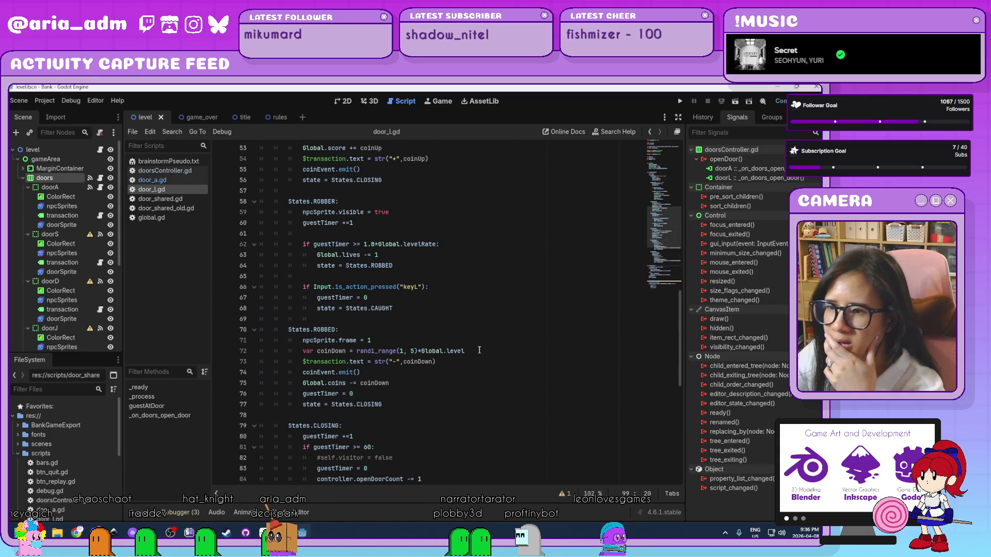
pyautogui.scroll(4, 476, 351)
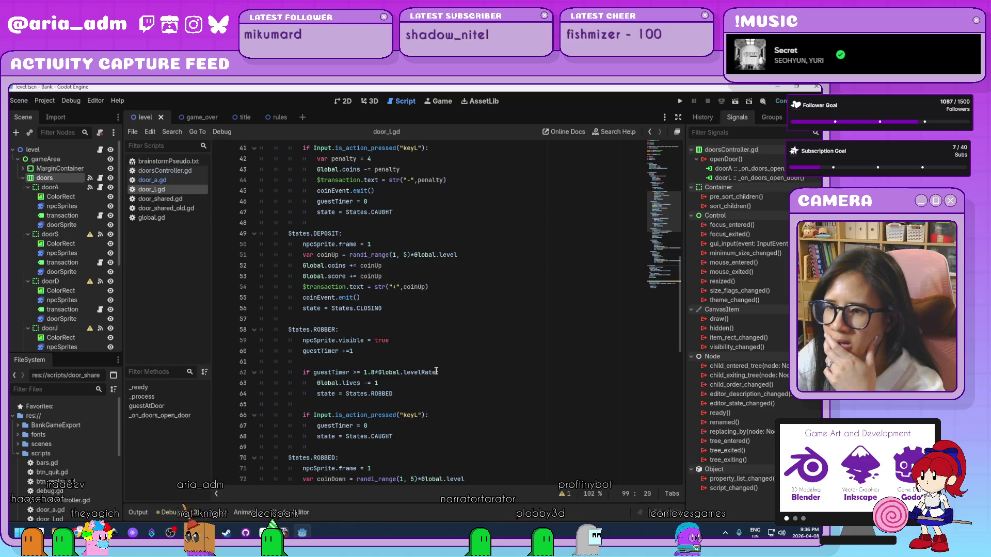
# Step: Replace door_l.gd's line-62 robber timeout 1.8*Global.levelRate with 60, then open door_a.gd
pyautogui.click(432, 372)
pyautogui.moveTo(436, 372); pyautogui.dragTo(363, 372)
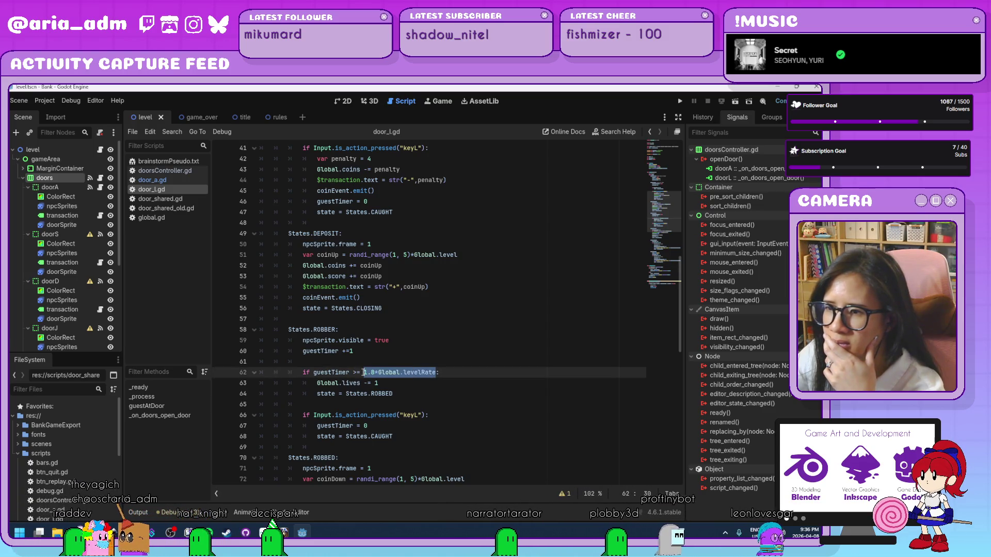
pyautogui.scroll(1, 442, 316)
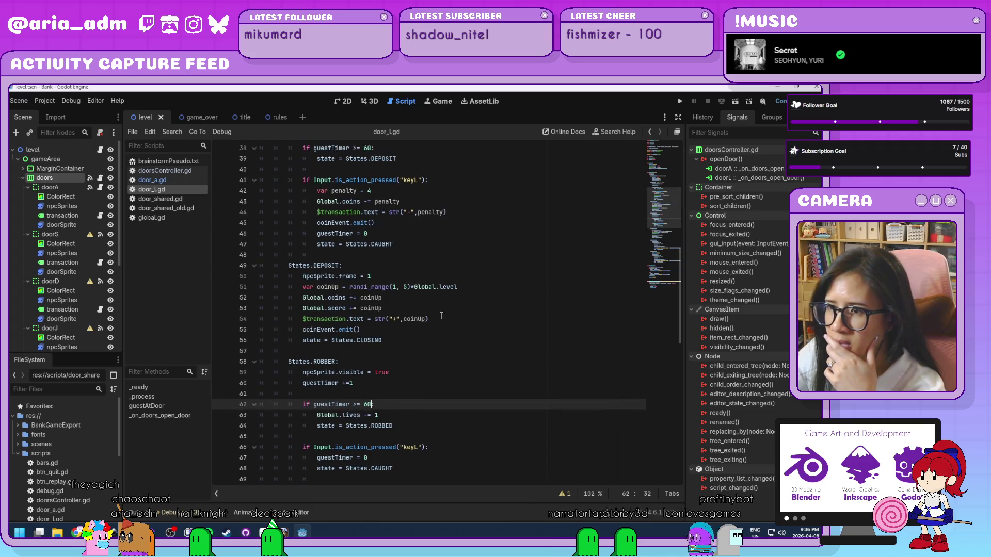
pyautogui.scroll(2, 393, 286)
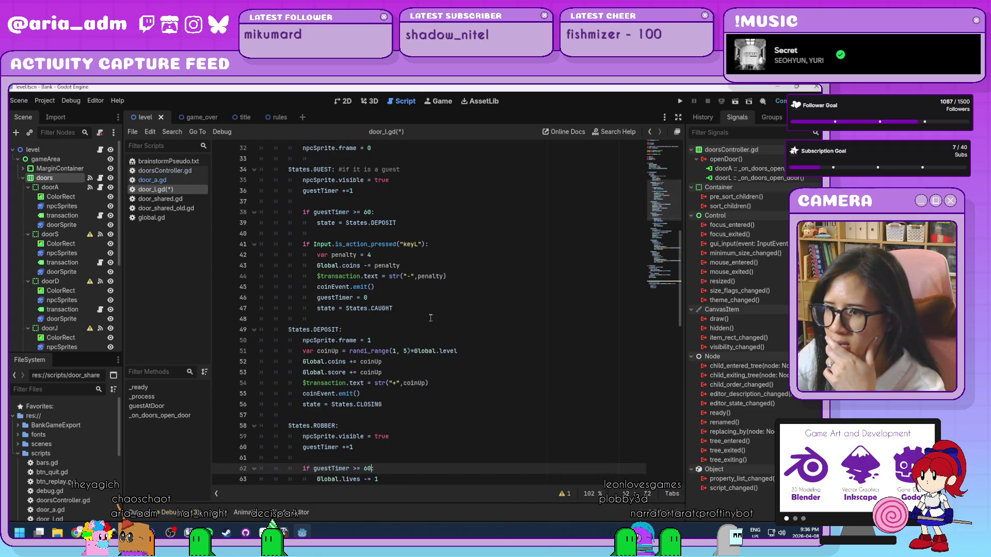
pyautogui.scroll(1, 406, 352)
pyautogui.scroll(6, 406, 309)
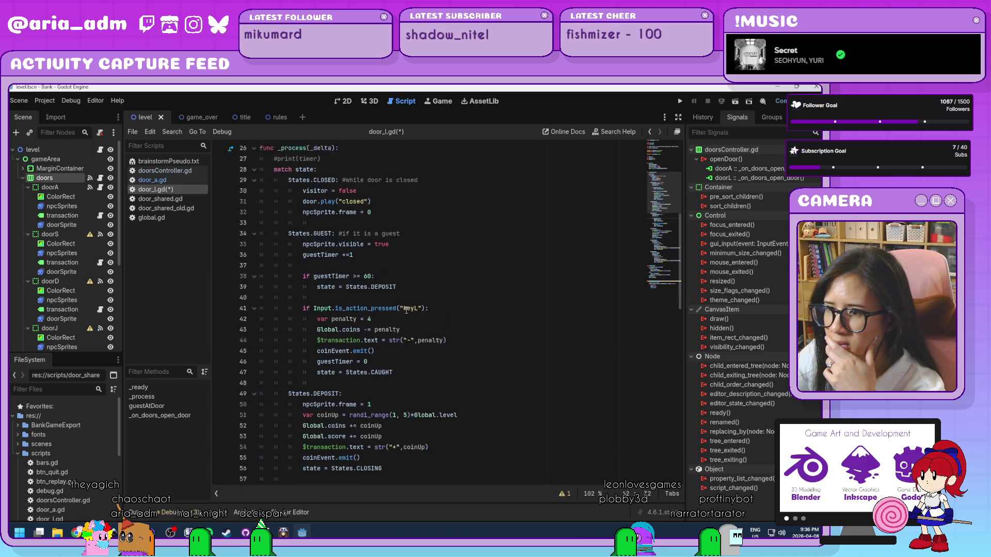
pyautogui.scroll(-6, 406, 310)
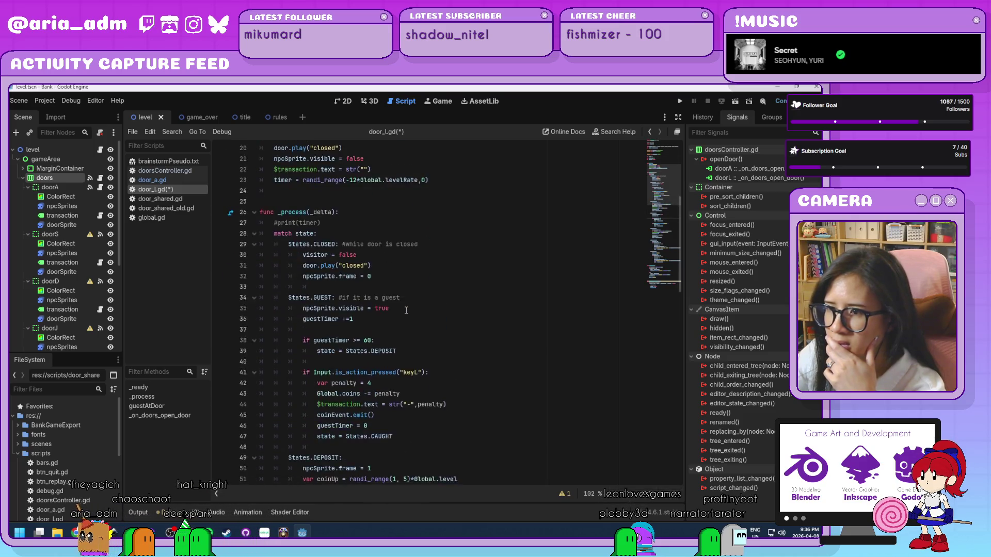
pyautogui.scroll(-2, 406, 310)
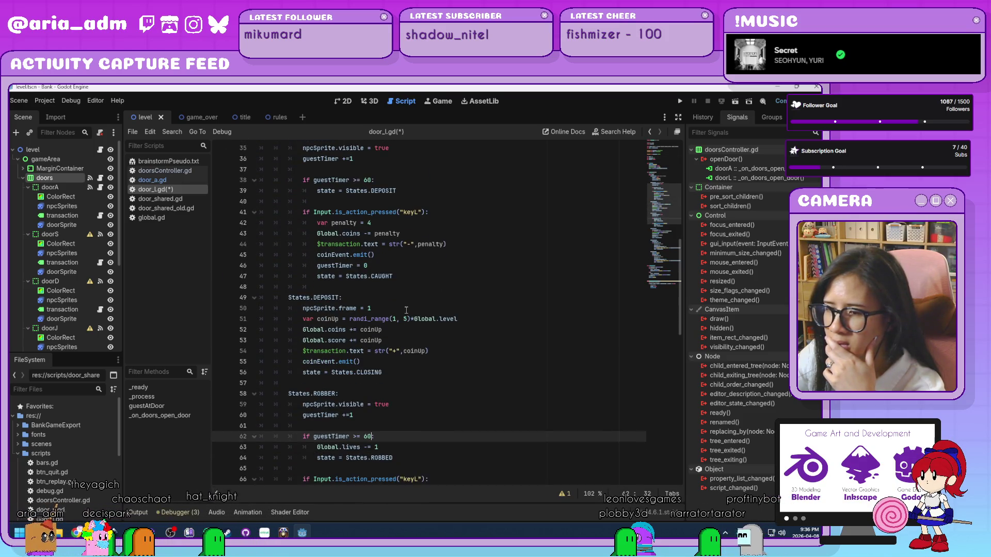
pyautogui.scroll(-2, 406, 310)
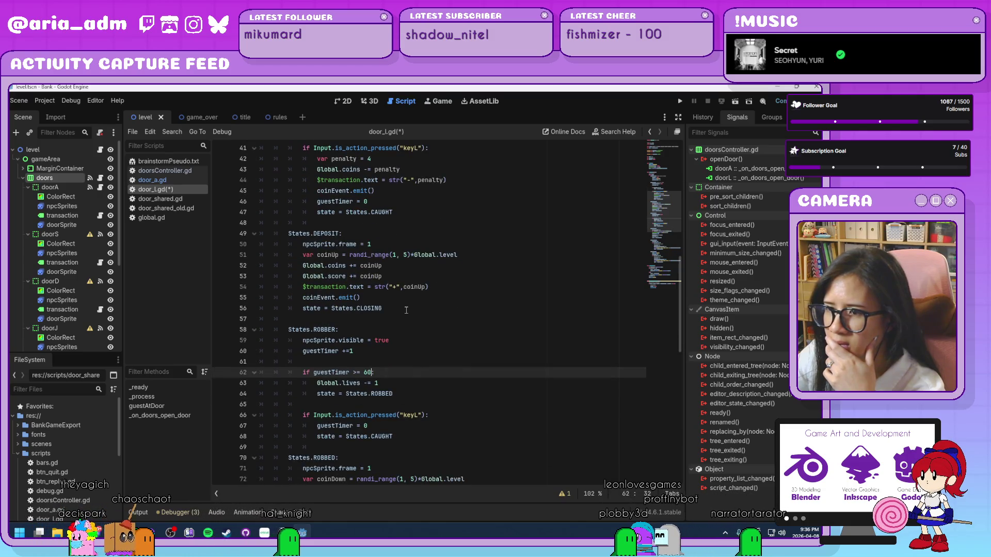
pyautogui.write(':')
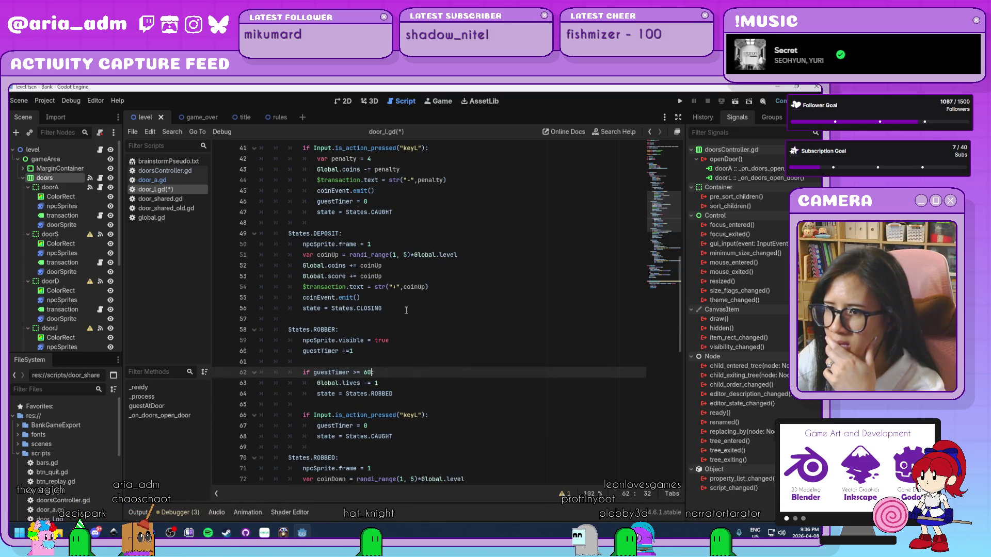
pyautogui.scroll(-4, 406, 308)
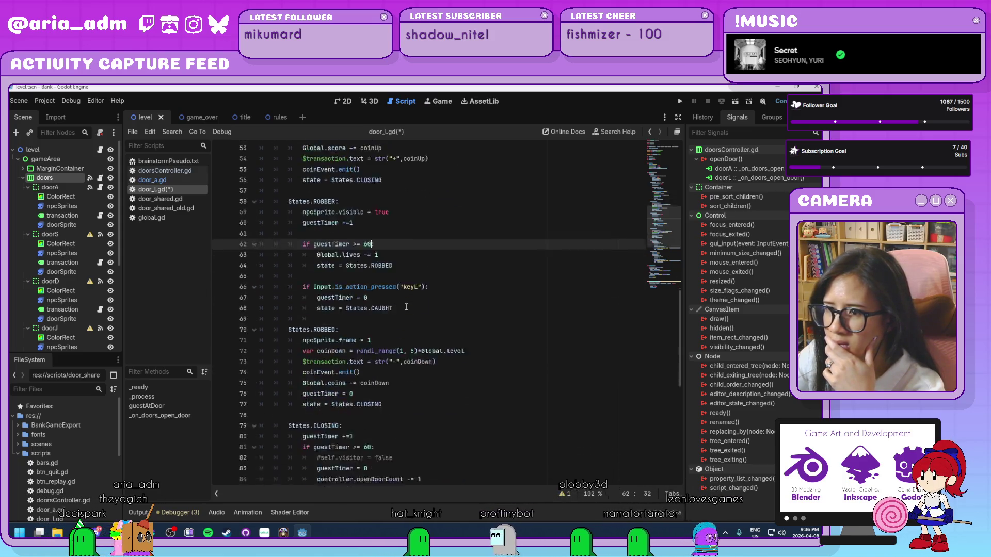
pyautogui.scroll(-2, 406, 307)
pyautogui.scroll(-2, 406, 307)
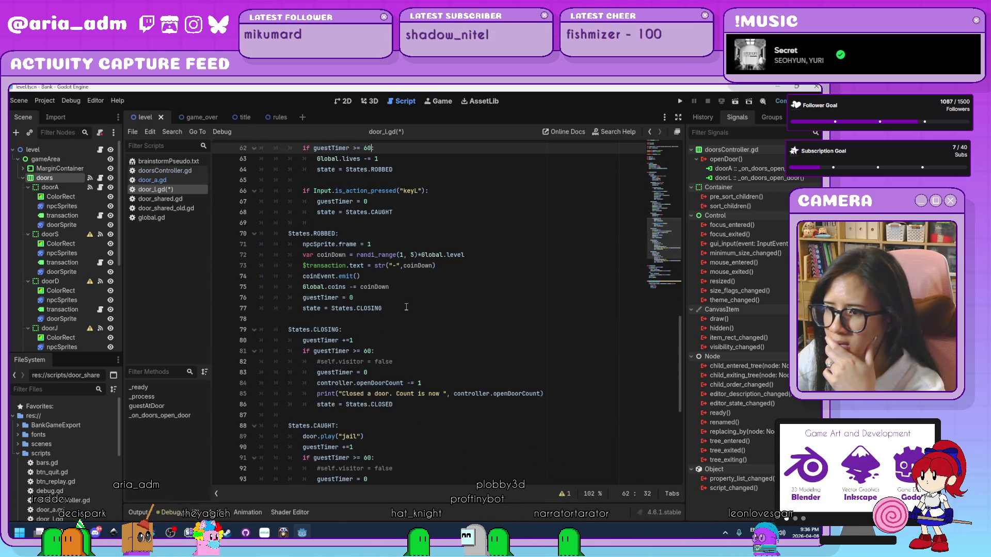
pyautogui.click(153, 180)
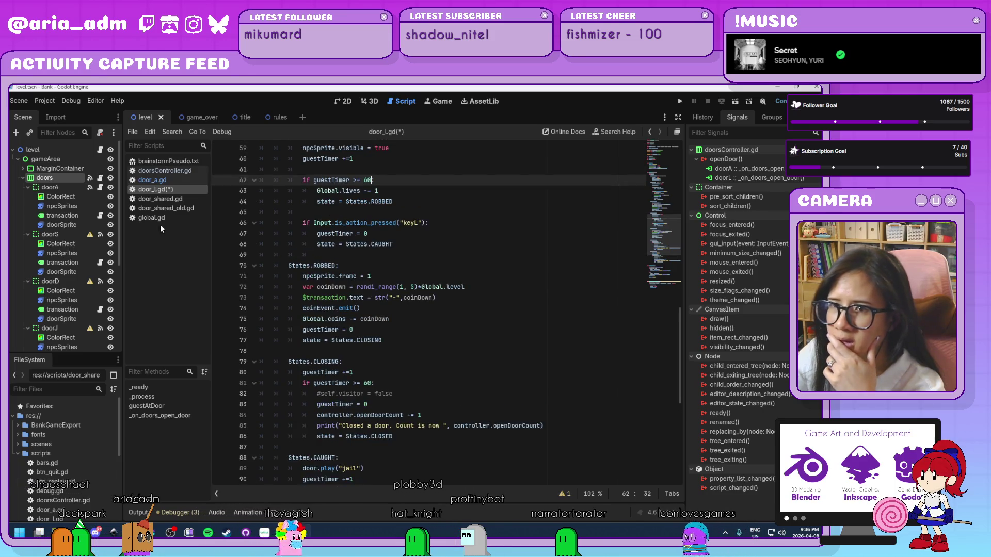
pyautogui.scroll(3, 406, 298)
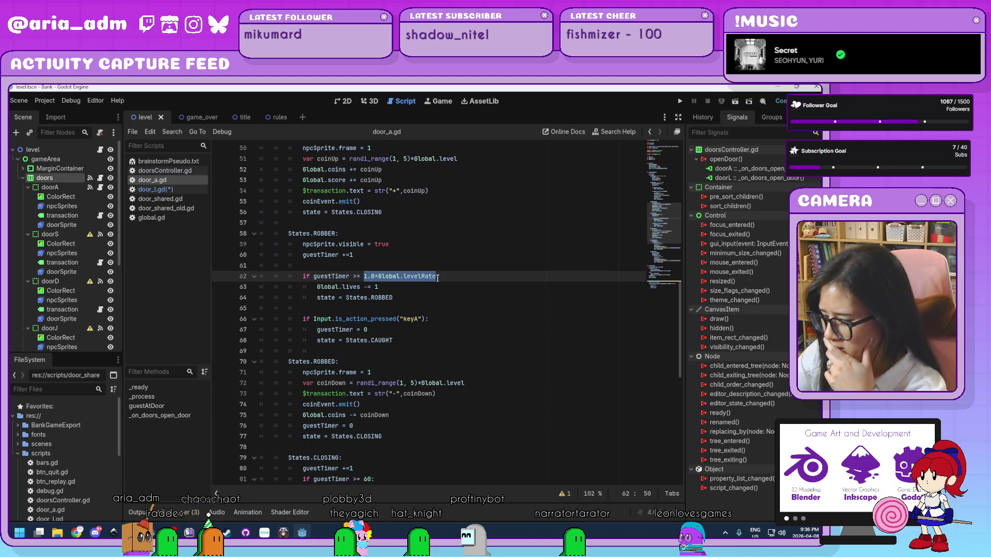
# Step: Set door_a.gd's robber timeout to guestTimer >= 60 and run the game at Level 01
pyautogui.write('60:')
pyautogui.click(417, 297)
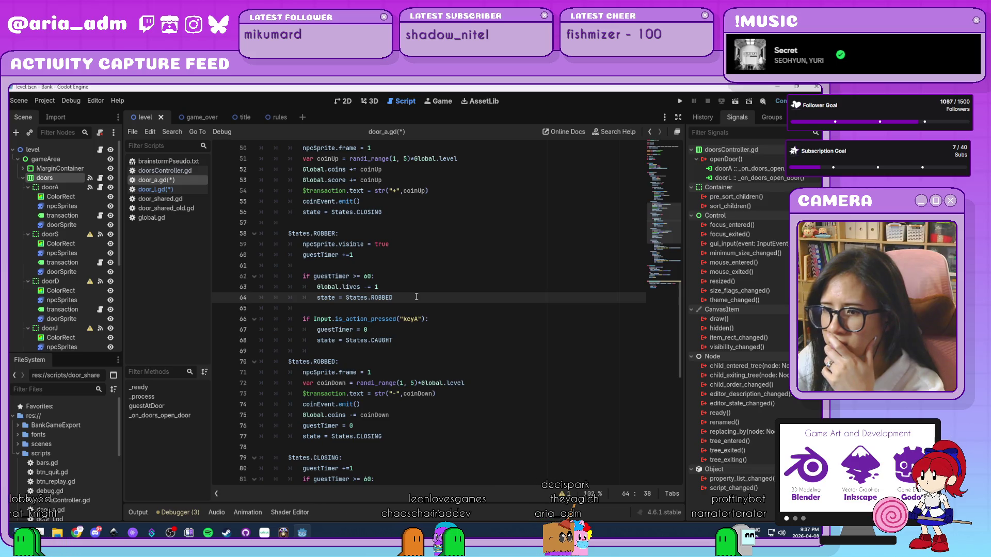
pyautogui.click(683, 101)
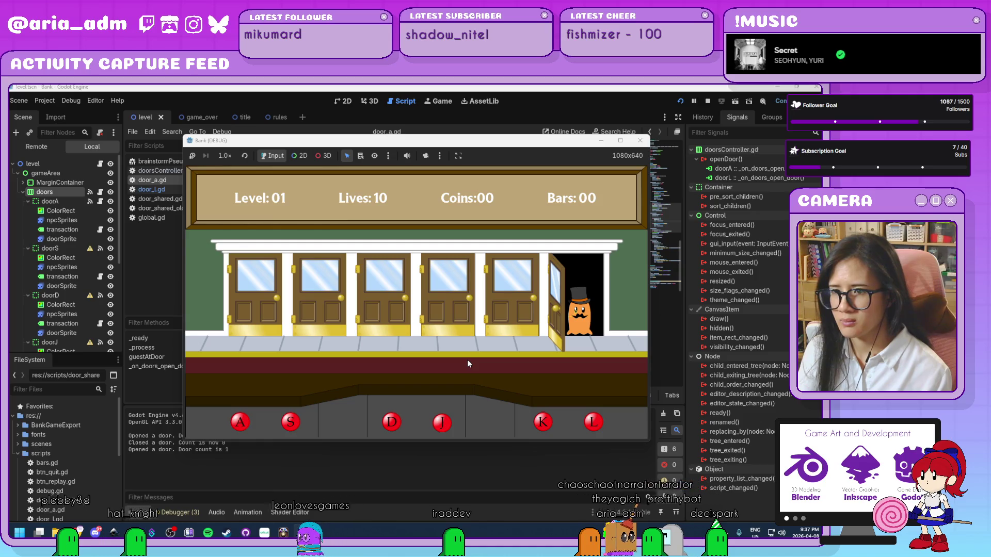
# Step: Cycle doors A and L, jailing the character at door L, then stop the game with F8
pyautogui.press('a')
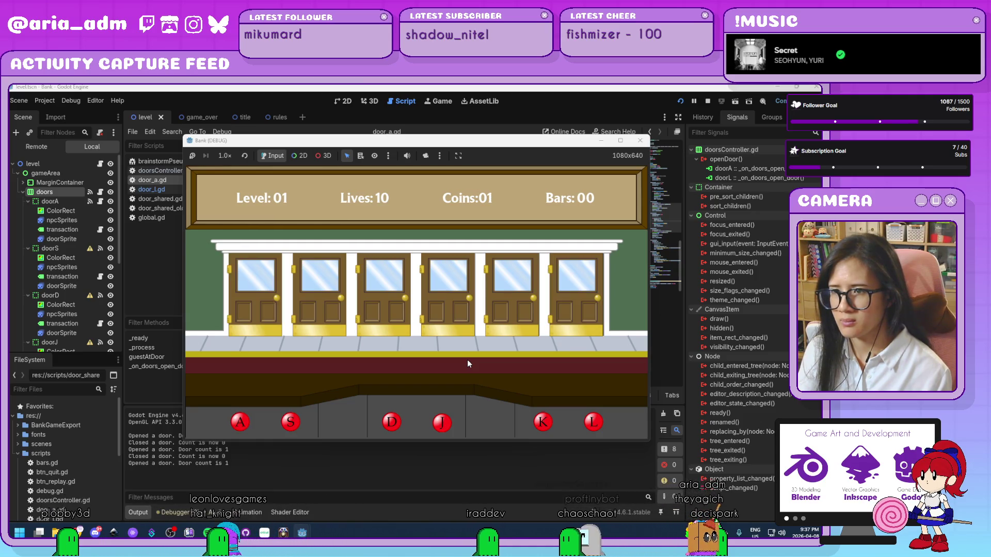
pyautogui.press('l')
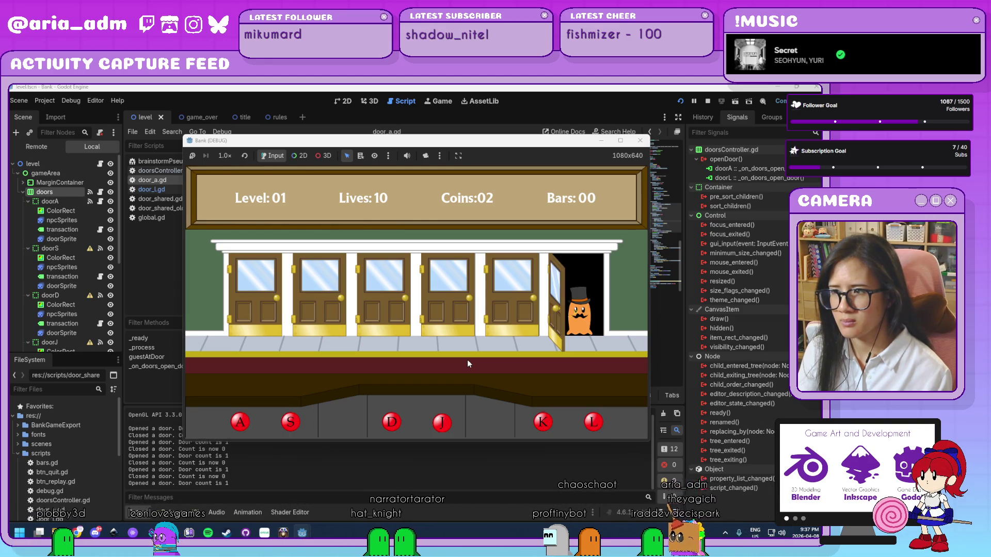
pyautogui.press('l')
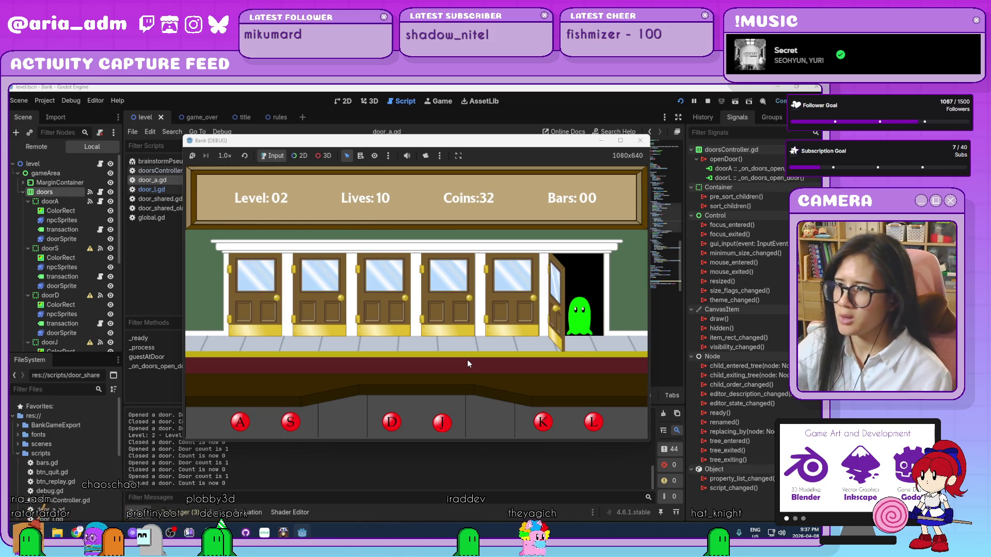
pyautogui.press('F8')
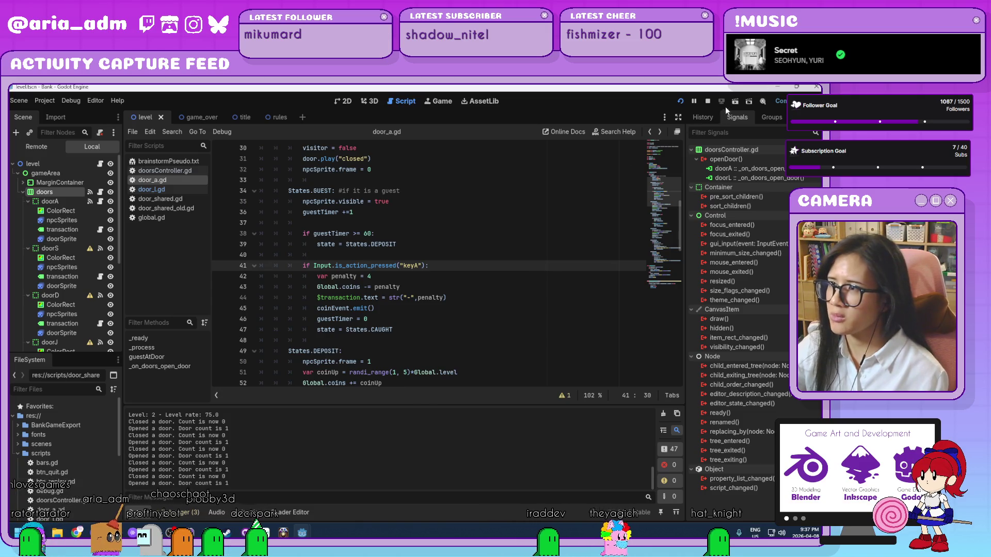
# Step: Change the GUEST state's guestTimer threshold in door_a.gd from 60 to 120
pyautogui.scroll(10, 490, 291)
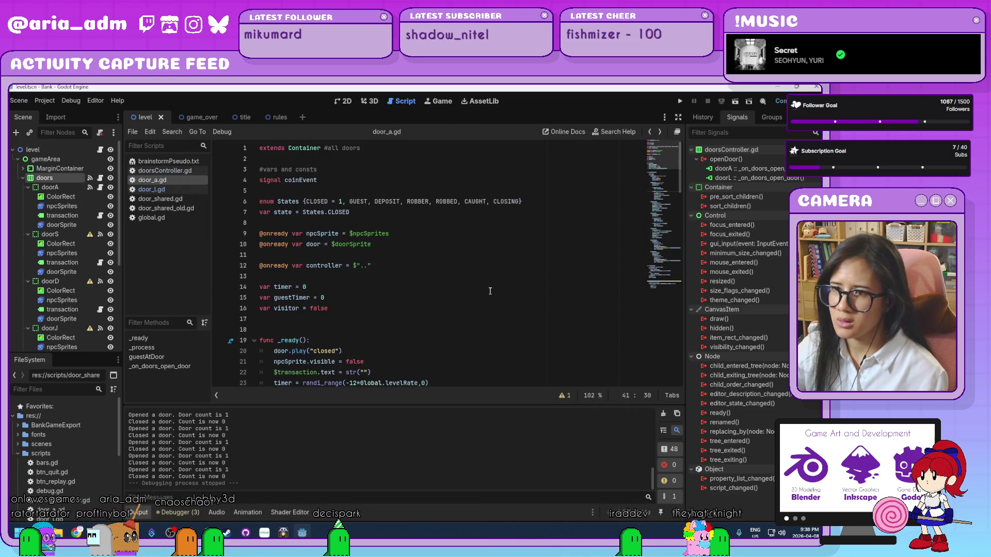
pyautogui.scroll(-7, 490, 291)
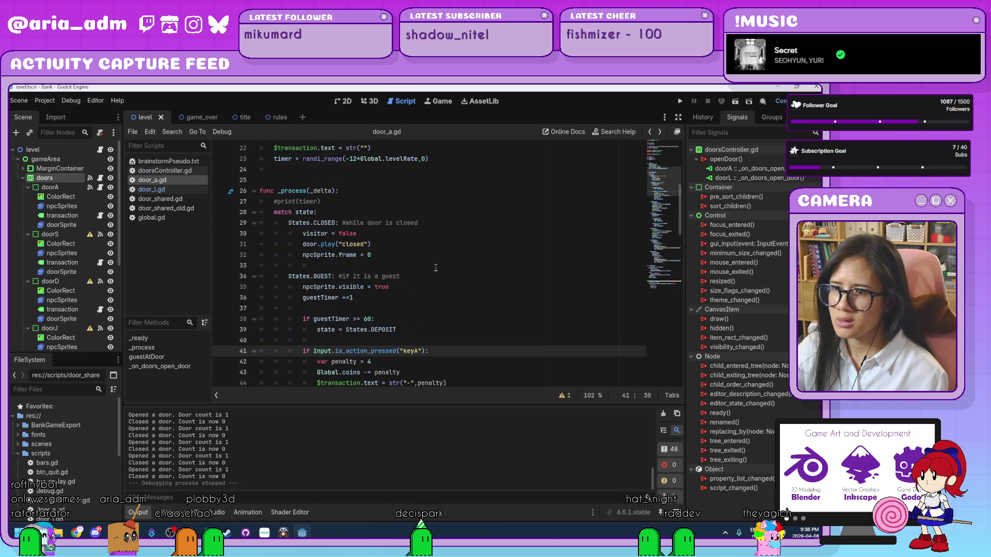
pyautogui.scroll(-1, 436, 267)
pyautogui.click(366, 287)
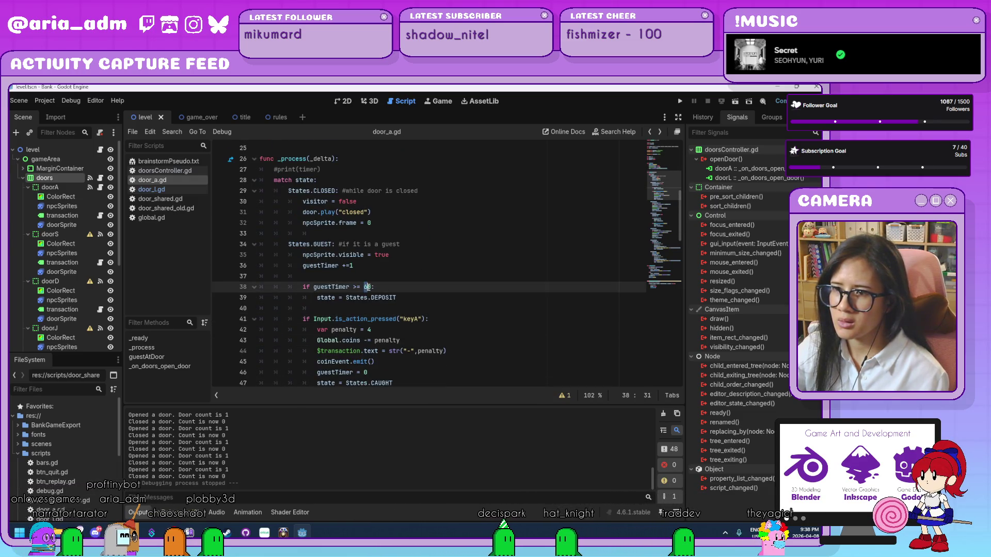
pyautogui.click(372, 287)
pyautogui.write('120')
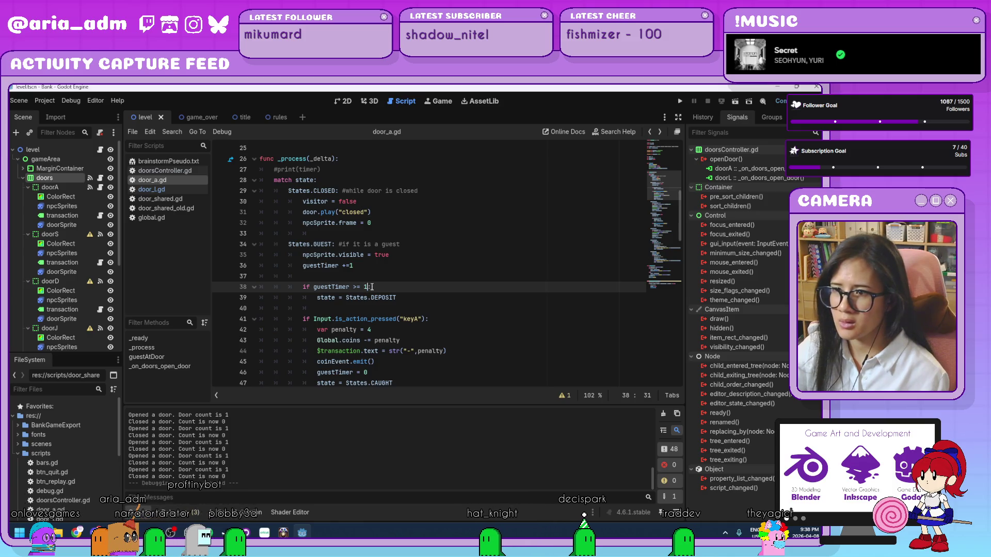
pyautogui.click(419, 278)
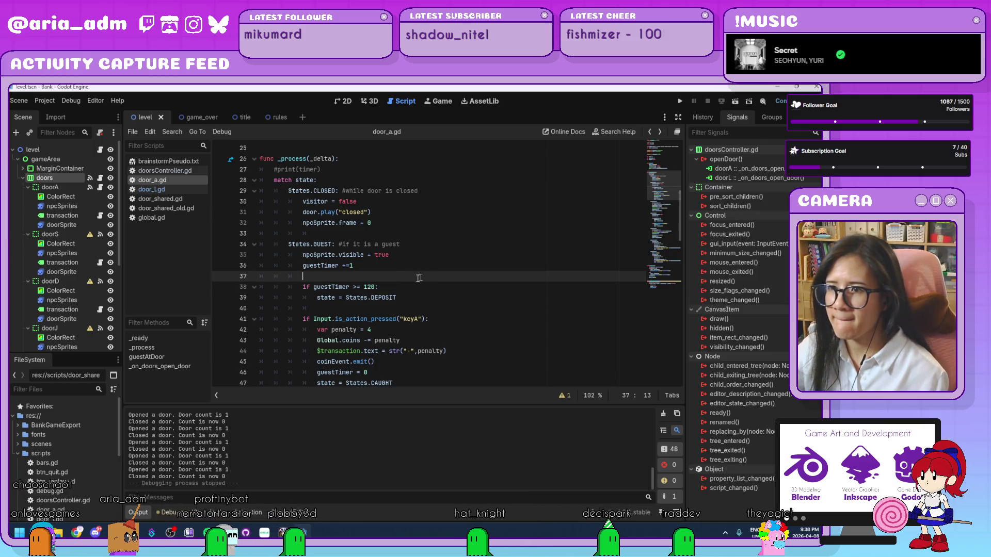
pyautogui.click(367, 287)
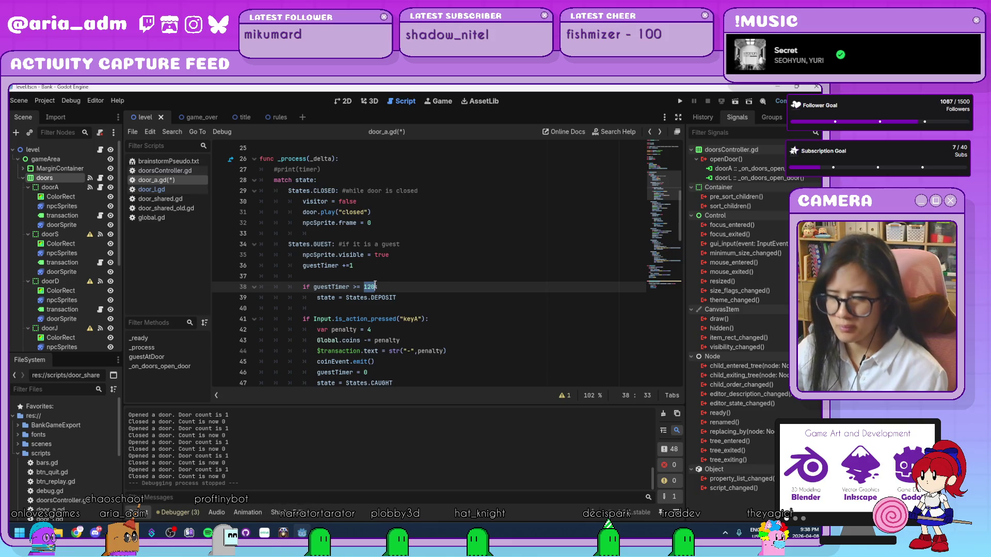
pyautogui.scroll(-8, 375, 285)
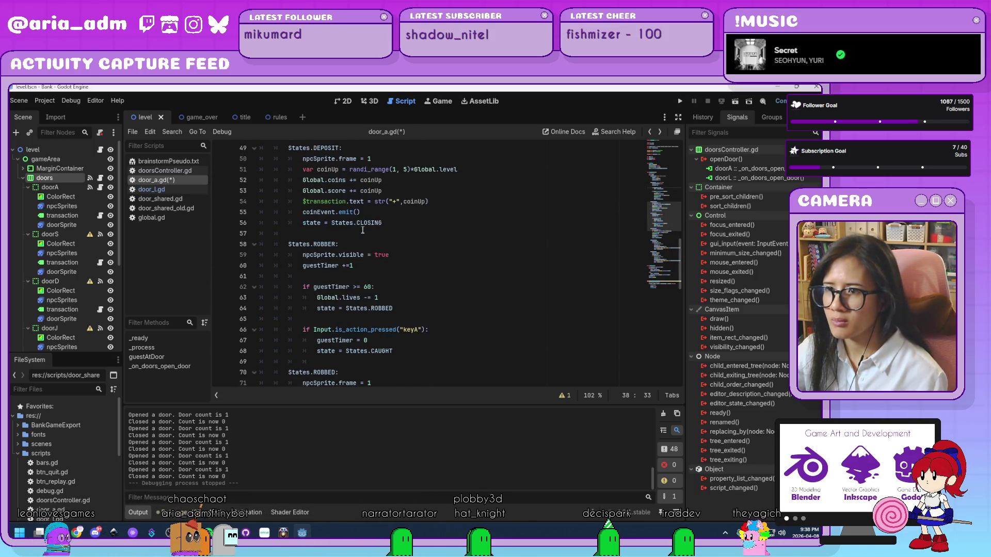
pyautogui.scroll(-1, 363, 230)
# Step: Raise the ROBBER and CLOSING guestTimer thresholds from 60 to 120
pyautogui.click(364, 255)
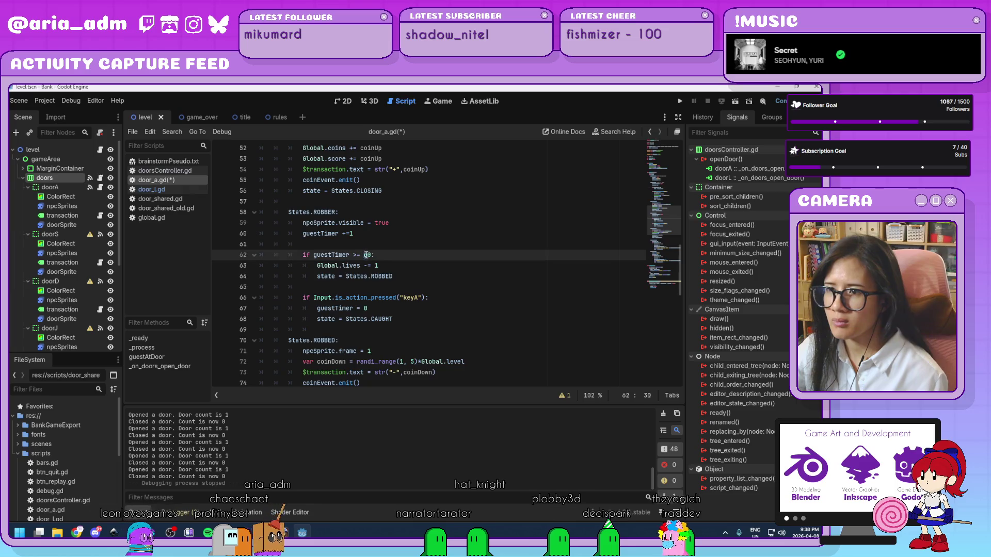
pyautogui.press('Delete')
pyautogui.press('Delete')
pyautogui.write('120')
pyautogui.scroll(-3, 405, 272)
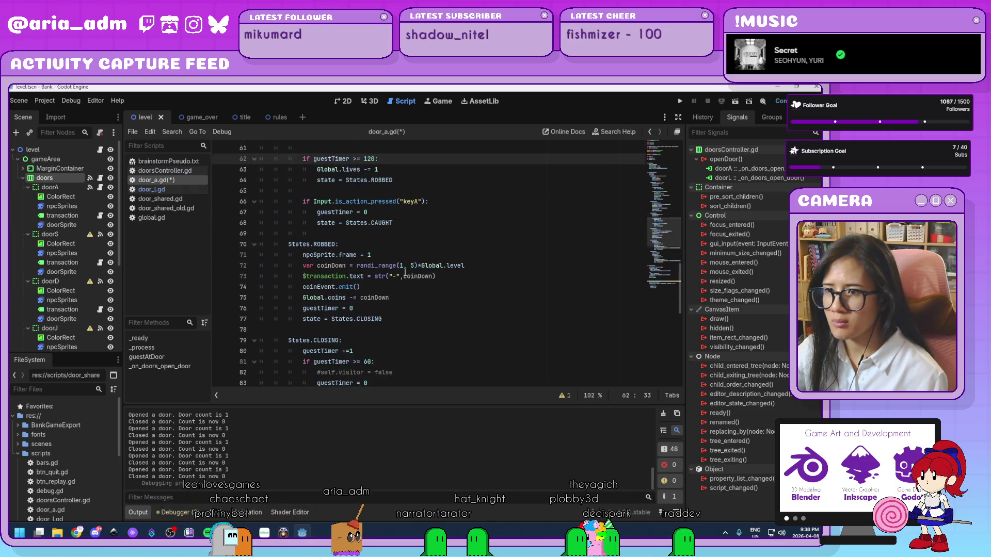
pyautogui.scroll(-2, 405, 272)
pyautogui.click(364, 298)
pyautogui.press('Delete')
pyautogui.press('Delete')
pyautogui.write('120')
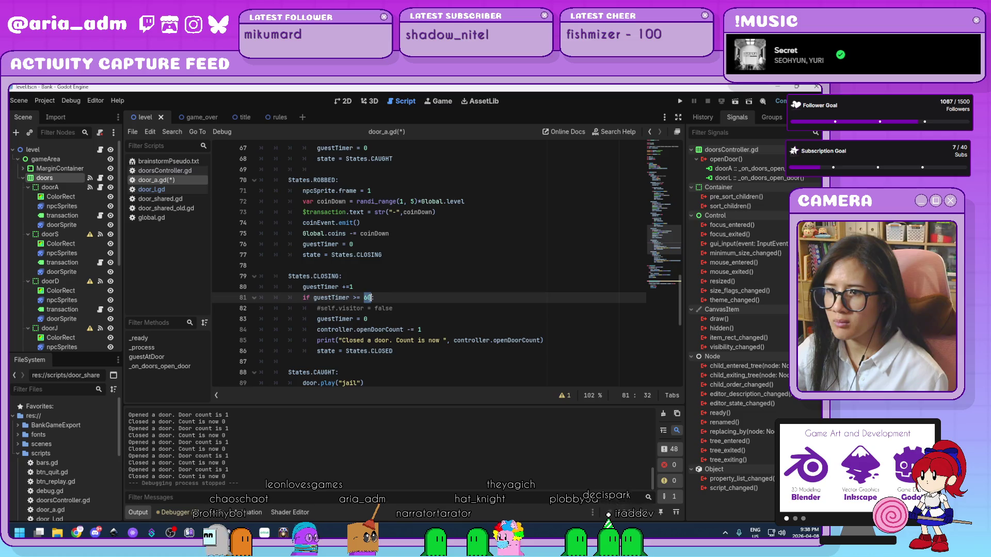
pyautogui.scroll(-4, 409, 295)
pyautogui.scroll(-1, 409, 296)
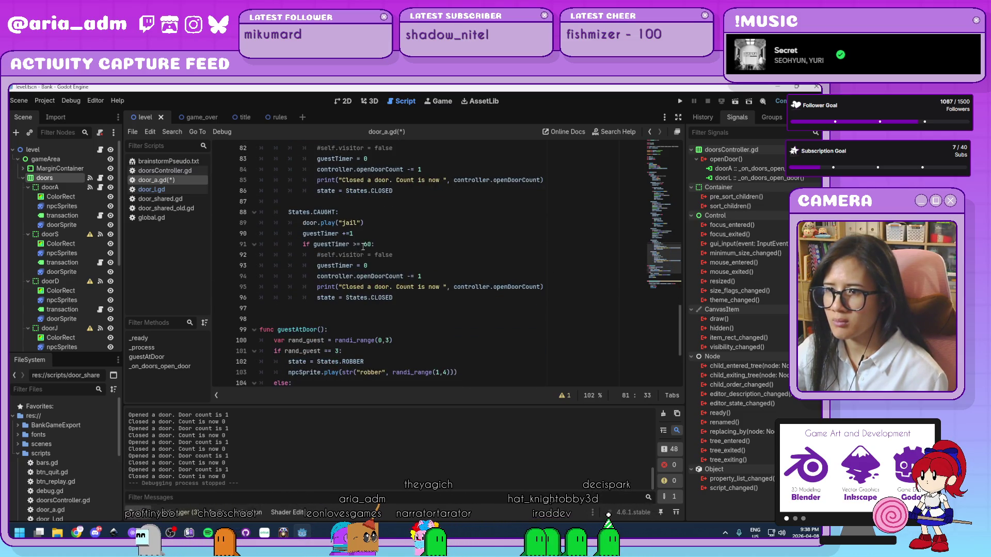
# Step: Raise the CAUGHT threshold to 120, select all of door_a.gd, and switch to door_l.gd
pyautogui.click(363, 244)
pyautogui.press('Delete')
pyautogui.press('Delete')
pyautogui.write('120')
pyautogui.scroll(-3, 432, 263)
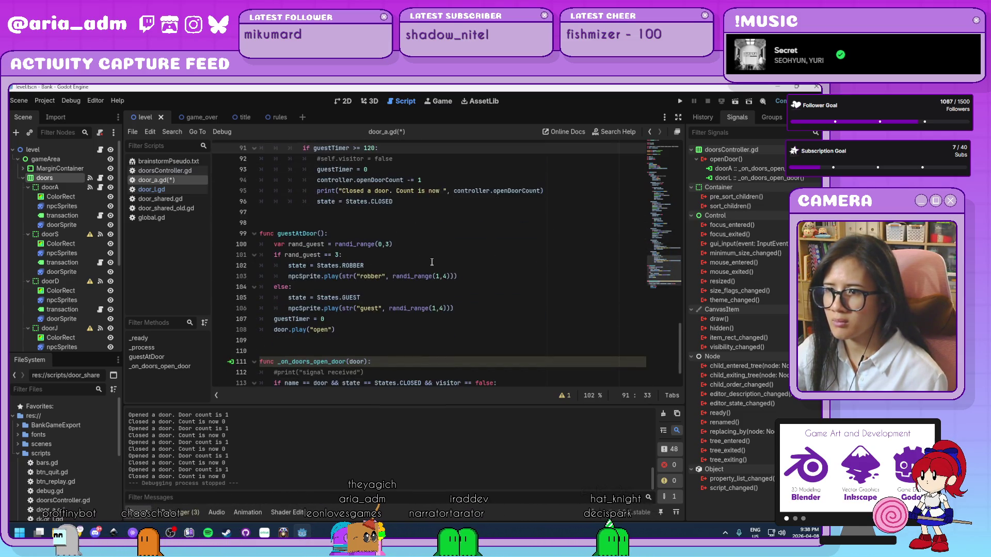
pyautogui.scroll(8, 432, 262)
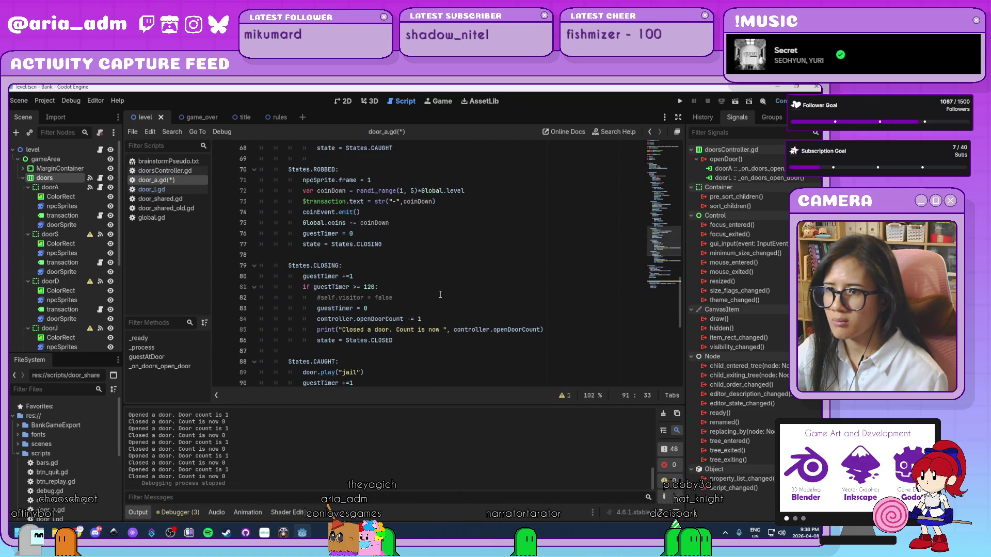
pyautogui.scroll(-6, 440, 295)
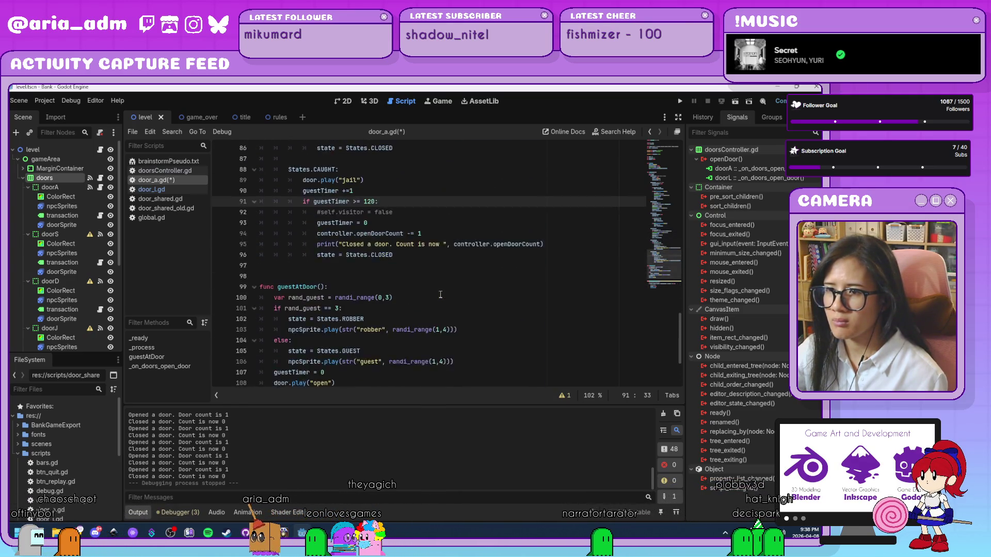
pyautogui.scroll(-3, 440, 295)
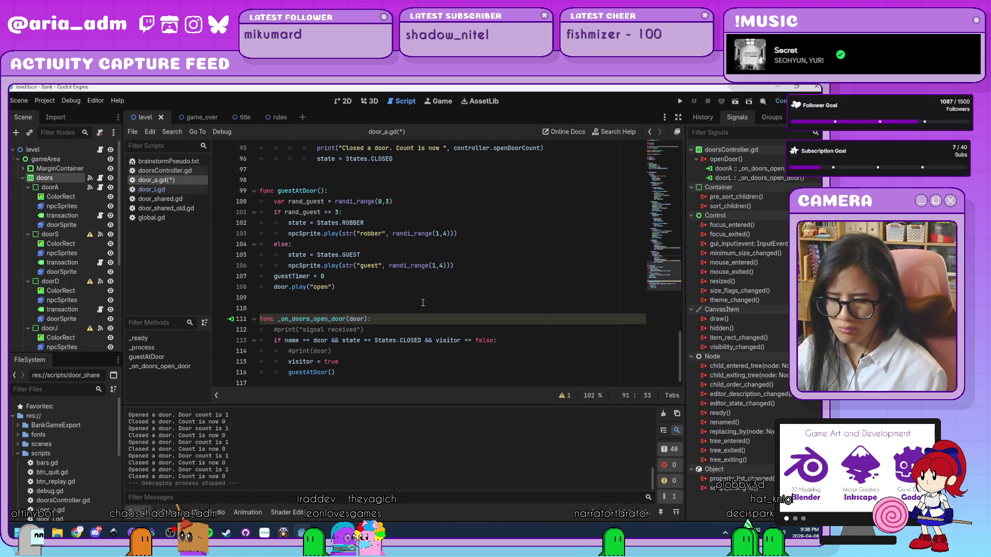
pyautogui.hotkey('ctrl', 'a')
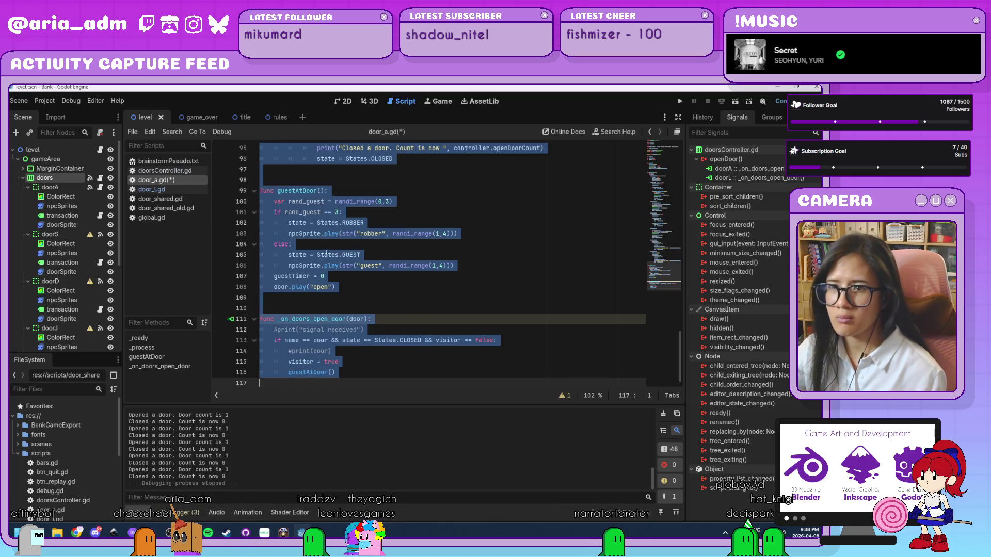
pyautogui.click(178, 188)
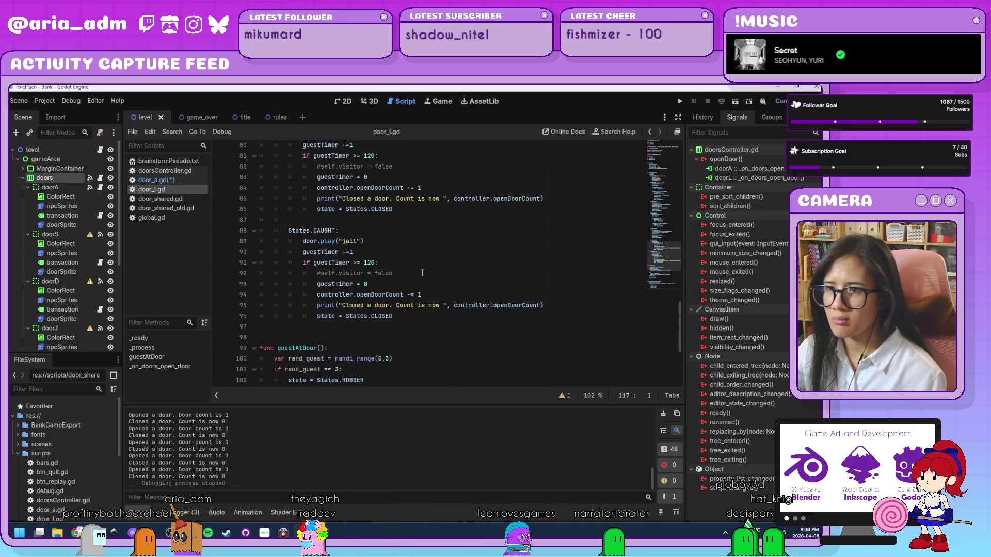
# Step: Change door_l.gd's key check on line 41 from "keyA" to "keyL"
pyautogui.scroll(7, 422, 273)
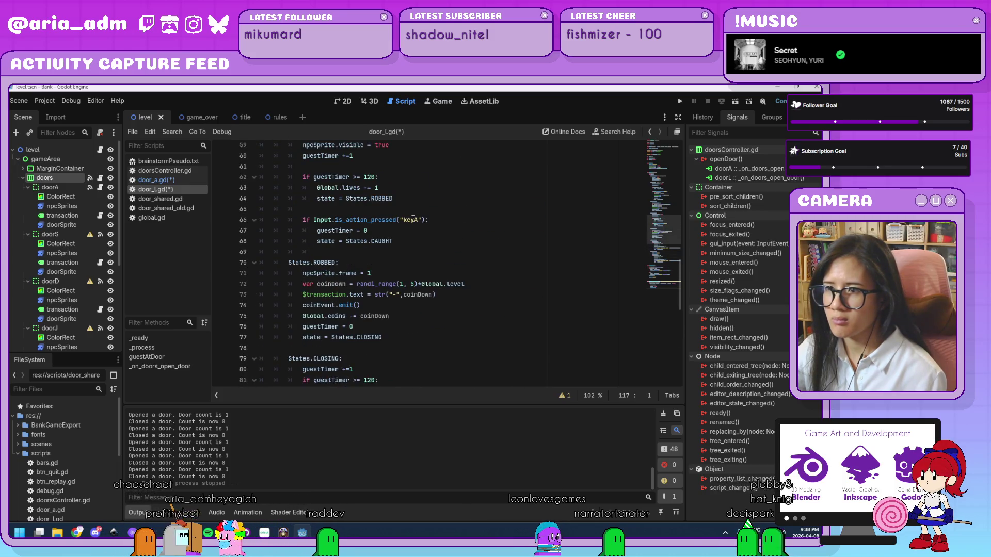
pyautogui.click(415, 219)
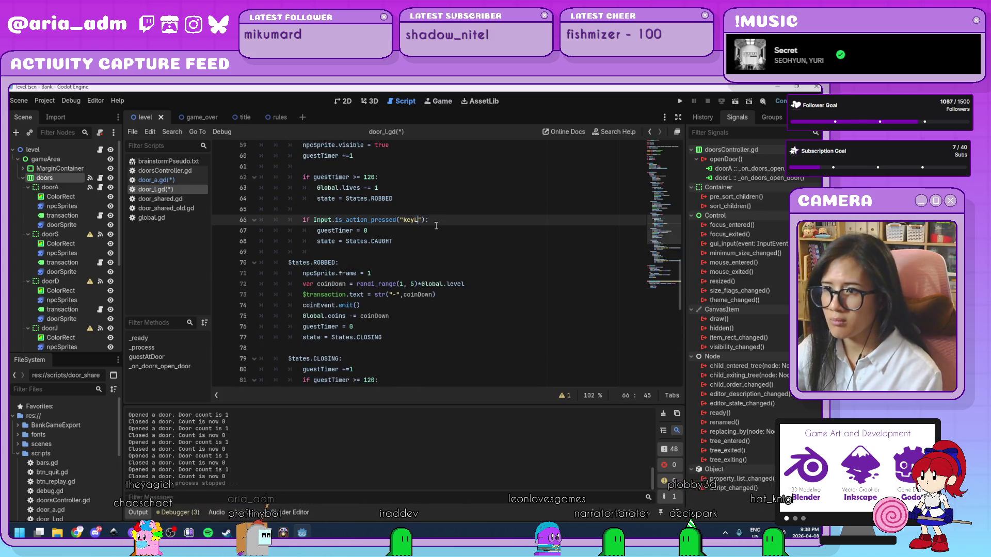
pyautogui.scroll(7, 416, 196)
pyautogui.click(416, 177)
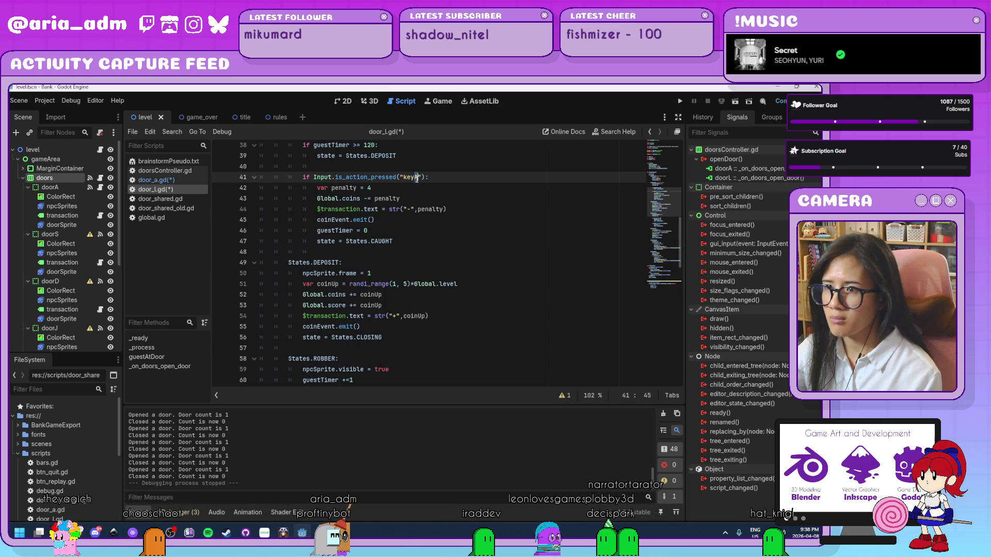
pyautogui.press('BackSpace')
pyautogui.write('L')
# Step: Run a brief playtest of the game and close it
pyautogui.scroll(5, 497, 274)
pyautogui.click(497, 274)
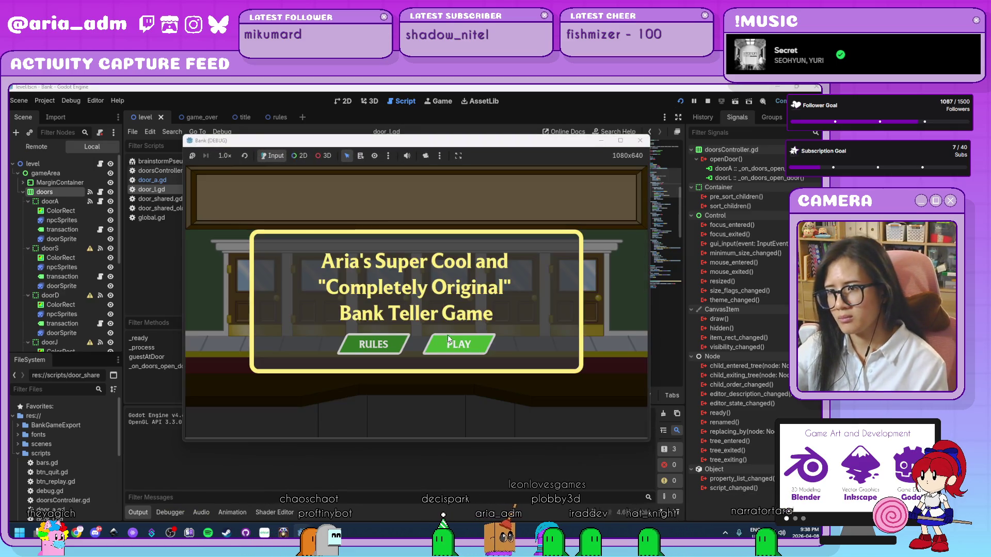
pyautogui.press('a')
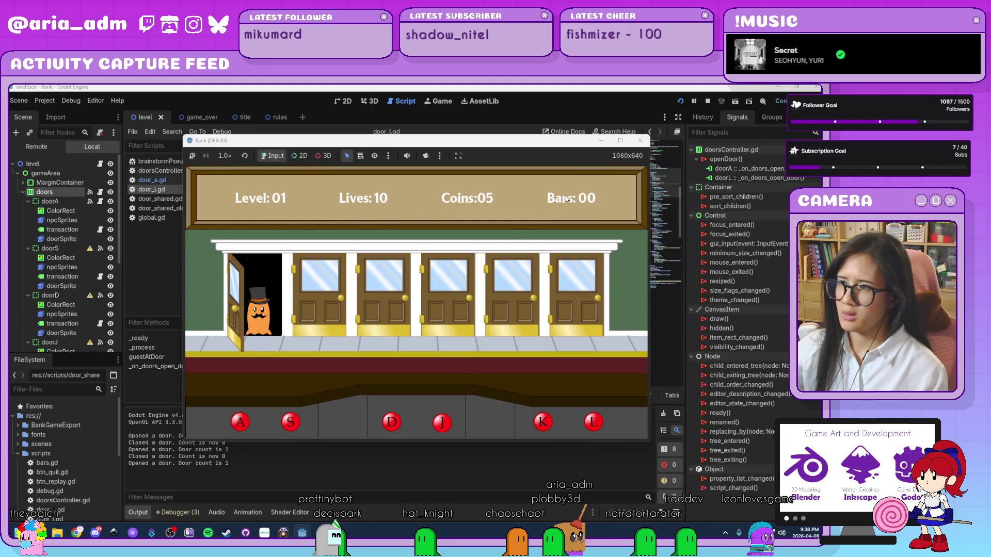
pyautogui.hotkey('alt', 'F4')
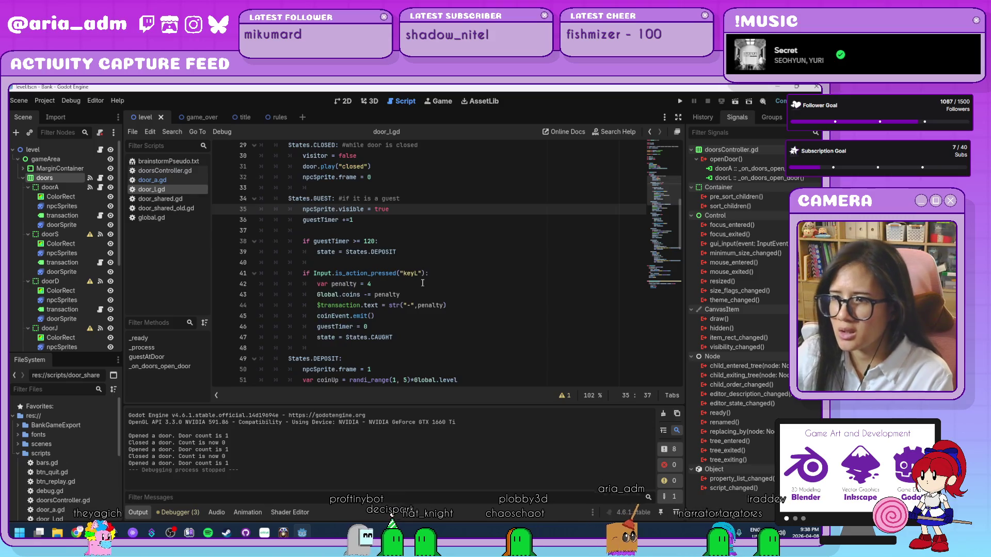
# Step: In door_l.gd's DEPOSIT state, add 'guestTimer = 0' right after coinEvent.emit()
pyautogui.scroll(-3, 422, 283)
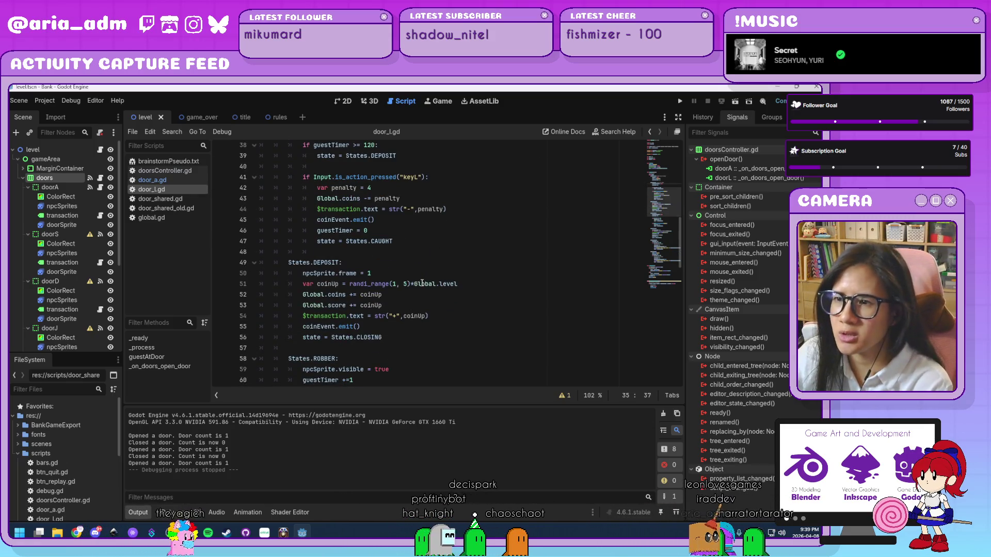
pyautogui.scroll(-3, 422, 282)
pyautogui.scroll(2, 422, 283)
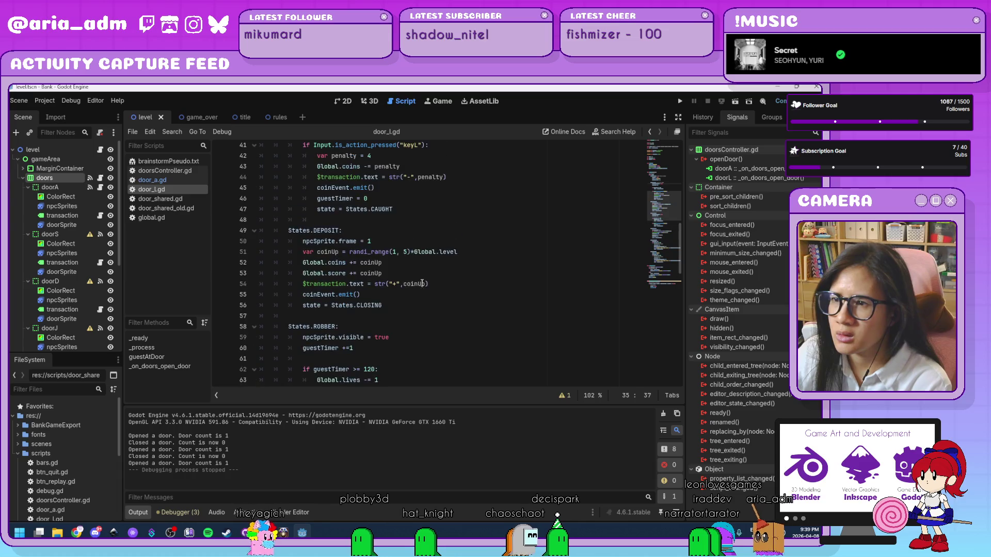
pyautogui.click(379, 299)
pyautogui.scroll(-9, 411, 298)
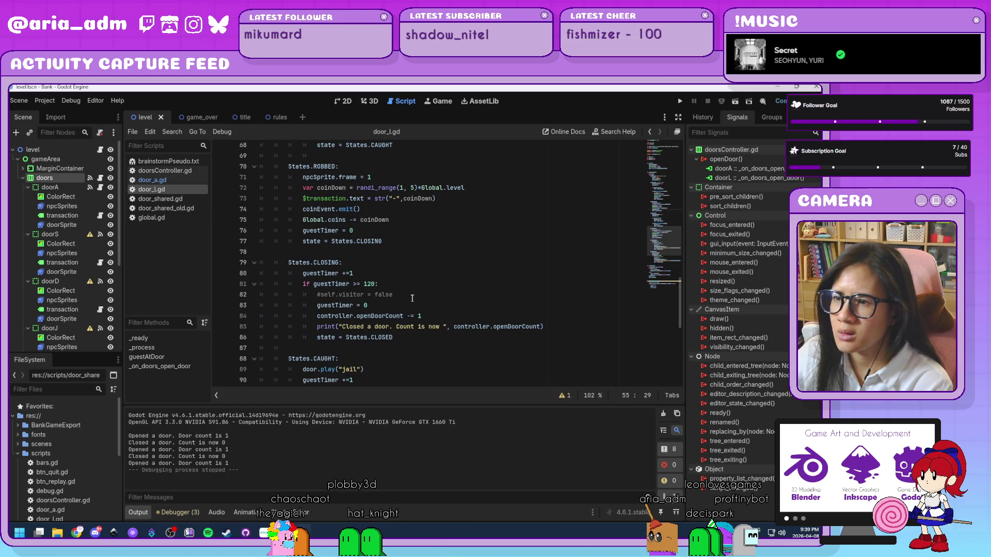
pyautogui.scroll(8, 411, 298)
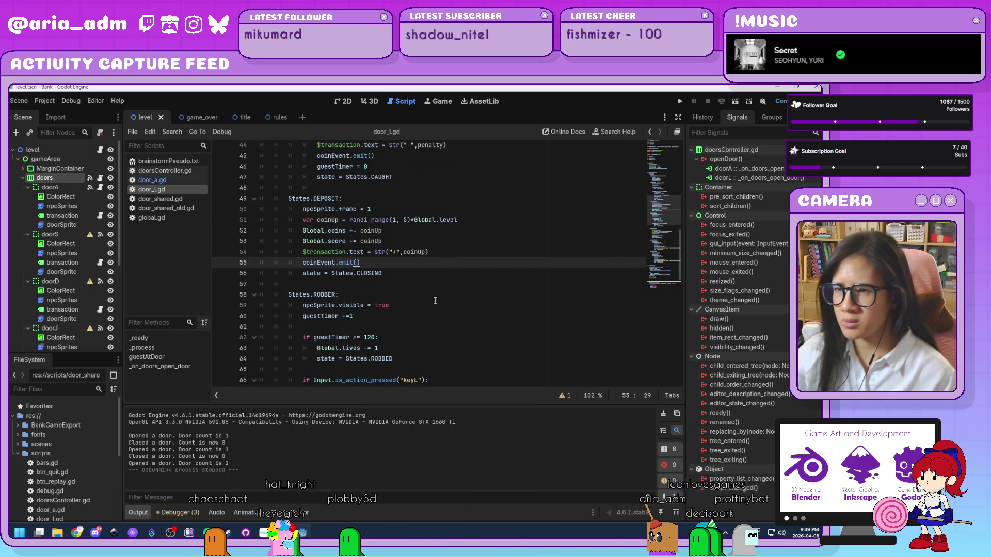
pyautogui.press('Return')
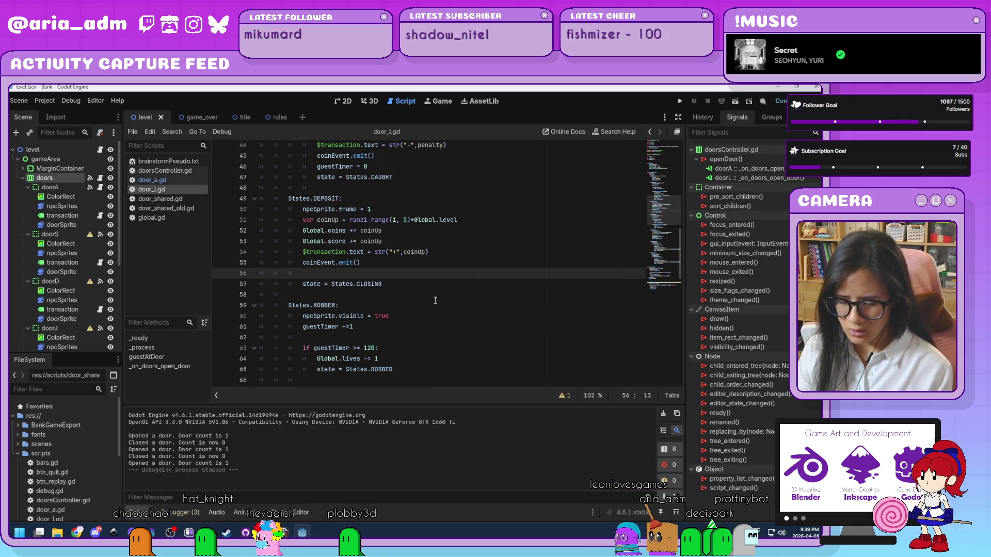
pyautogui.write('guest')
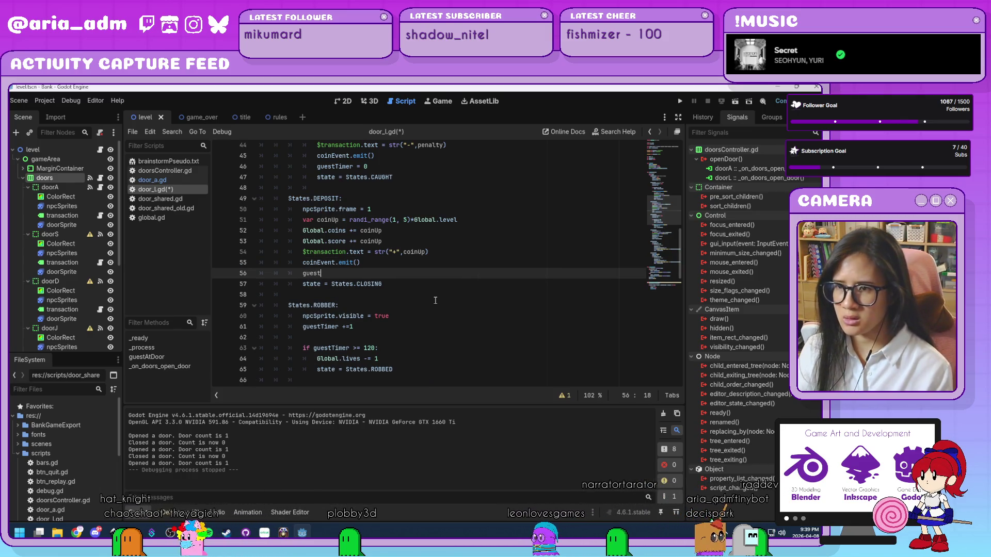
pyautogui.press('Return')
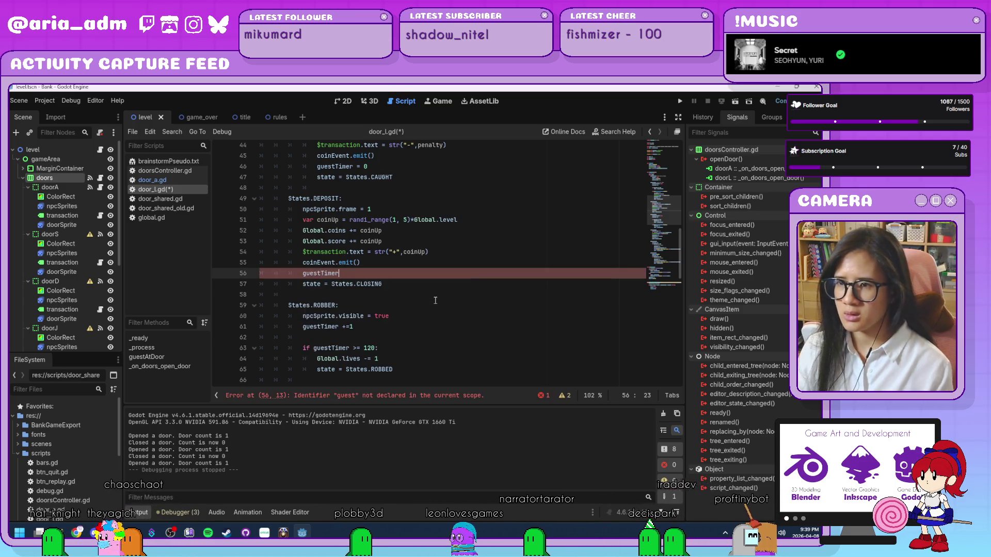
pyautogui.write(' = 0')
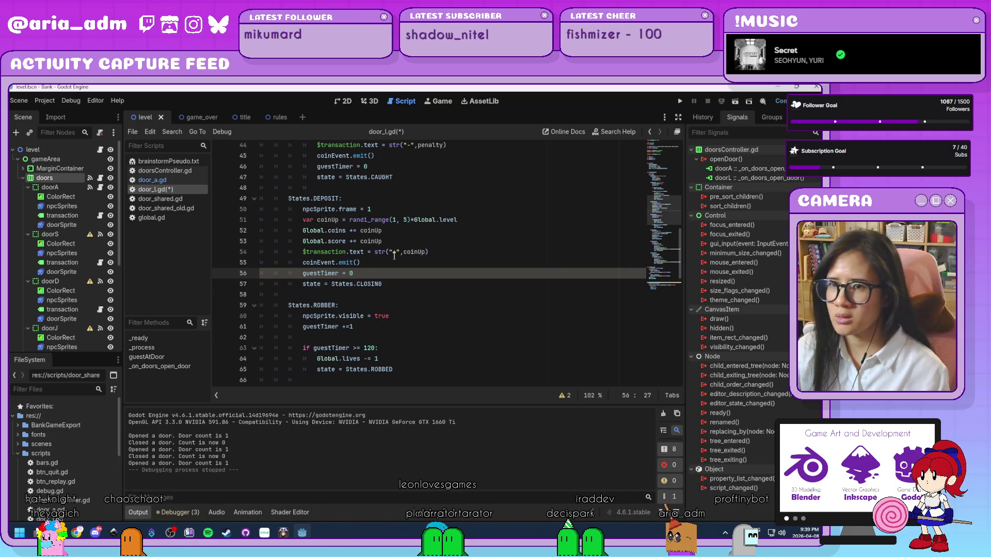
pyautogui.moveTo(353, 273); pyautogui.dragTo(300, 273)
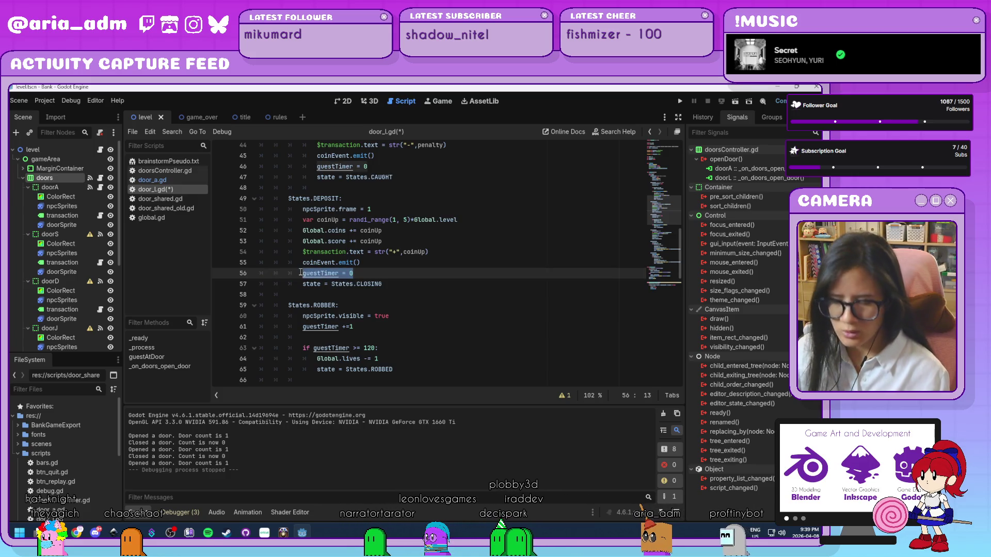
# Step: Add the same 'guestTimer = 0' line after coinEvent.emit() in door_a.gd's DEPOSIT state, then run the game
pyautogui.click(181, 181)
pyautogui.hotkey('ctrl', 'a')
pyautogui.scroll(5, 432, 298)
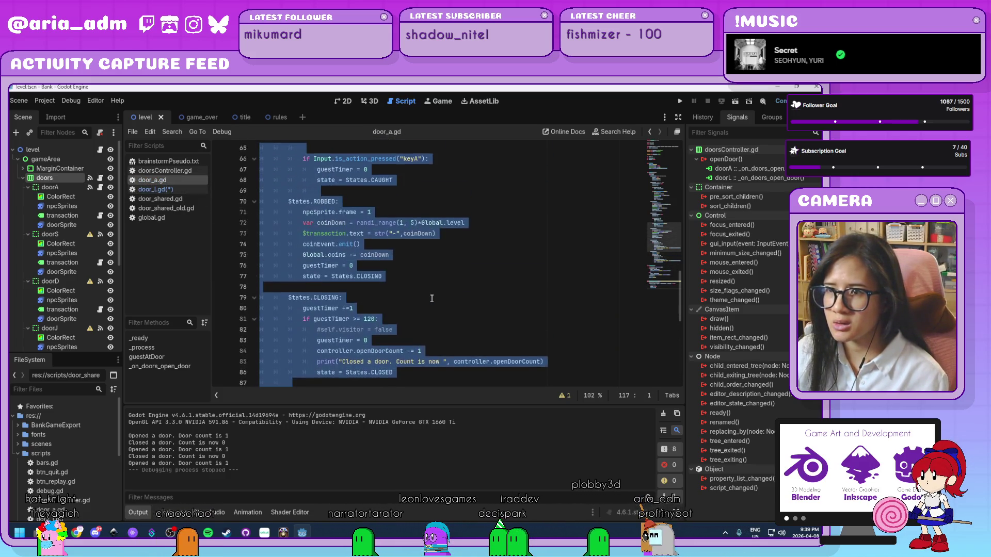
pyautogui.scroll(8, 432, 298)
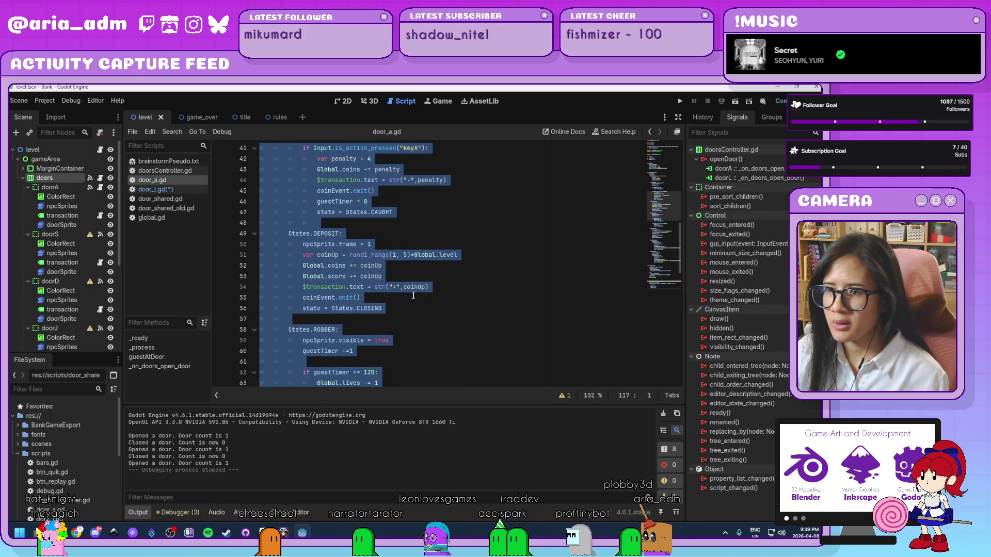
pyautogui.click(402, 298)
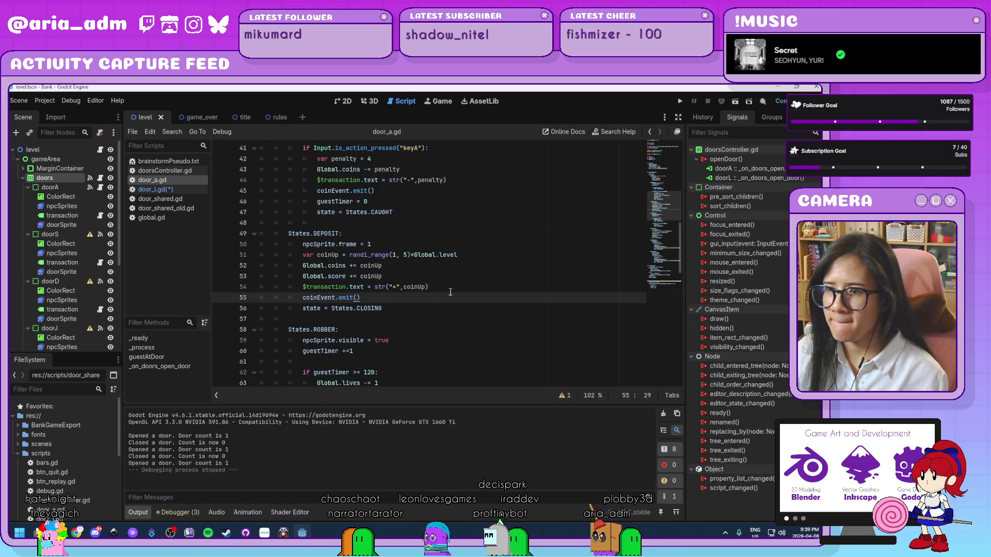
pyautogui.press('Return')
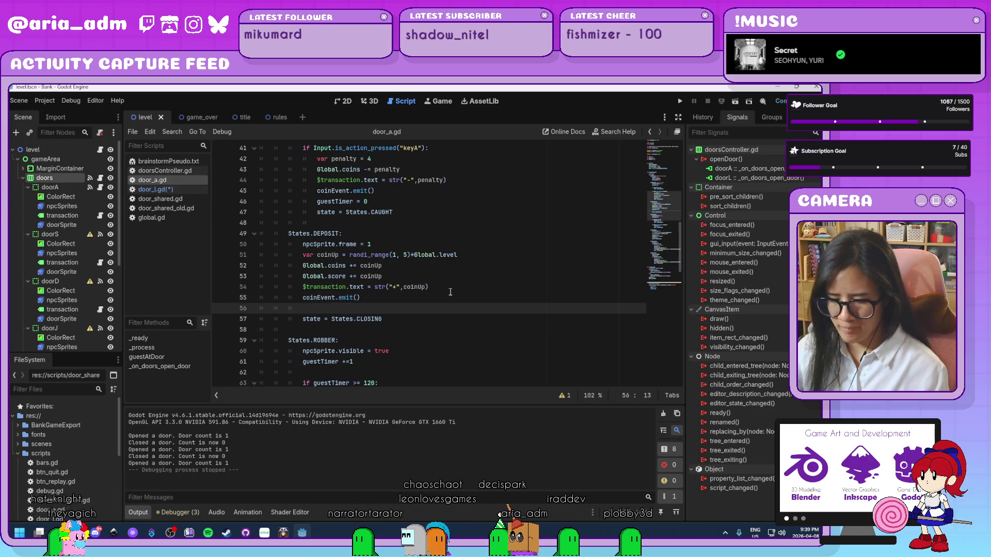
pyautogui.write('guestTimer = 0')
pyautogui.click(679, 101)
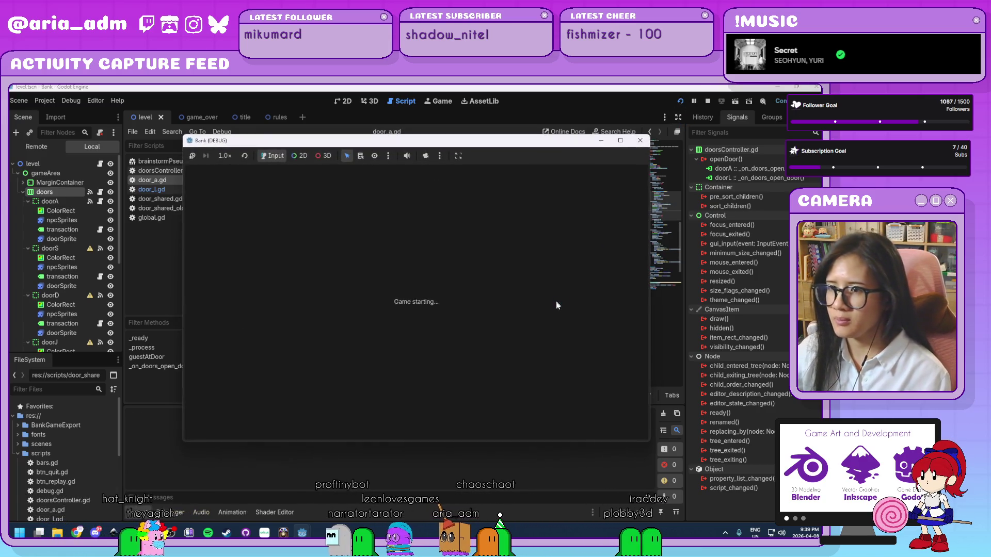
# Step: Start a round and serve the customers at doors L and A, then stop the game
pyautogui.click(489, 343)
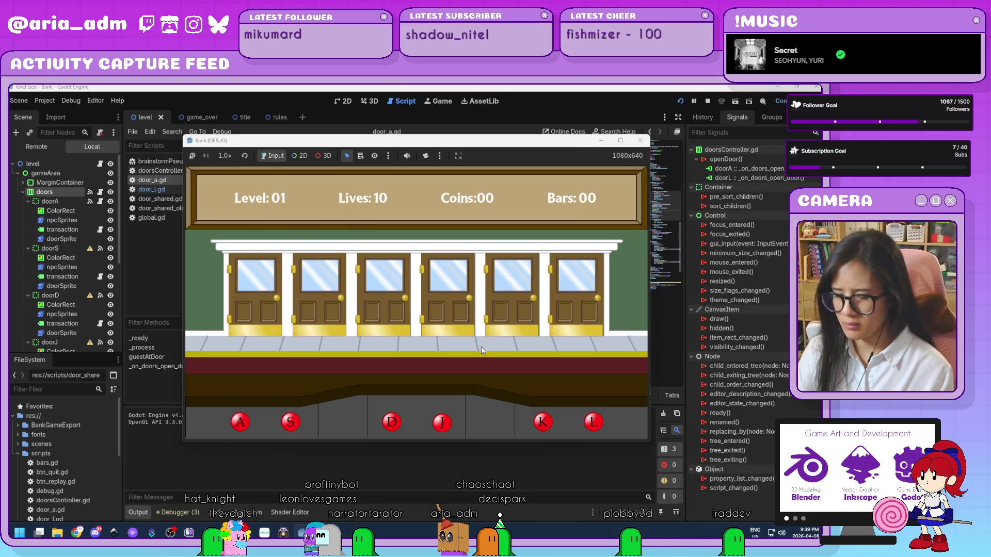
pyautogui.press('l')
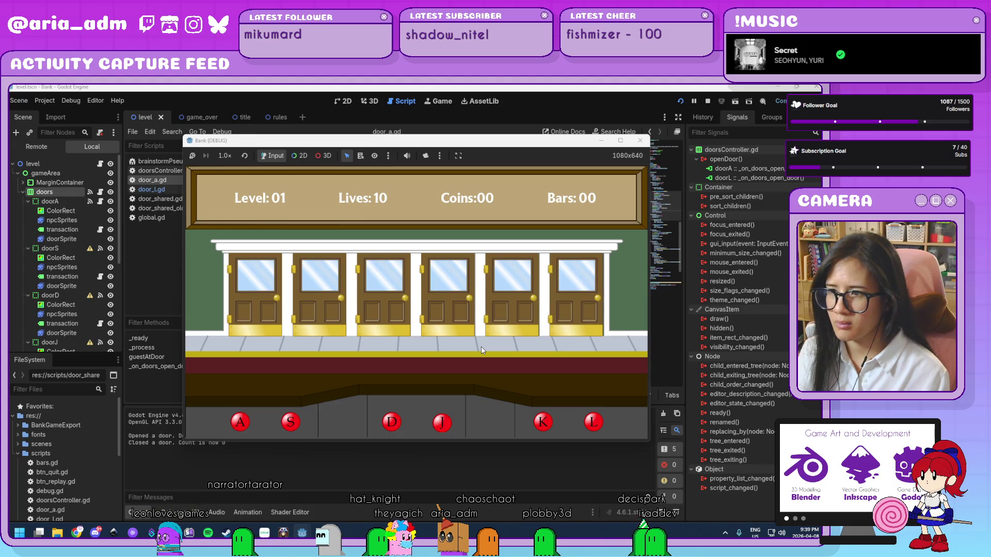
pyautogui.press('l')
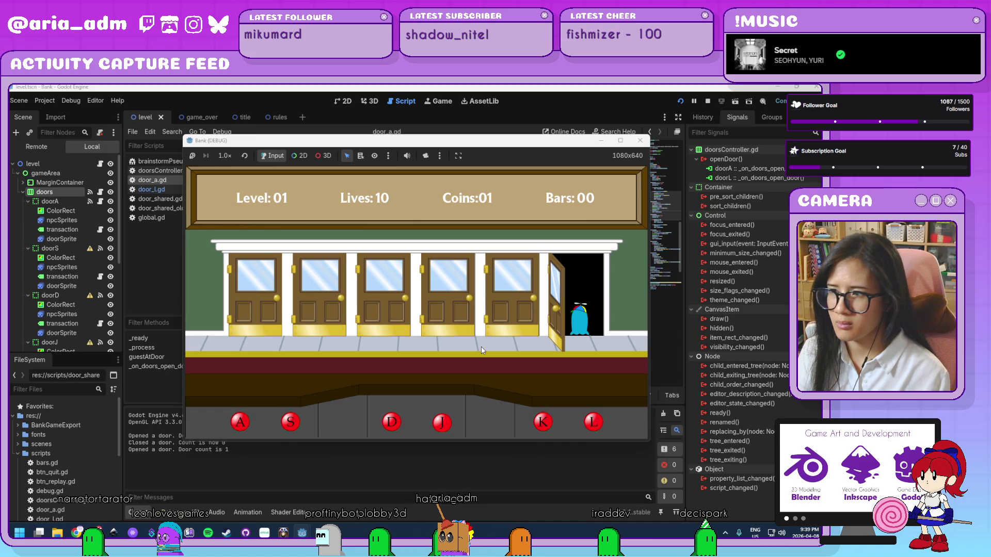
pyautogui.press('a')
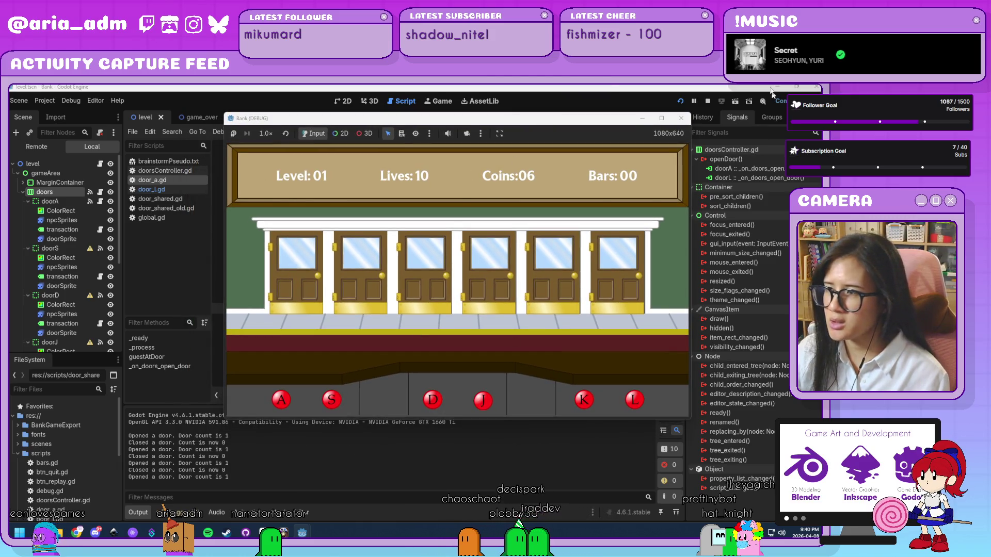
pyautogui.click(708, 101)
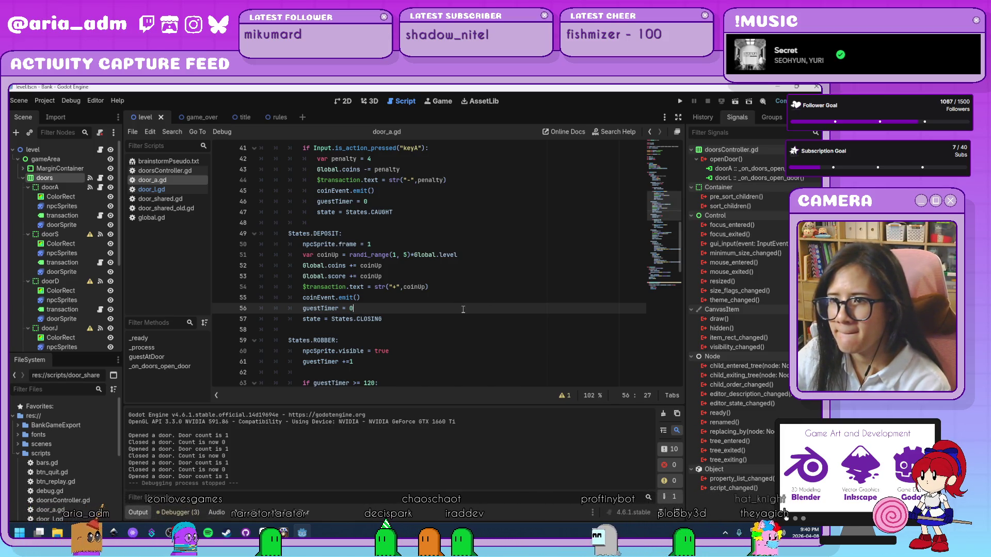
# Step: Look over door_a.gd's state match blocks, then relaunch the game to its RULES/PLAY title screen
pyautogui.scroll(-4, 463, 309)
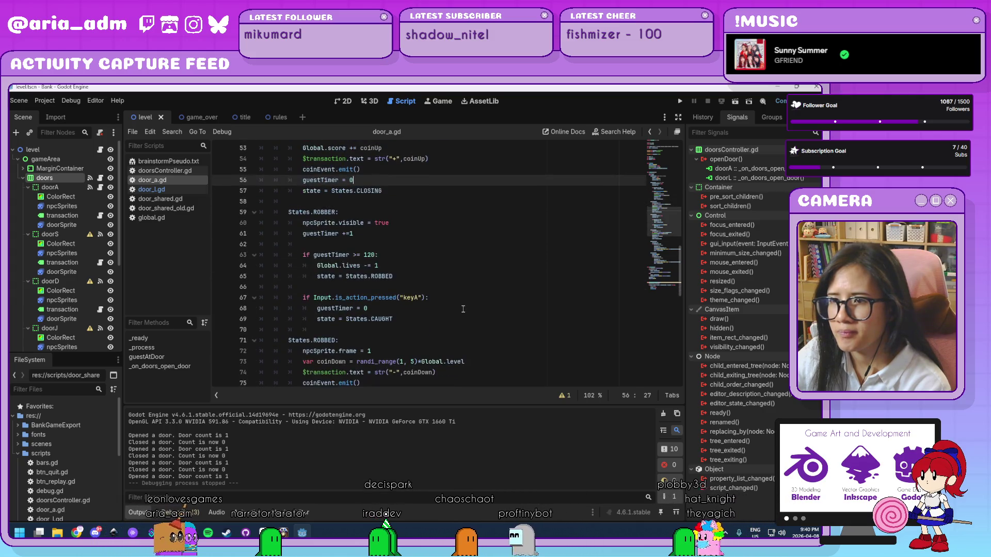
pyautogui.scroll(-5, 463, 309)
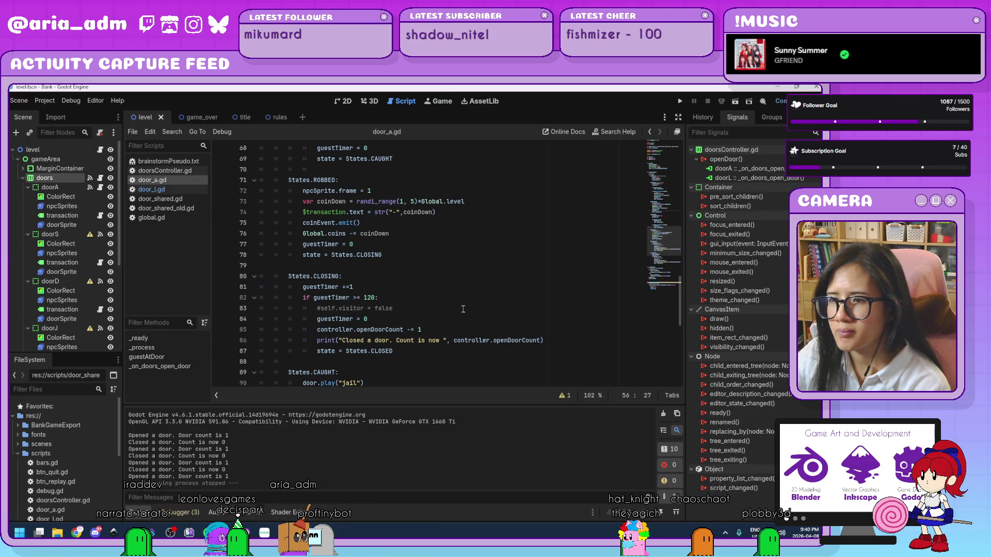
pyautogui.scroll(-3, 462, 308)
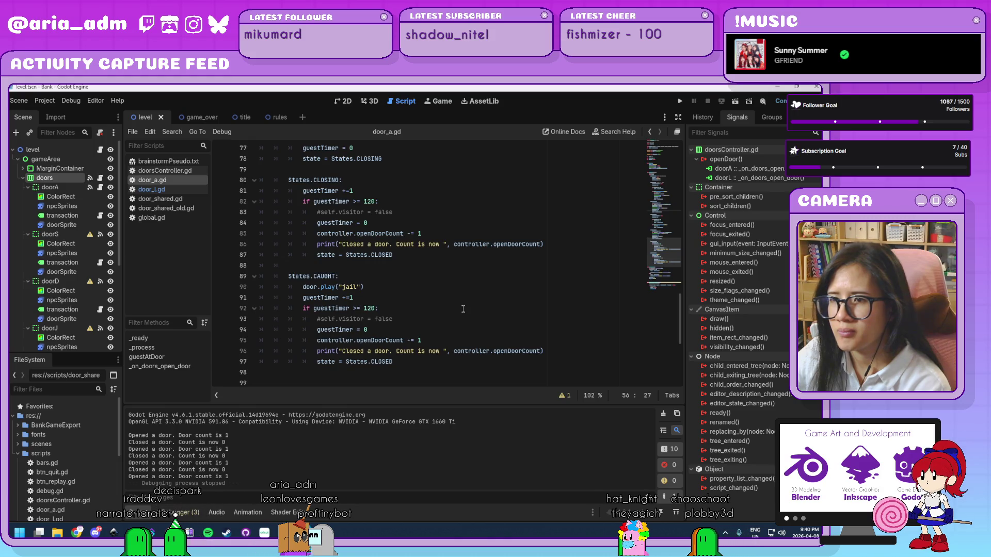
pyautogui.scroll(4, 463, 309)
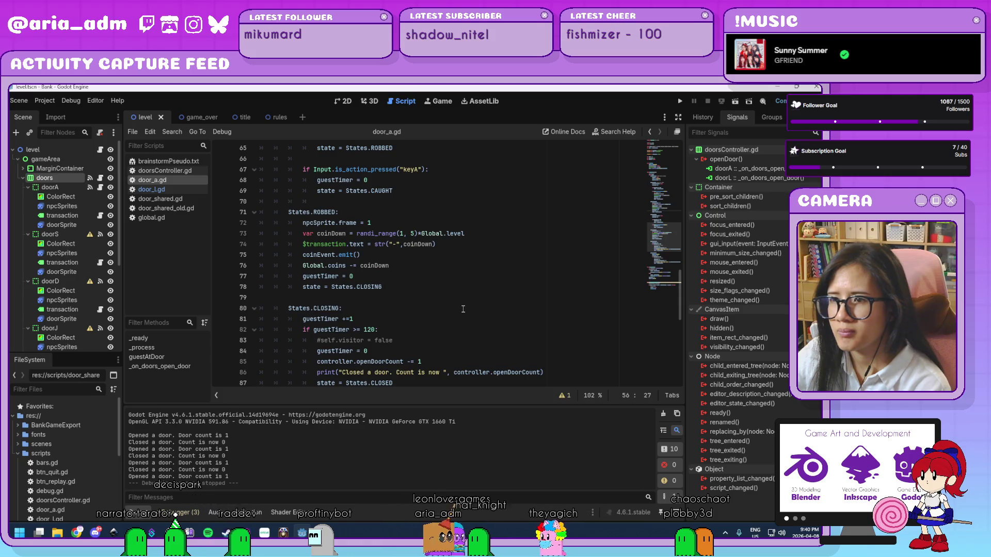
pyautogui.scroll(2, 463, 309)
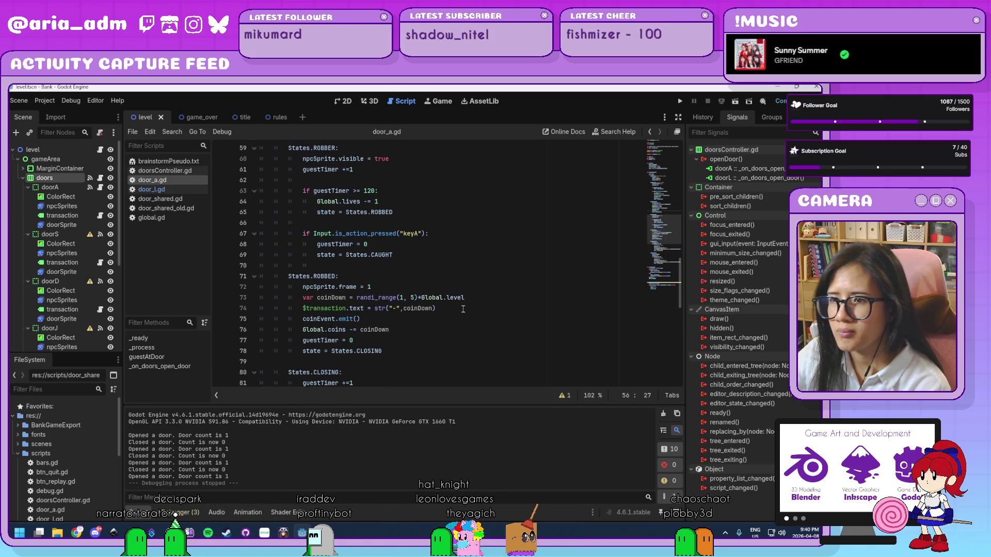
pyautogui.scroll(5, 364, 340)
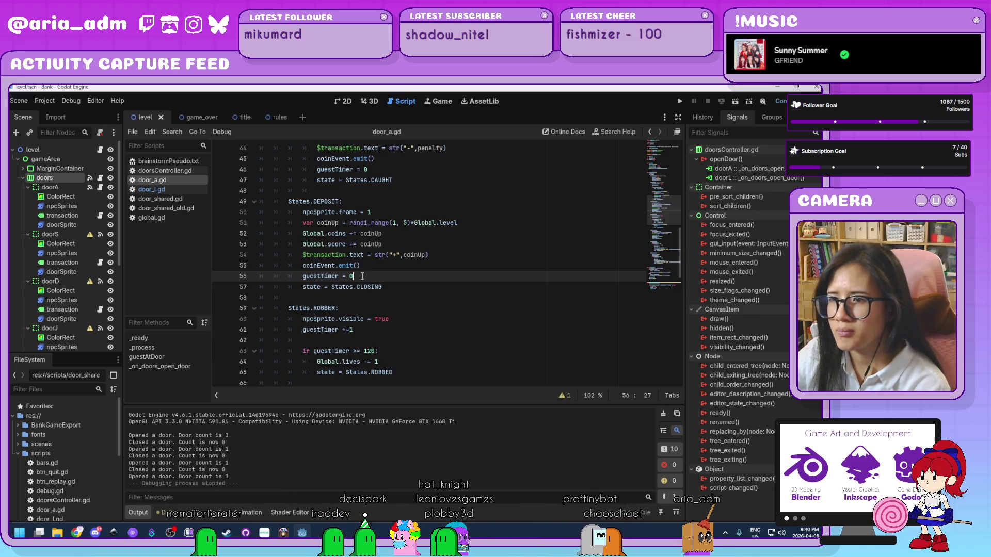
pyautogui.scroll(-3, 362, 276)
pyautogui.scroll(-11, 362, 276)
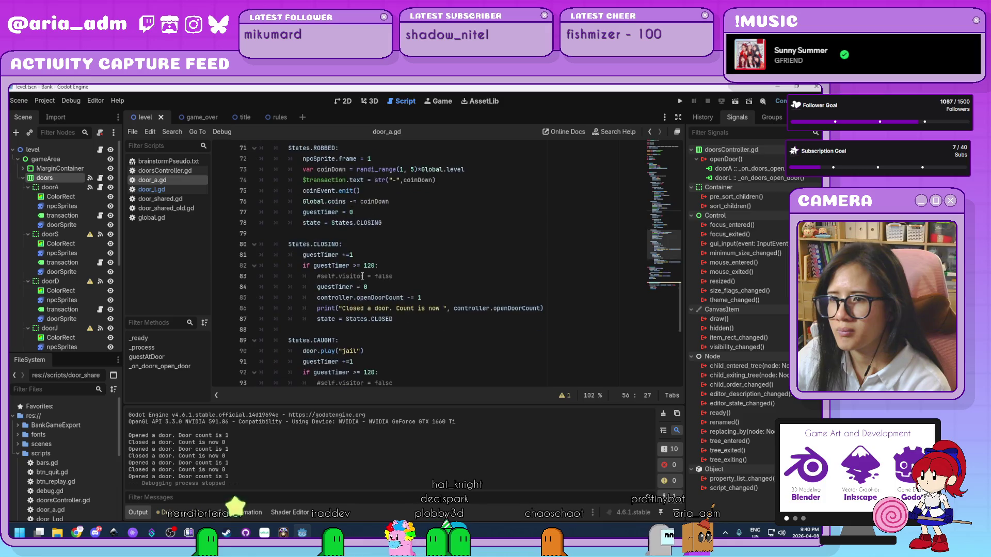
pyautogui.click(681, 101)
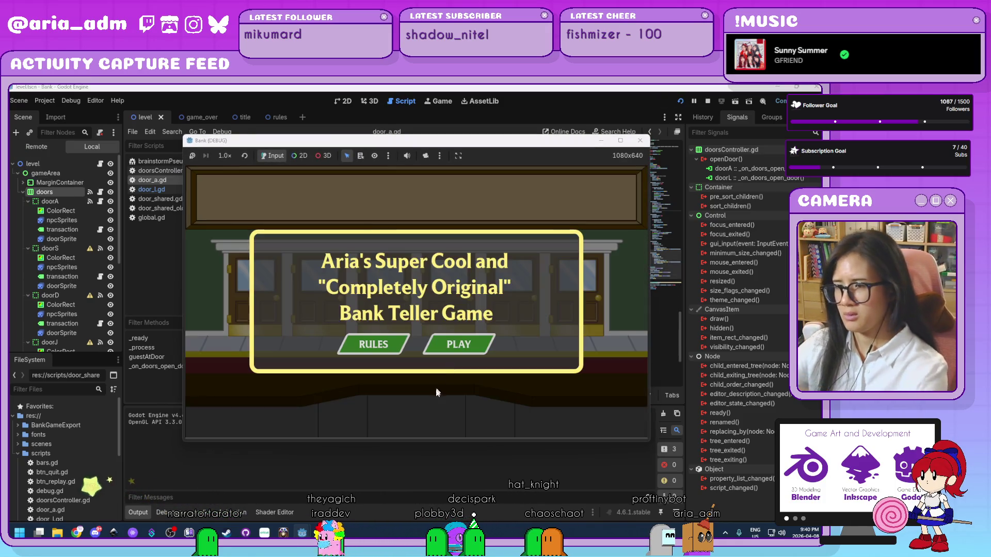
# Step: Play to Level 02 with 20 coins by jailing and accepting deposits at door A, then stop
pyautogui.click(490, 355)
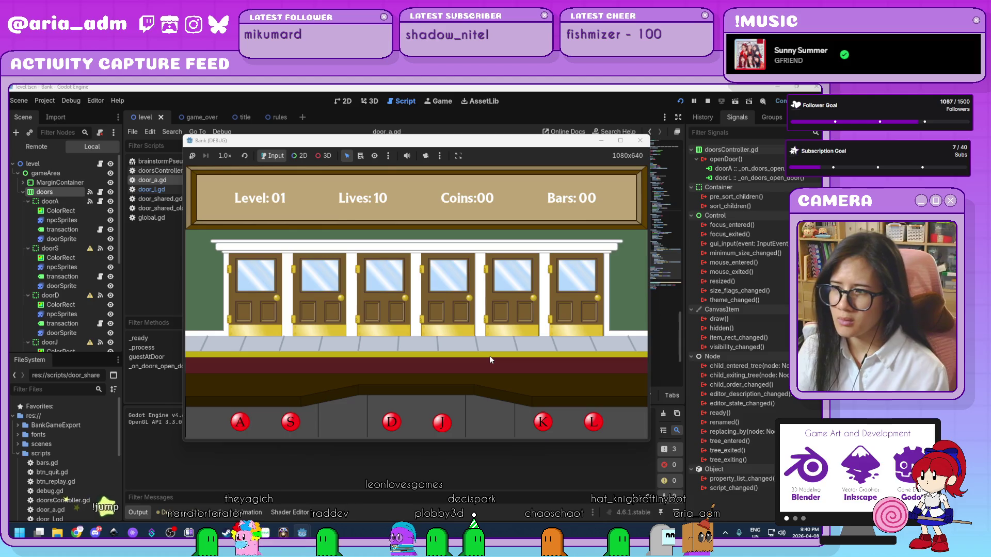
pyautogui.press('a')
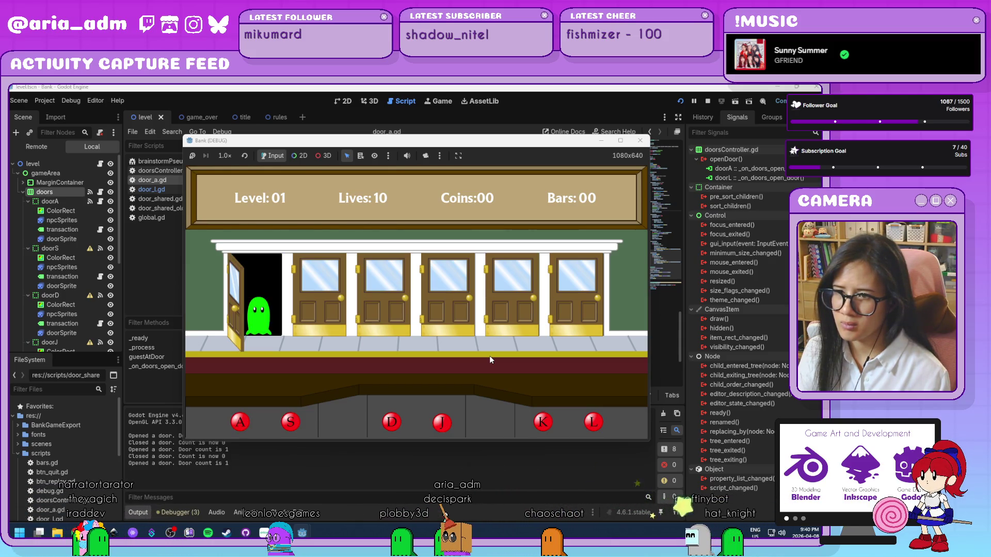
pyautogui.press('a')
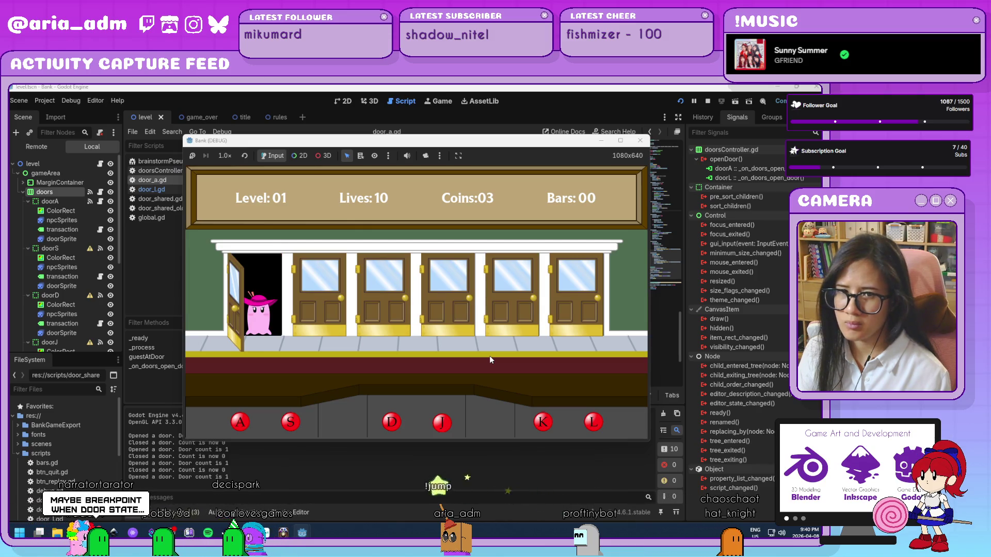
pyautogui.press('a')
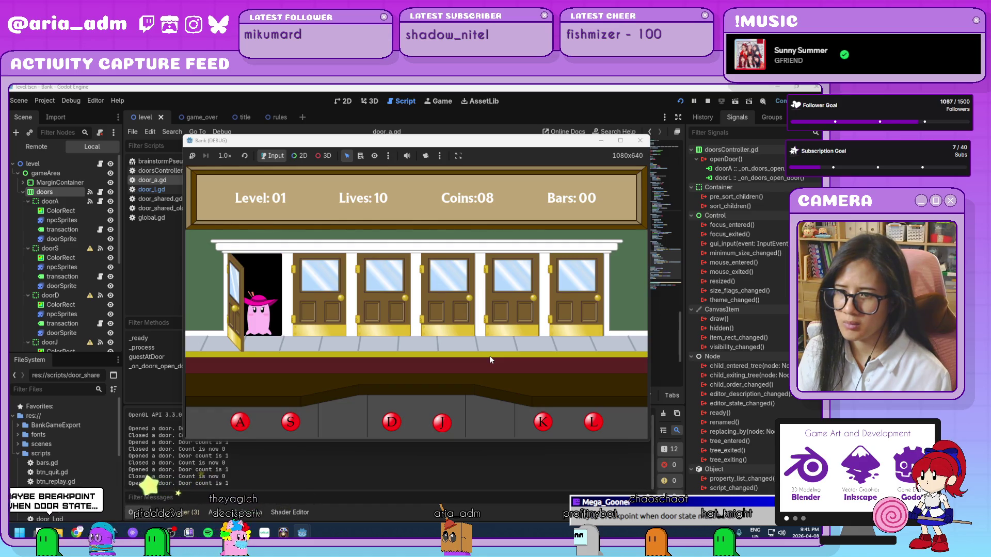
pyautogui.press('a')
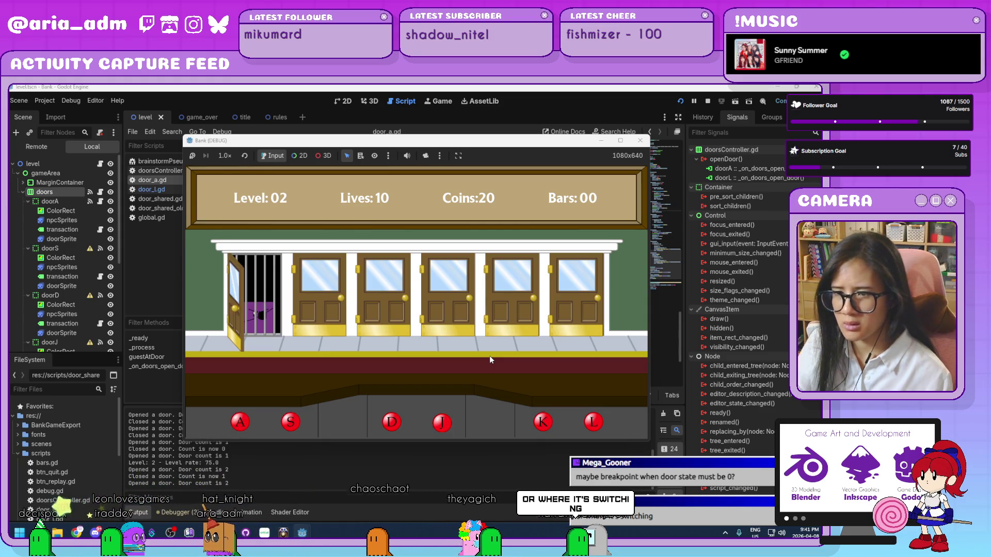
pyautogui.click(642, 141)
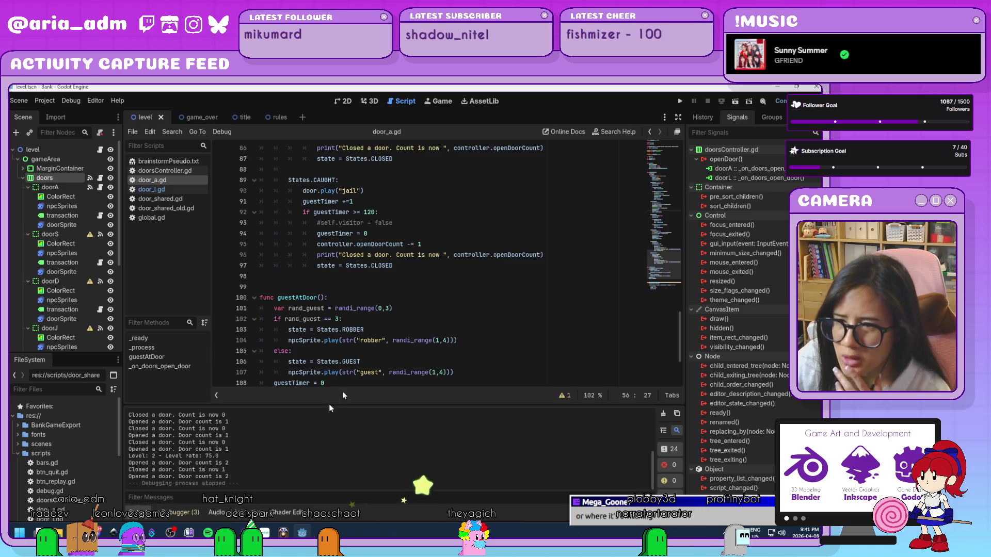
pyautogui.click(448, 287)
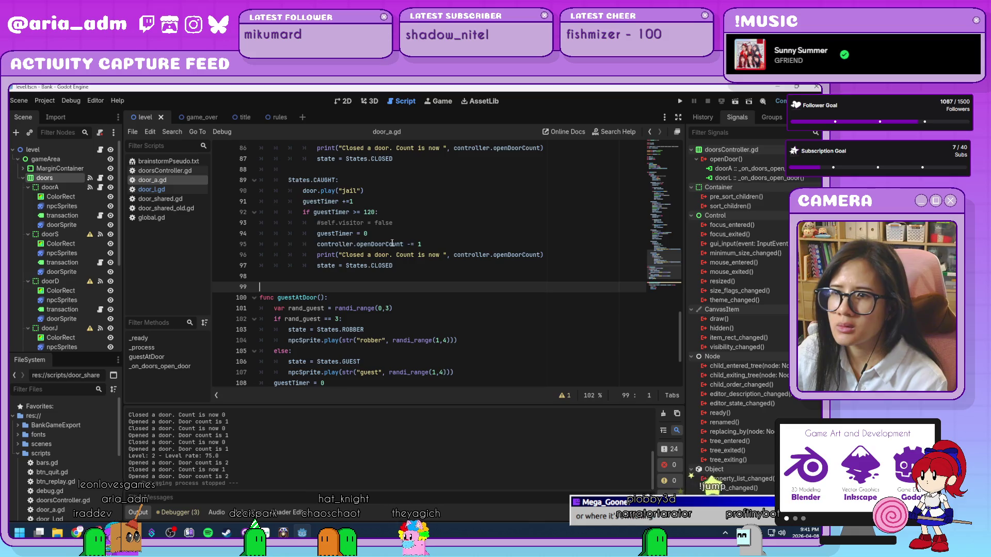
pyautogui.scroll(3, 490, 311)
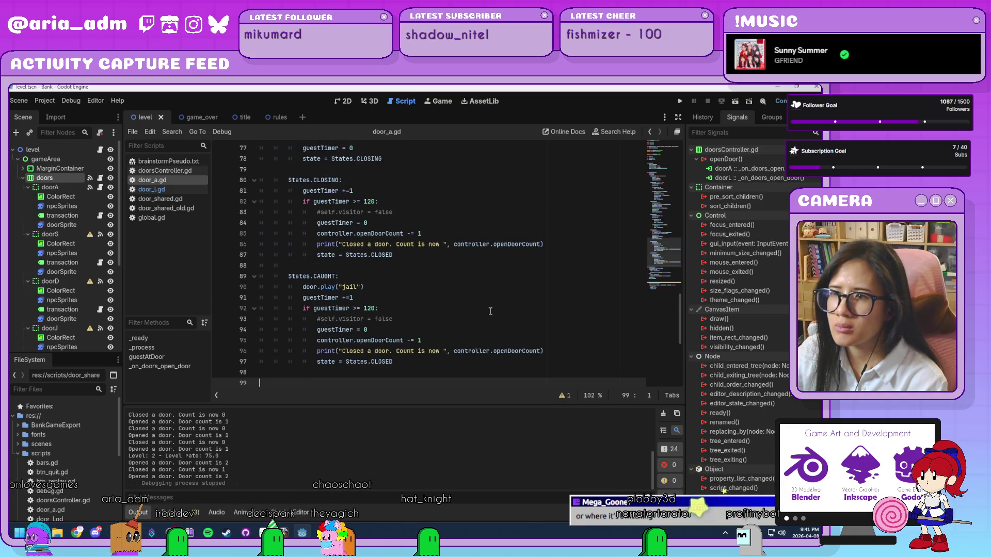
pyautogui.scroll(-6, 490, 311)
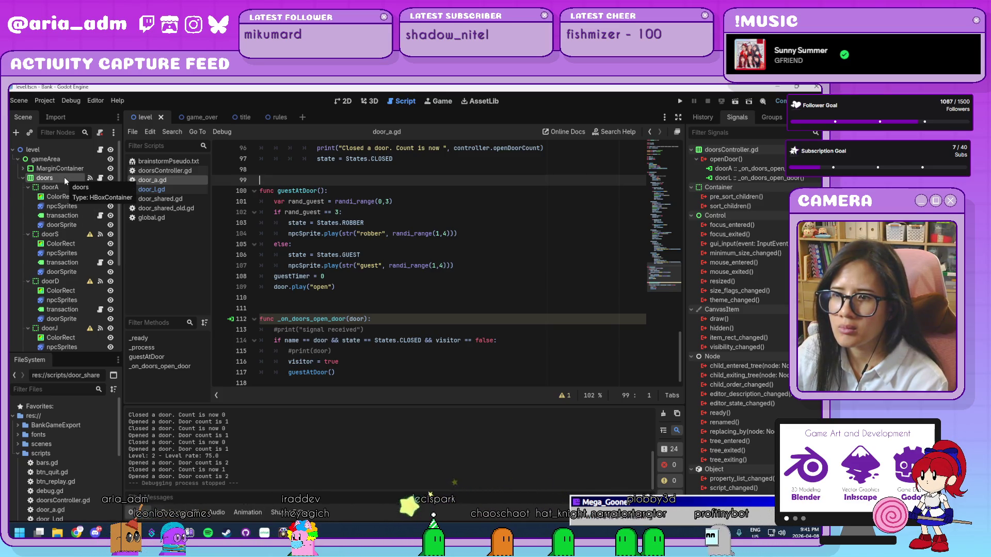
pyautogui.click(232, 320)
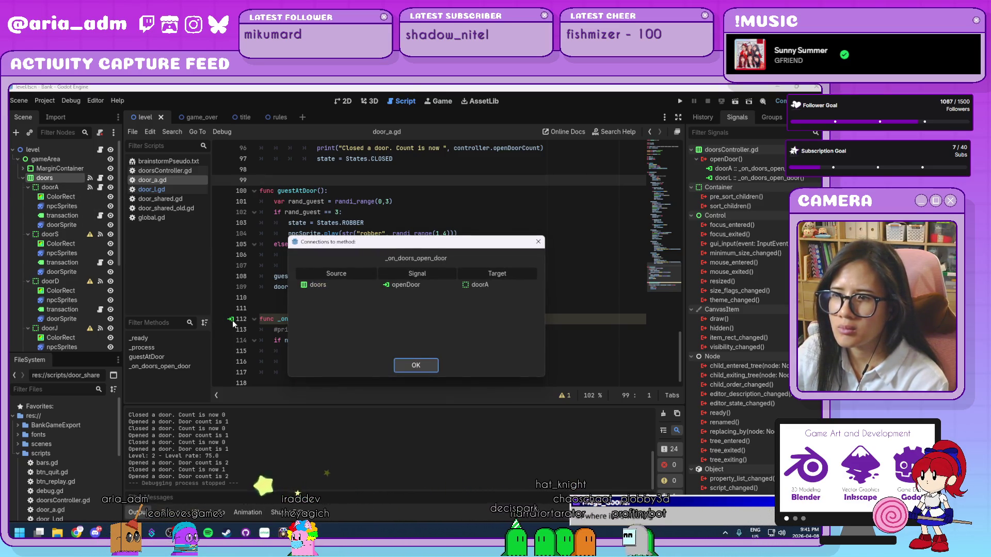
pyautogui.click(415, 365)
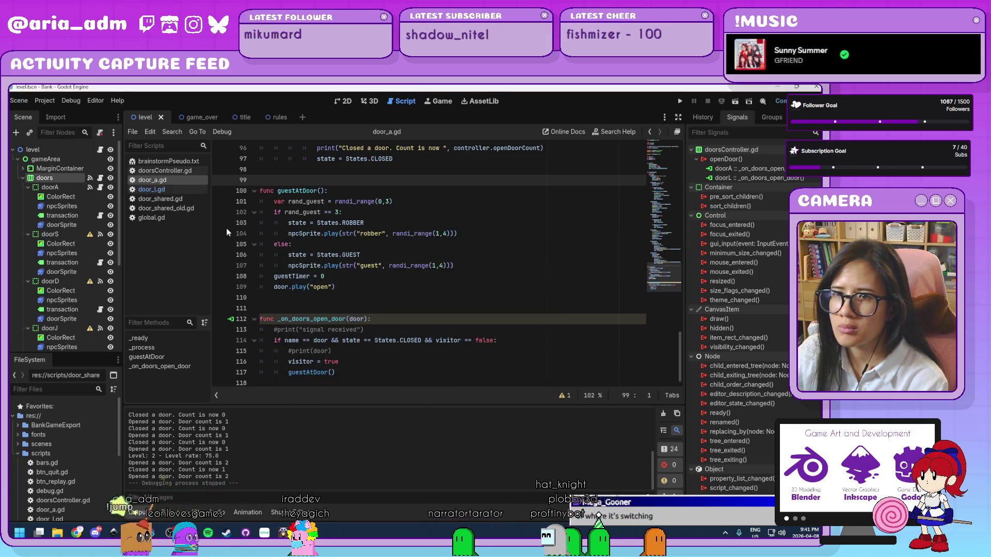
pyautogui.click(189, 187)
pyautogui.scroll(-15, 236, 267)
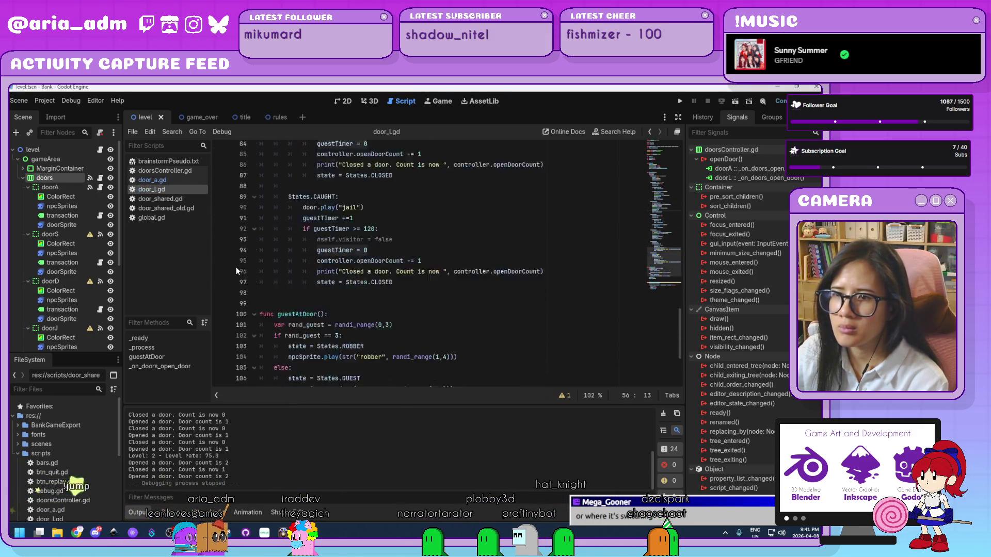
pyautogui.click(230, 321)
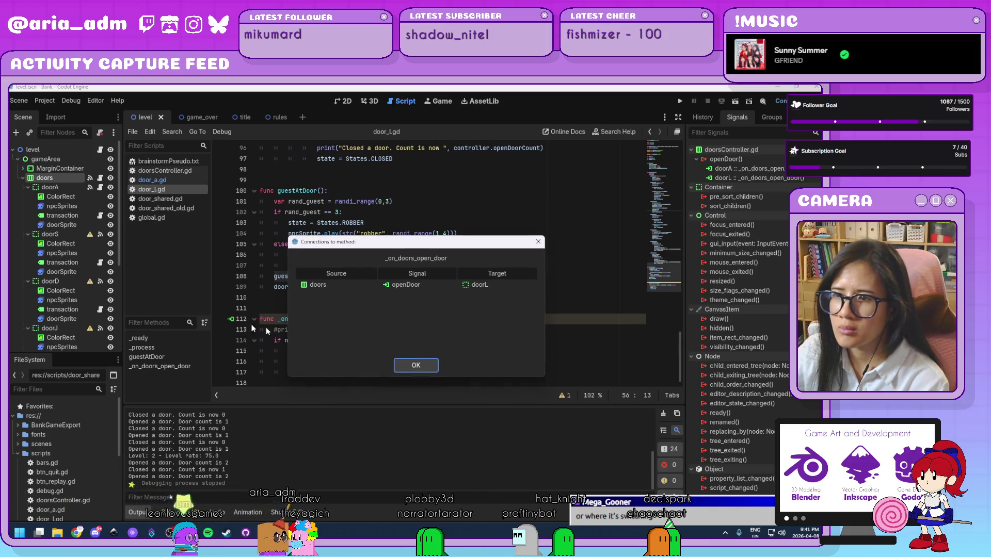
pyautogui.click(415, 366)
pyautogui.click(436, 329)
pyautogui.scroll(3, 437, 328)
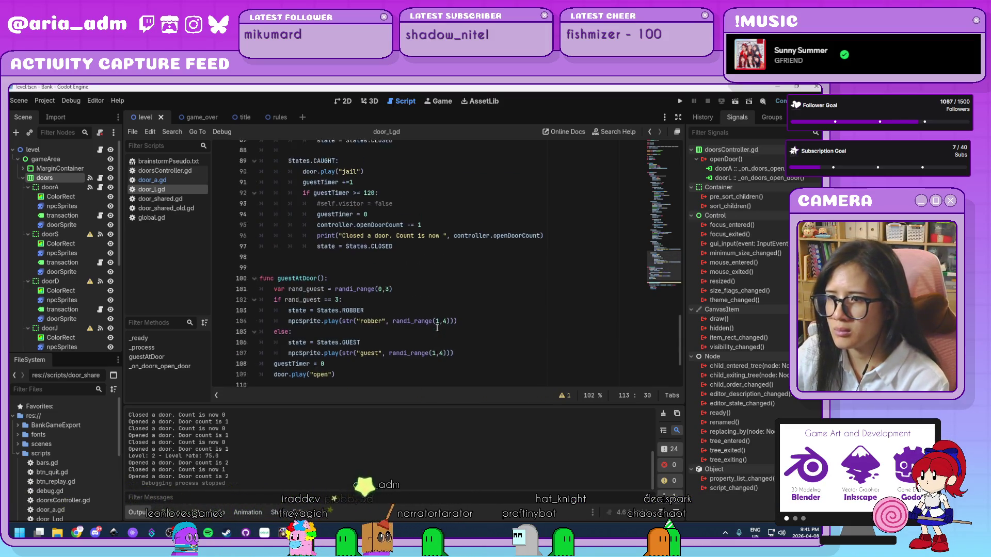
pyautogui.scroll(15, 436, 328)
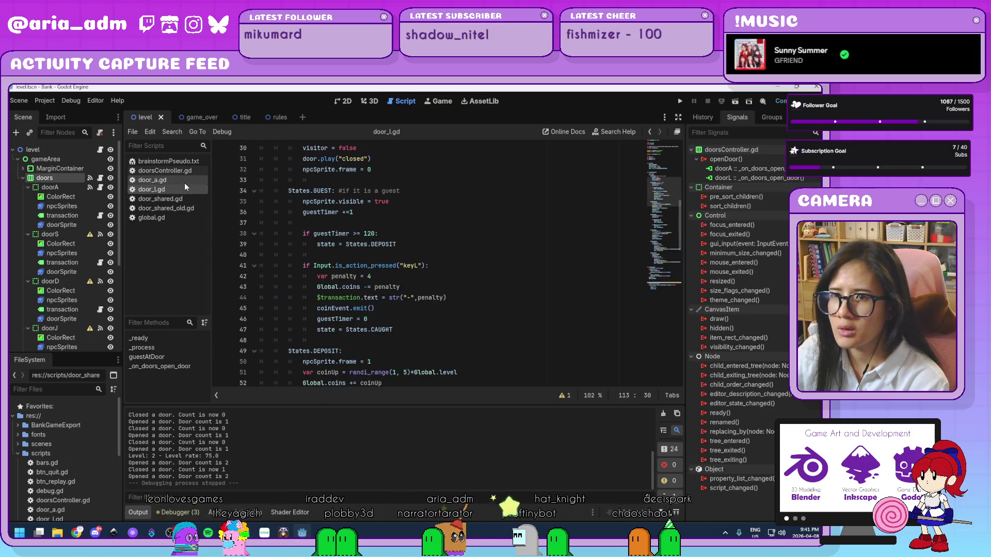
pyautogui.click(170, 180)
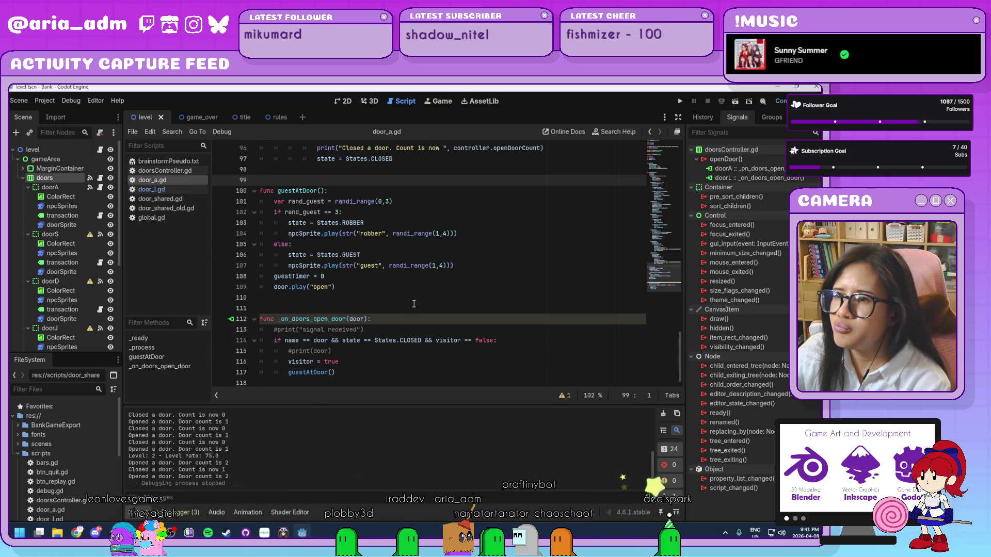
pyautogui.scroll(5, 414, 303)
pyautogui.scroll(6, 413, 304)
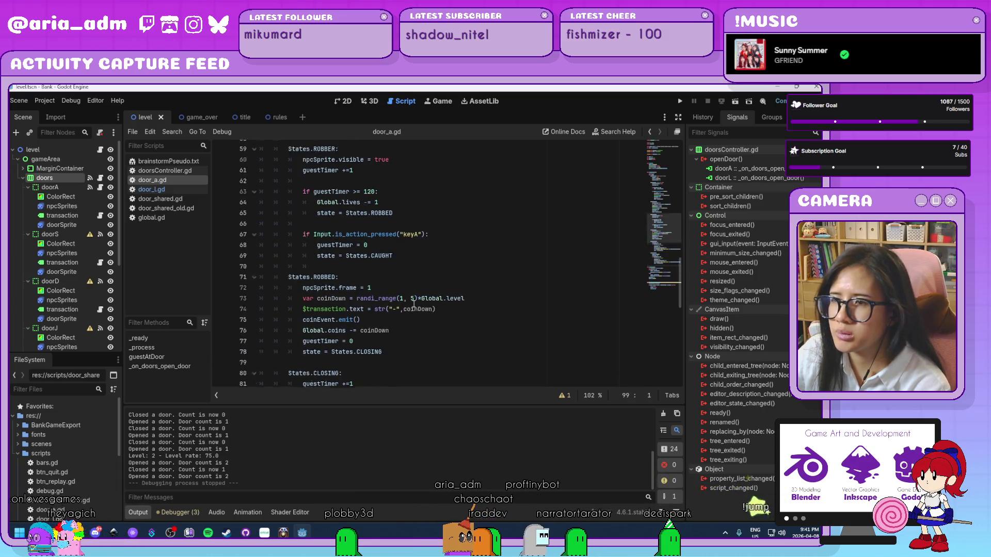
pyautogui.scroll(20, 413, 304)
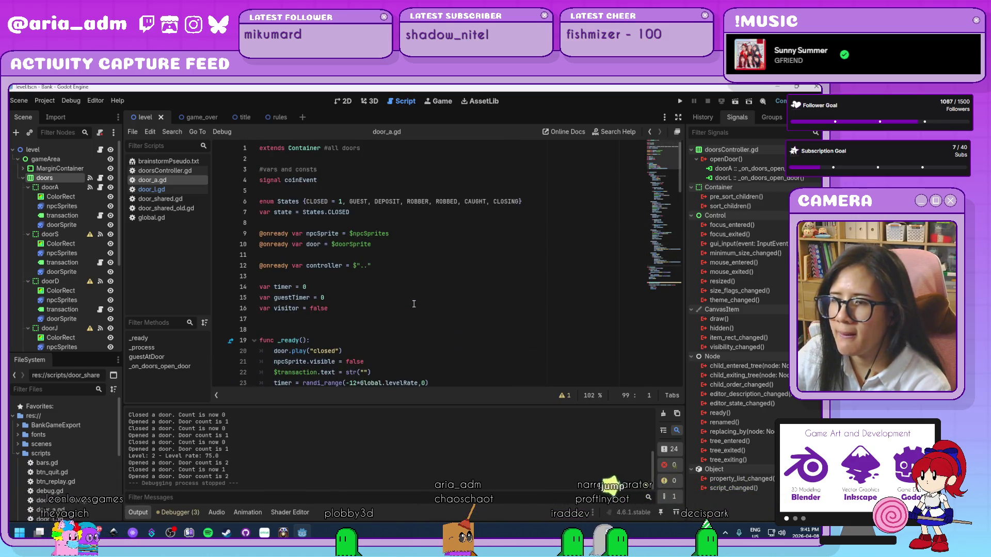
pyautogui.scroll(-6, 414, 304)
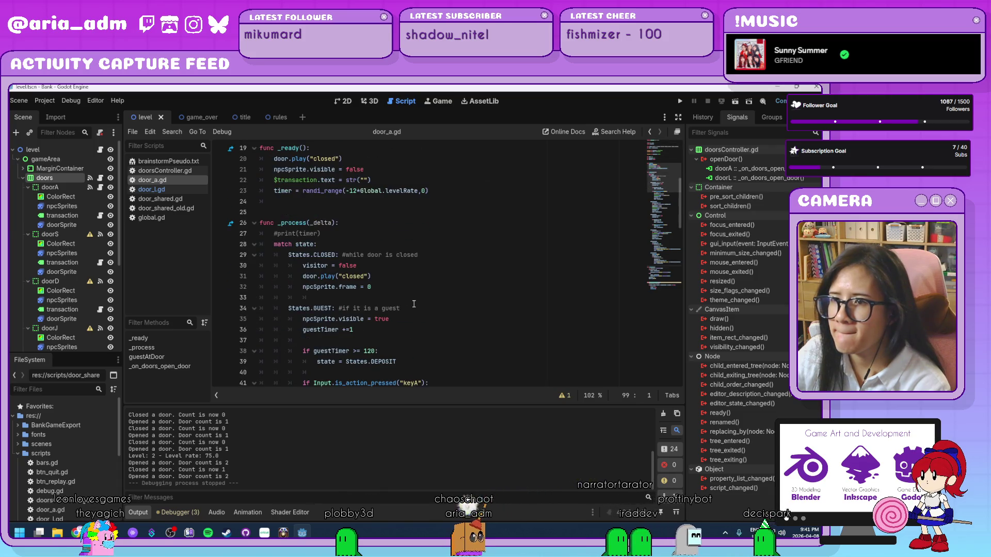
pyautogui.scroll(-2, 414, 304)
pyautogui.scroll(-5, 414, 303)
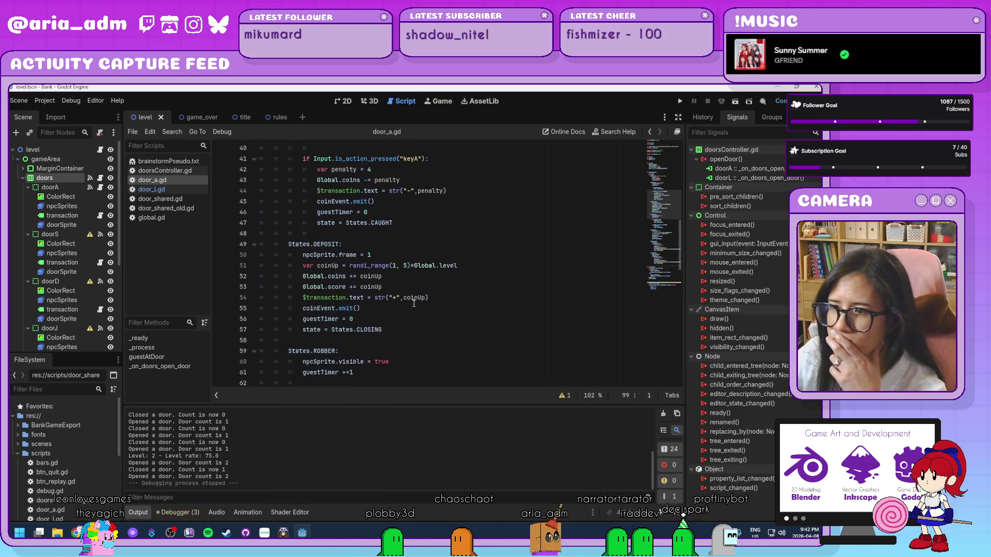
pyautogui.scroll(-5, 439, 282)
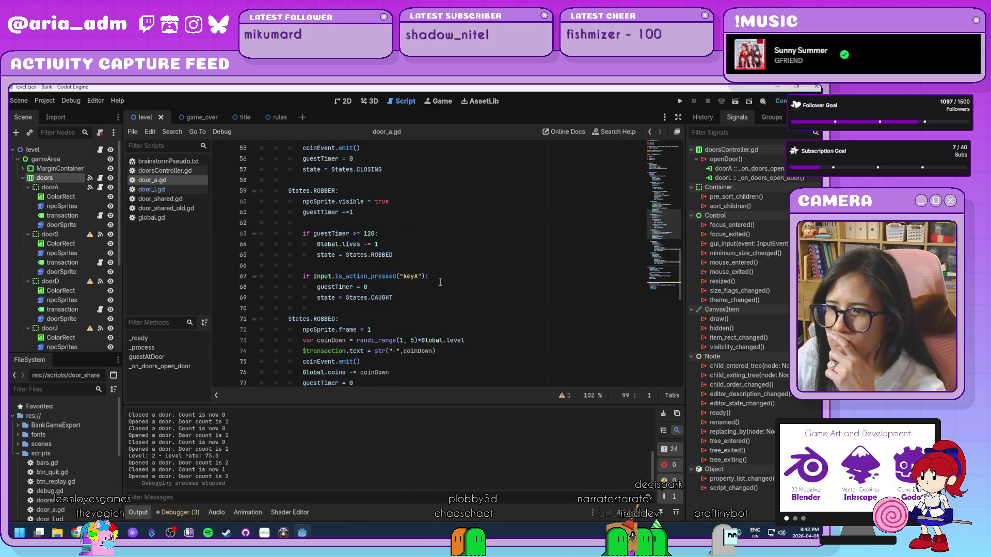
pyautogui.scroll(6, 440, 282)
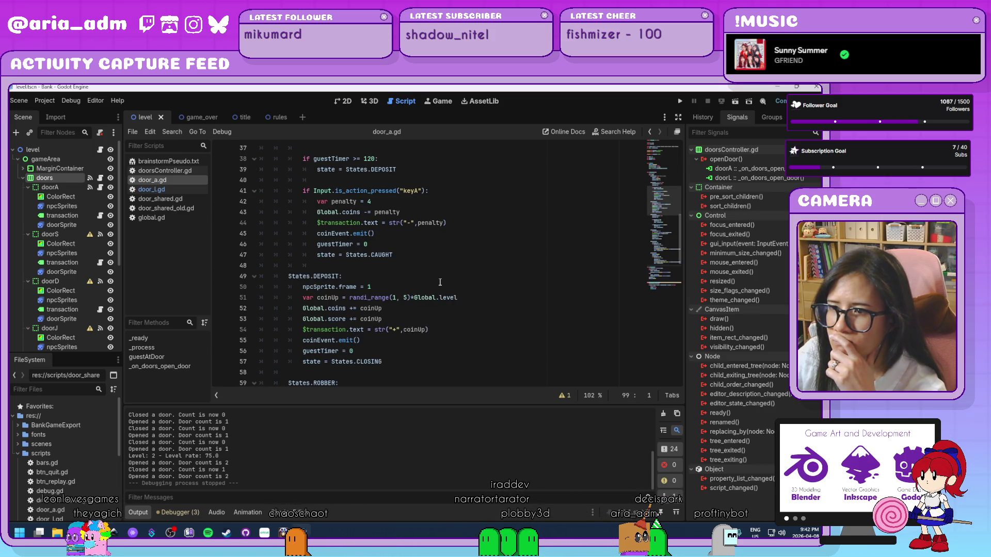
pyautogui.scroll(-13, 440, 283)
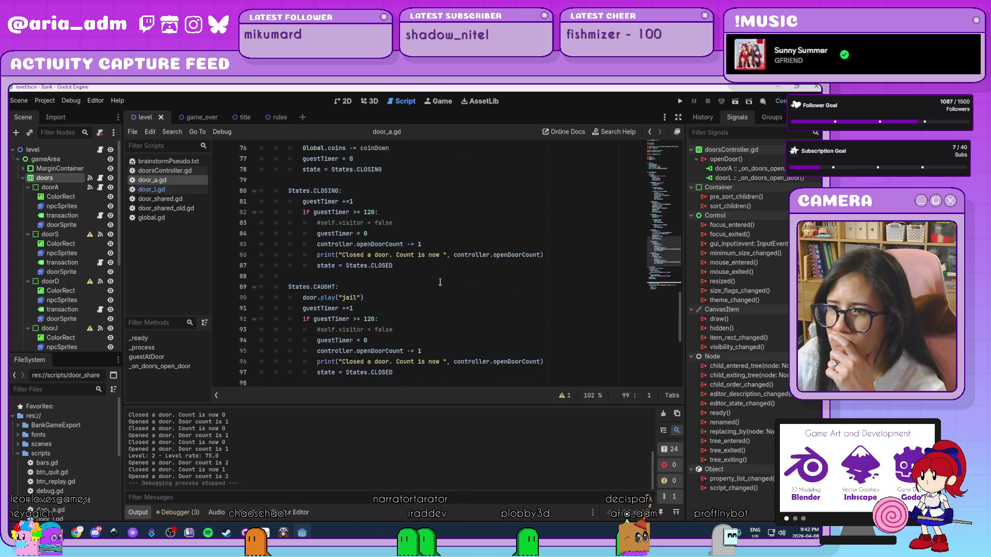
# Step: Set a breakpoint on door_a.gd line 80, then play and serve door L until the debugger pauses there
pyautogui.click(221, 191)
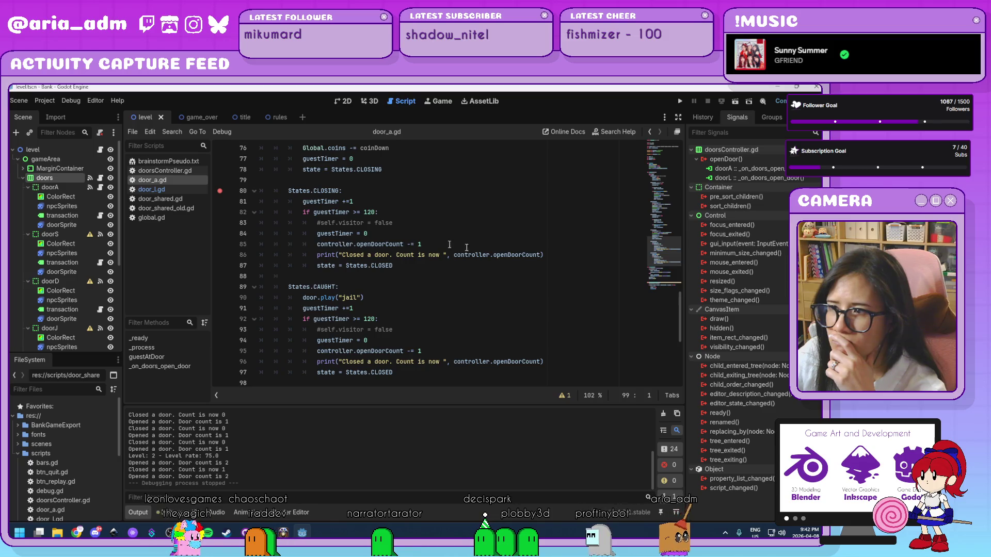
pyautogui.click(680, 102)
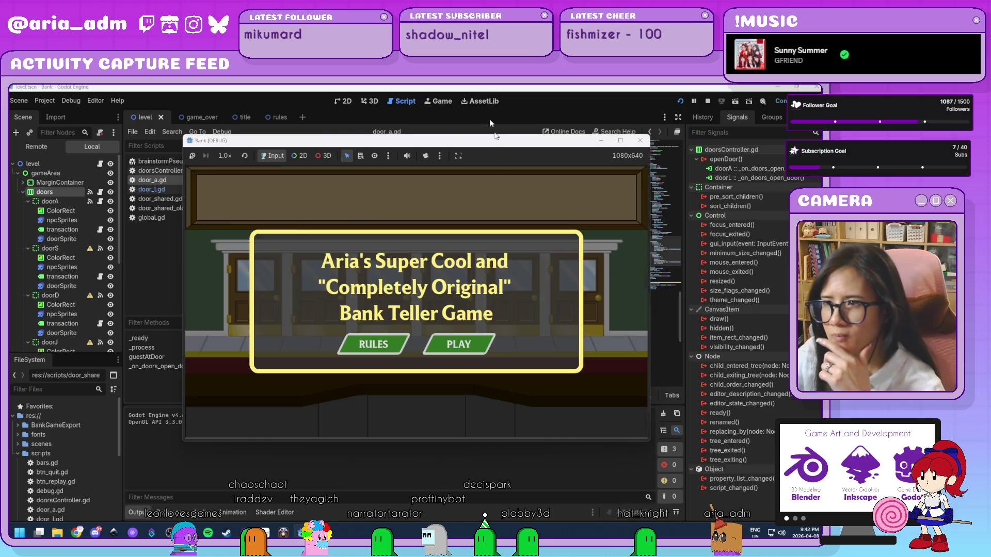
pyautogui.moveTo(498, 149); pyautogui.dragTo(619, 125)
pyautogui.click(588, 324)
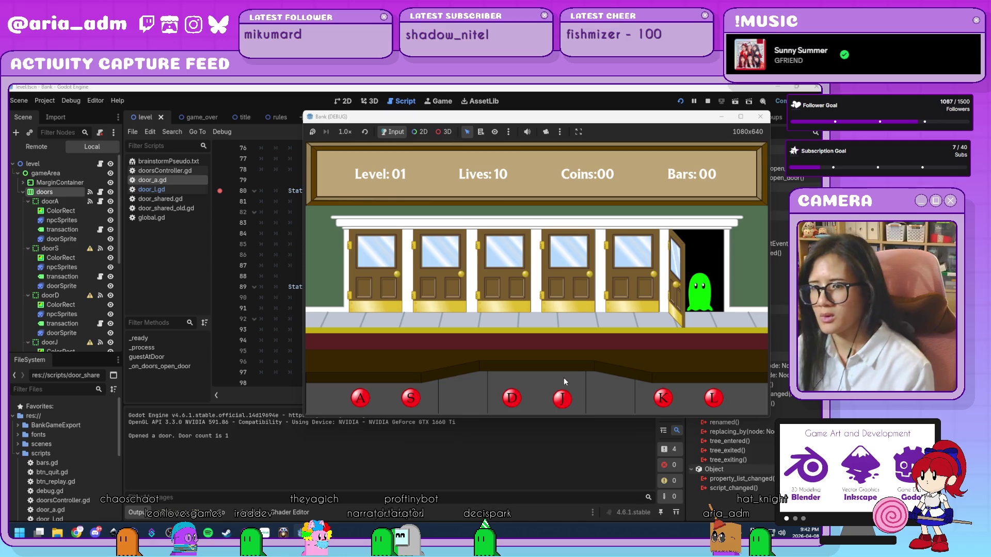
pyautogui.press('l')
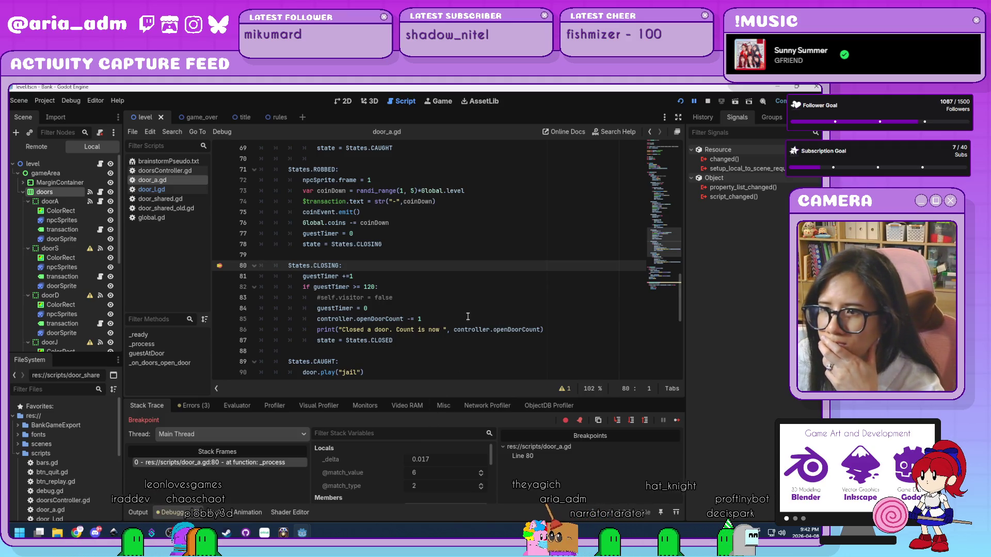
pyautogui.click(398, 243)
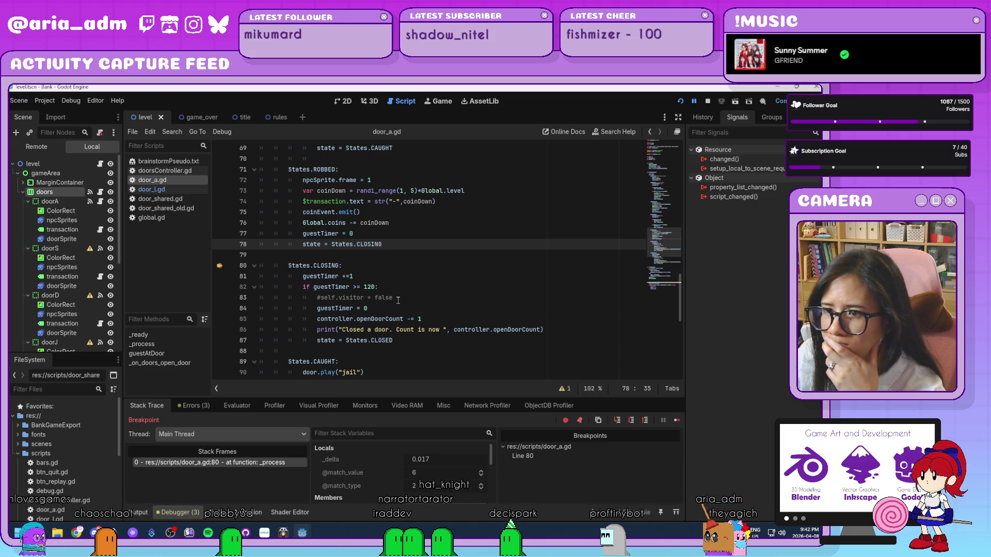
pyautogui.click(376, 265)
# Step: Add print("Guest timer for A:", guestTimer) under CLOSING in door_a.gd, save, and rerun the game
pyautogui.press('Return')
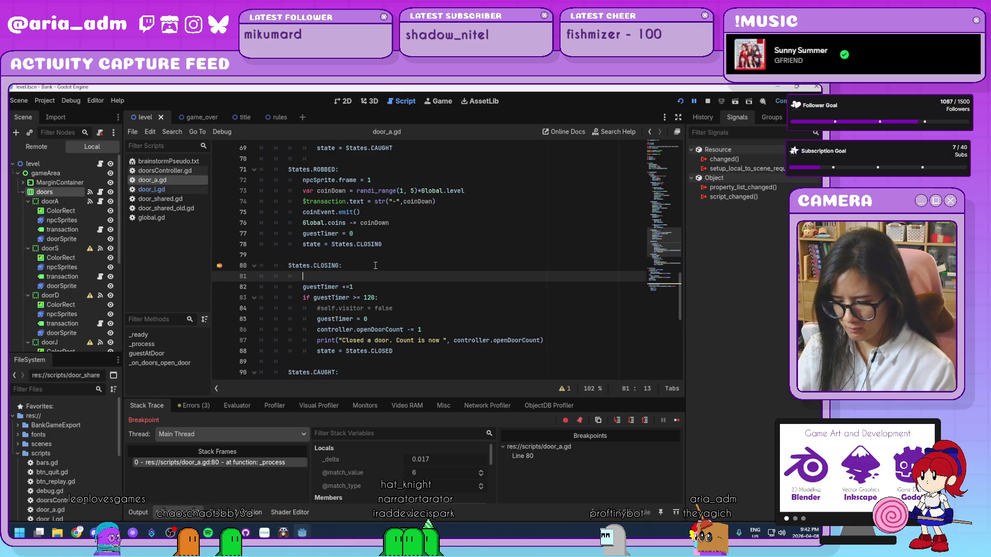
pyautogui.write('pri')
pyautogui.write('()')
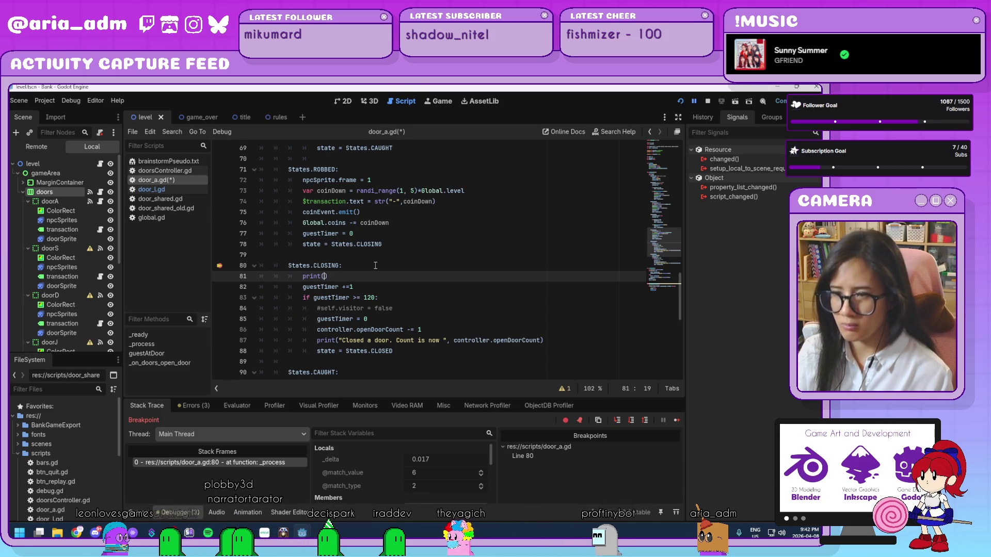
pyautogui.write('Gues')
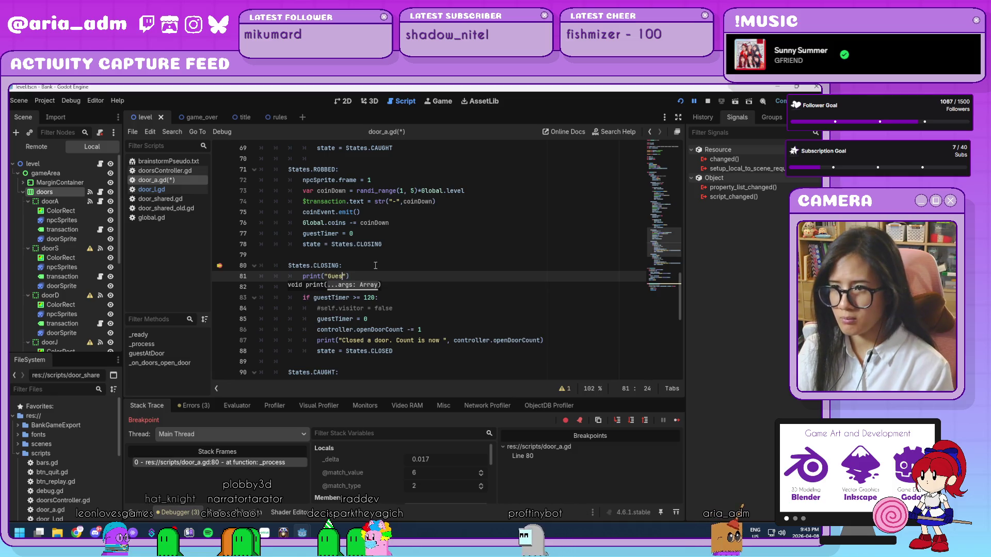
pyautogui.write('t timer for')
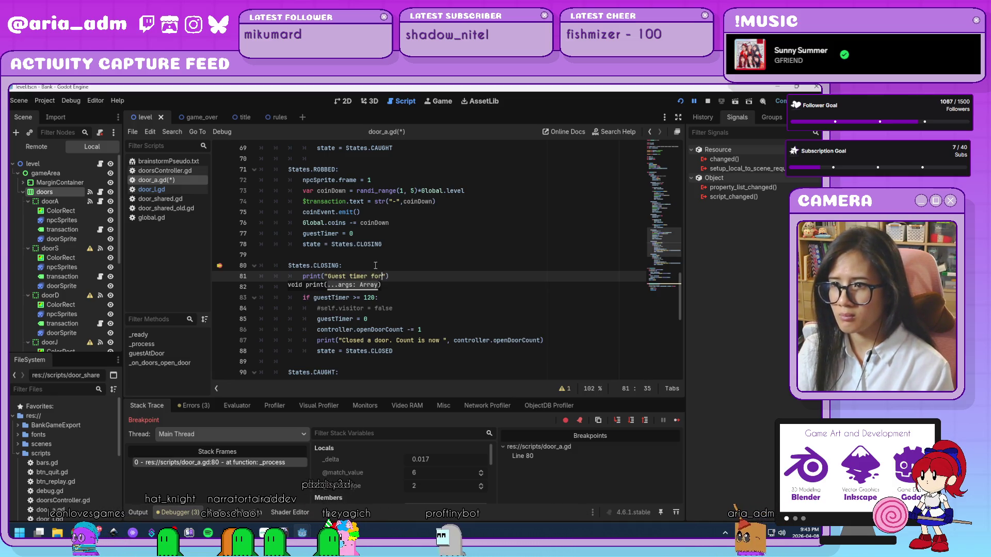
pyautogui.write(' A:"')
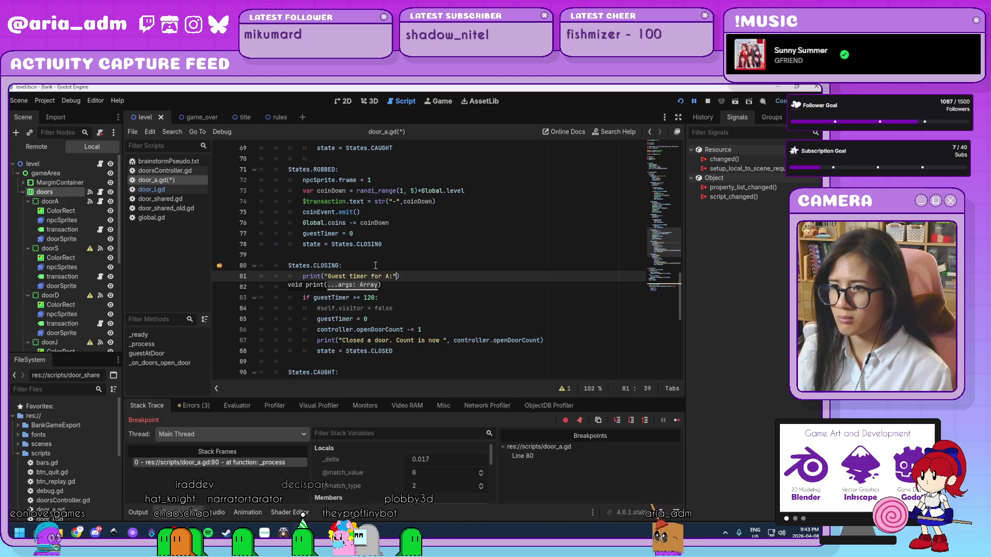
pyautogui.write(', ')
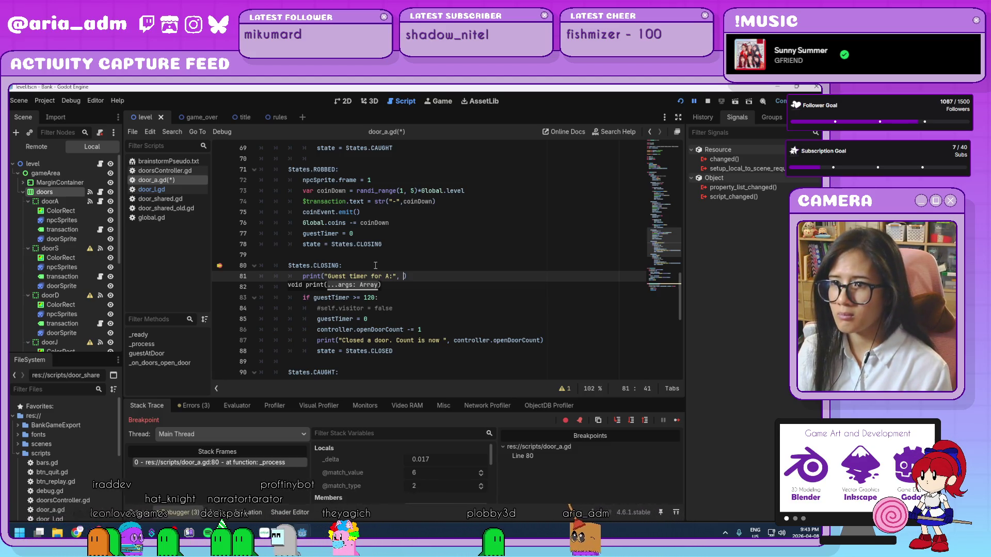
pyautogui.write('guet')
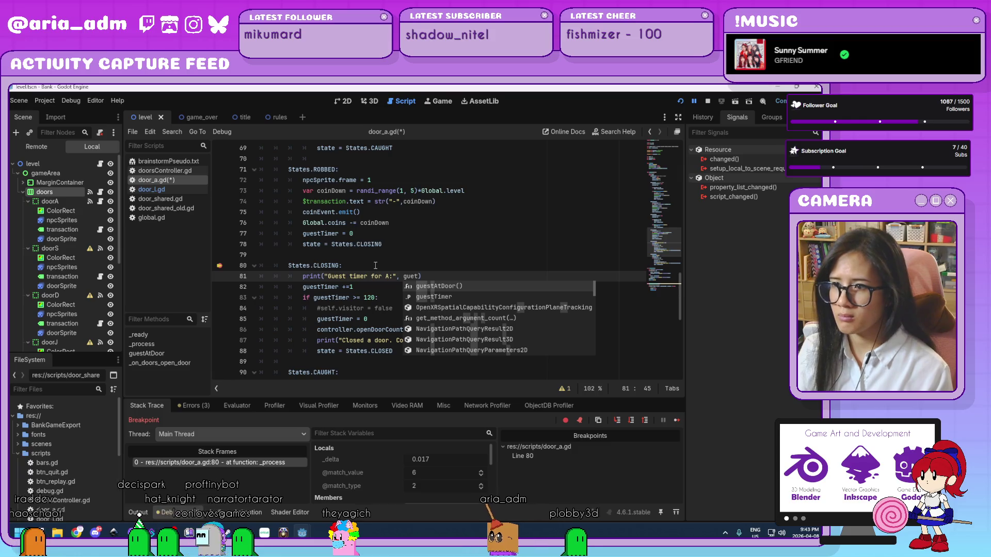
pyautogui.press('Down')
pyautogui.press('Return')
pyautogui.hotkey('ctrl', 's')
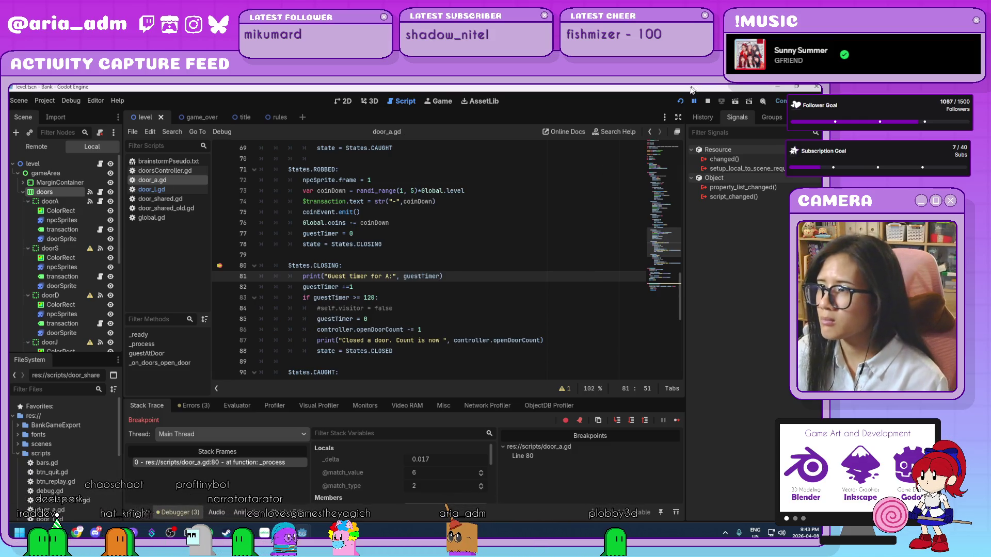
pyautogui.click(682, 103)
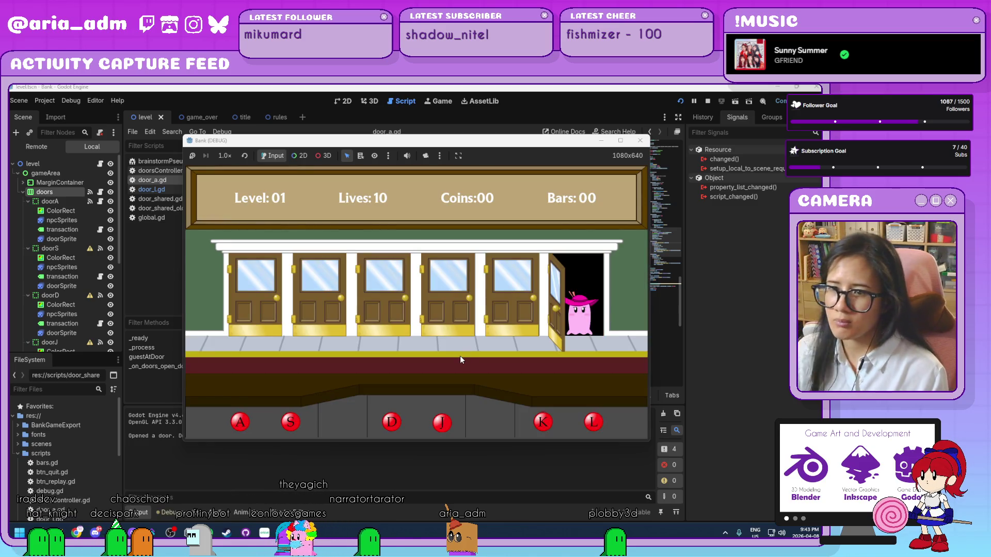
# Step: Serve guests at door L, then check the Debugger Errors tab and return to Output
pyautogui.press('l')
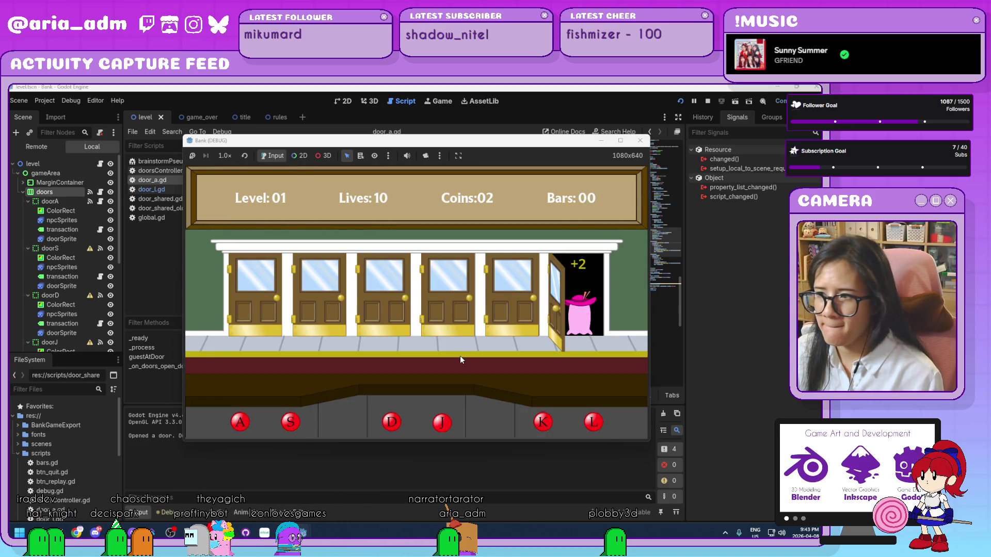
pyautogui.moveTo(492, 143); pyautogui.dragTo(589, 116)
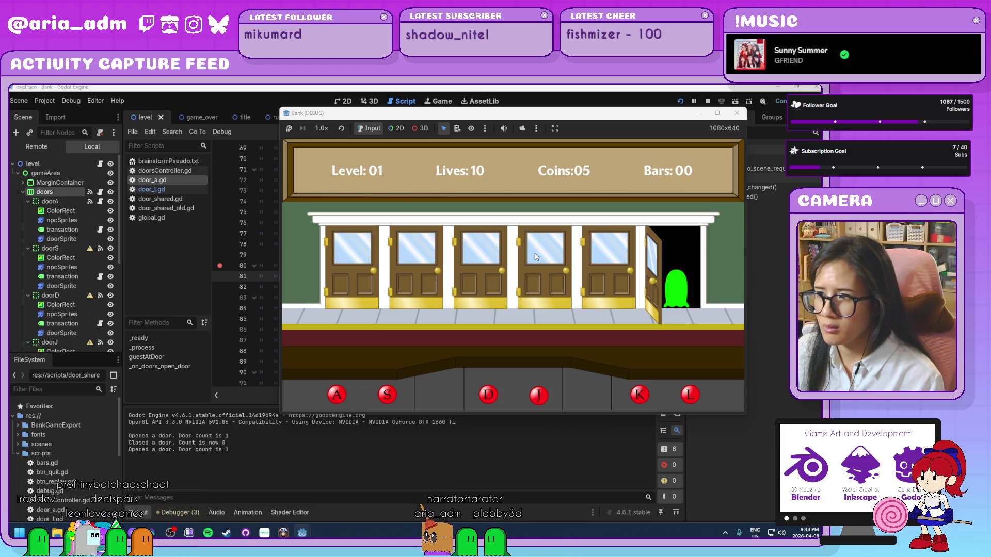
pyautogui.press('l')
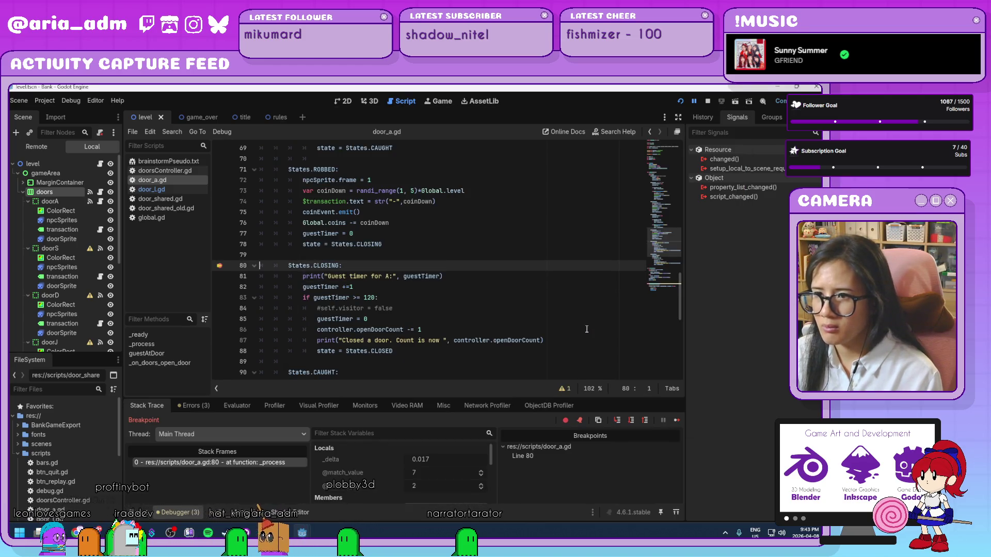
pyautogui.click(194, 405)
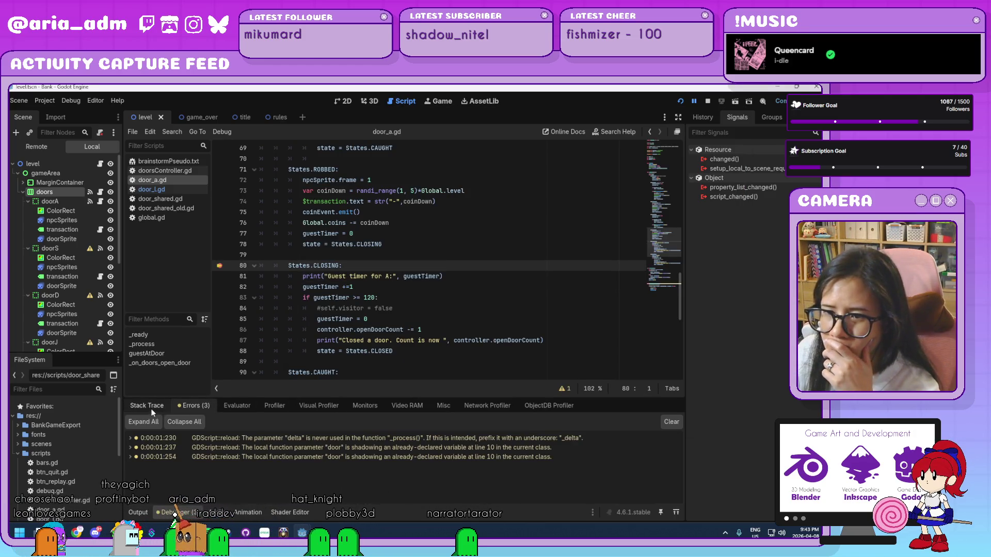
pyautogui.click(138, 513)
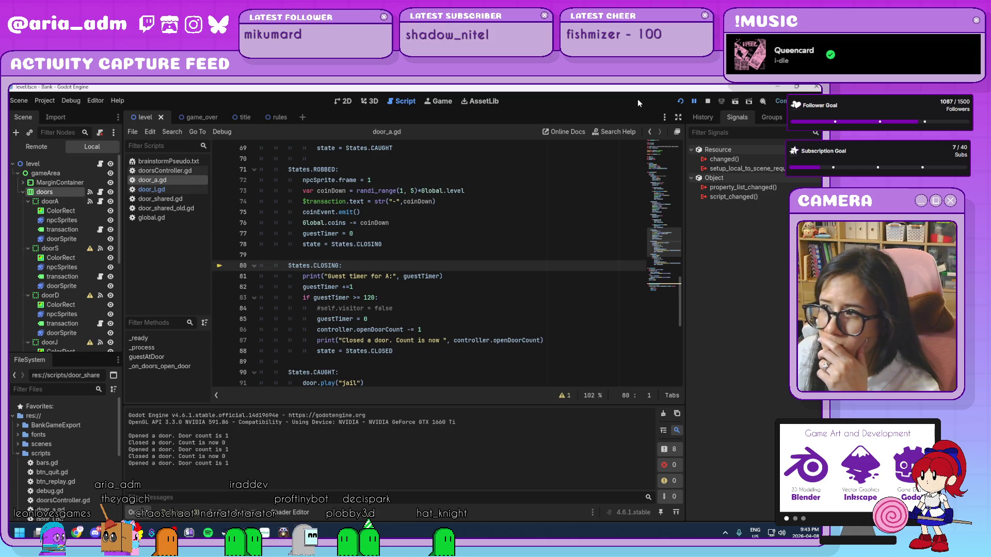
# Step: Run another playtest serving guests at doors L and A and catching a bandit, then close the game
pyautogui.click(681, 101)
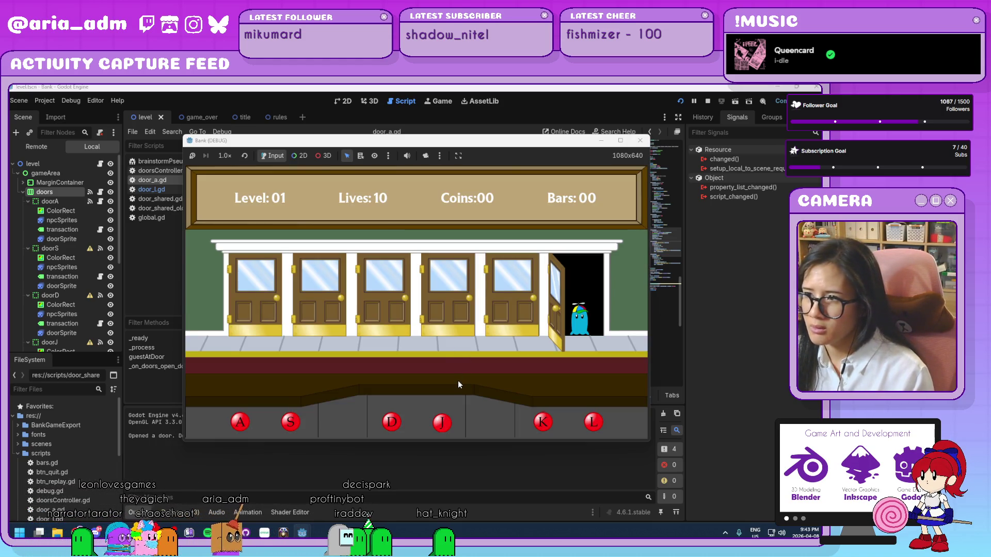
pyautogui.press('l')
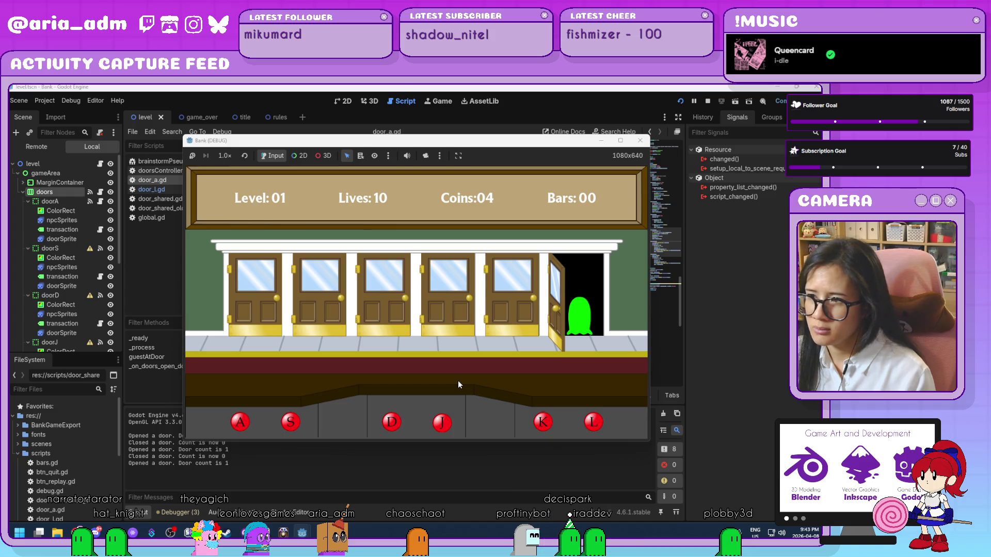
pyautogui.press('l')
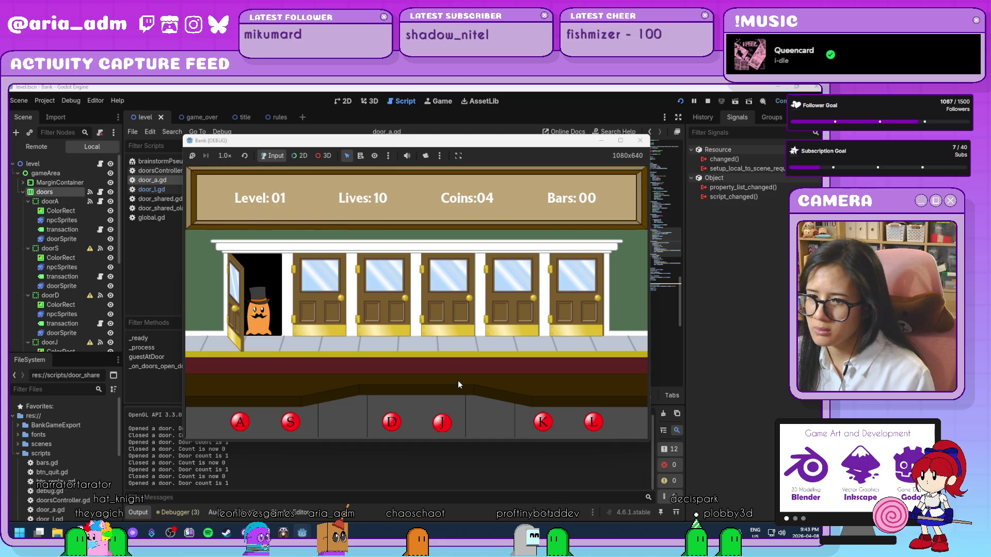
pyautogui.press('a')
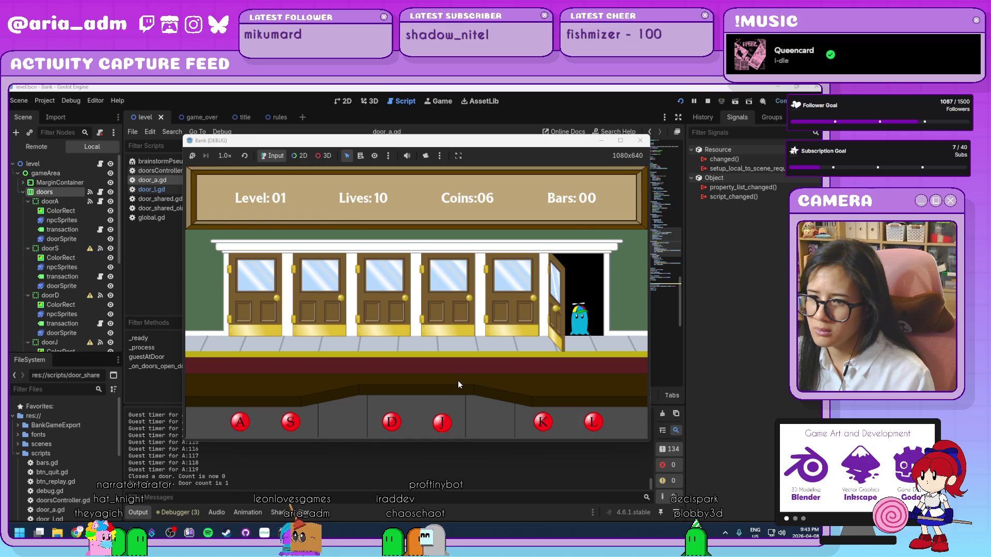
pyautogui.press('l')
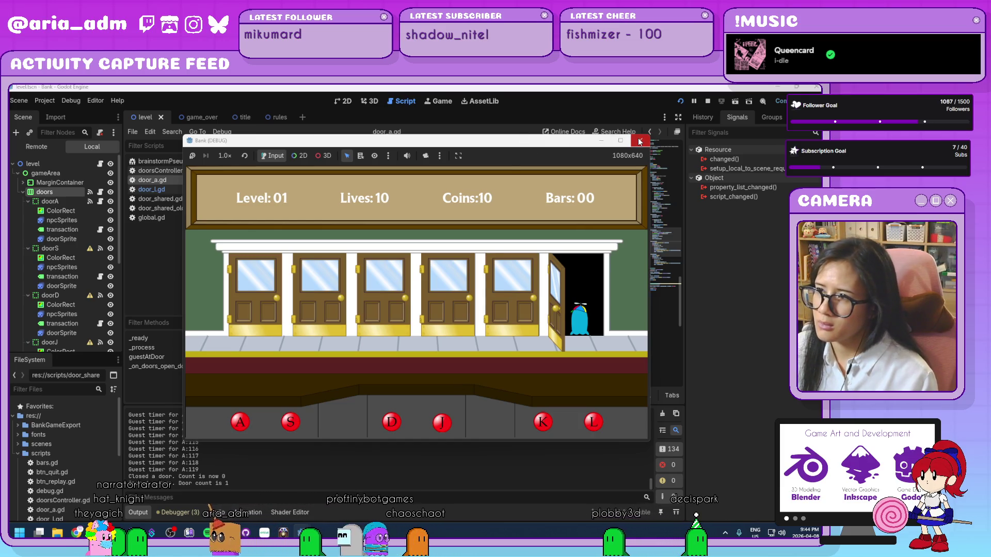
pyautogui.click(640, 141)
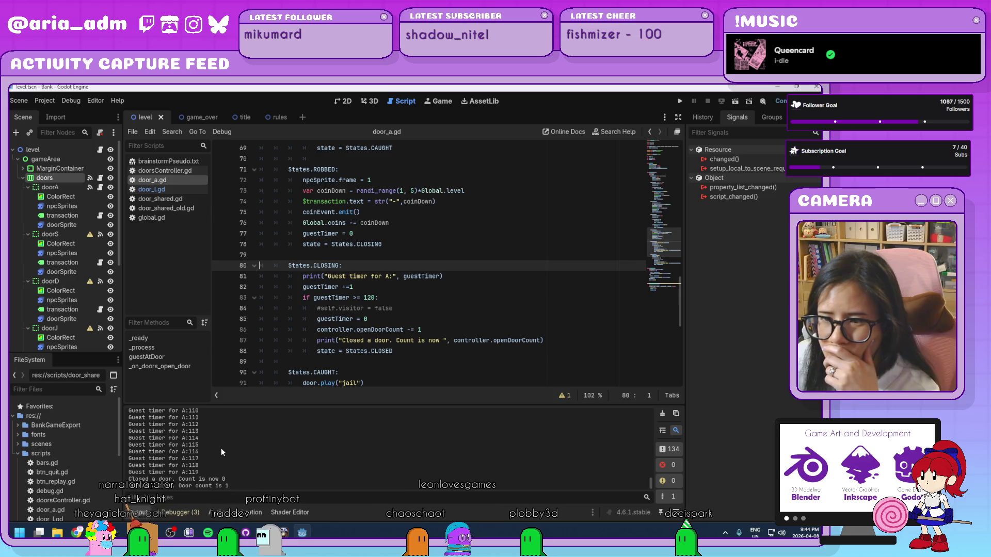
# Step: Remove the guest-timer print from line 81 in door_a.gd's CLOSING state and save
pyautogui.scroll(10, 221, 448)
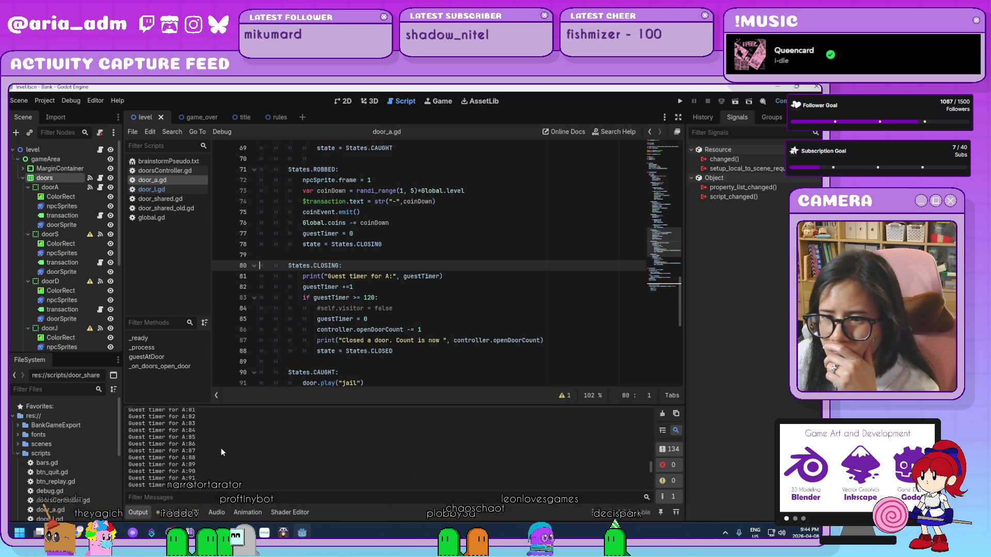
pyautogui.scroll(20, 221, 449)
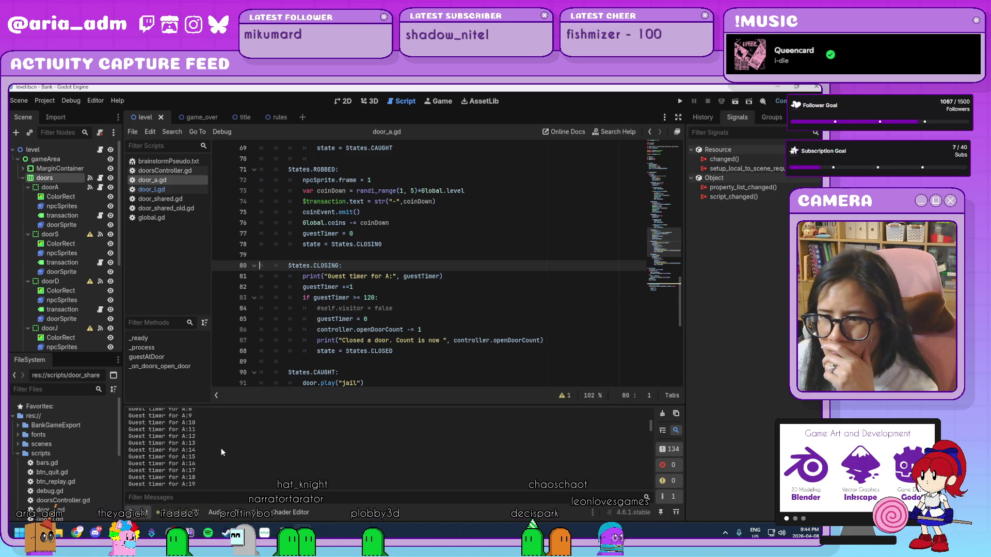
pyautogui.scroll(4, 221, 449)
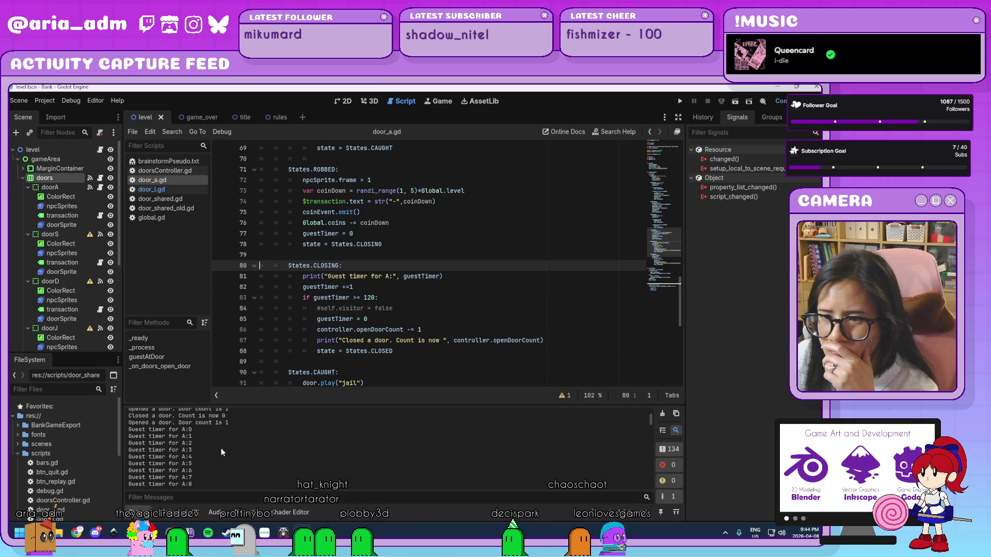
pyautogui.click(456, 297)
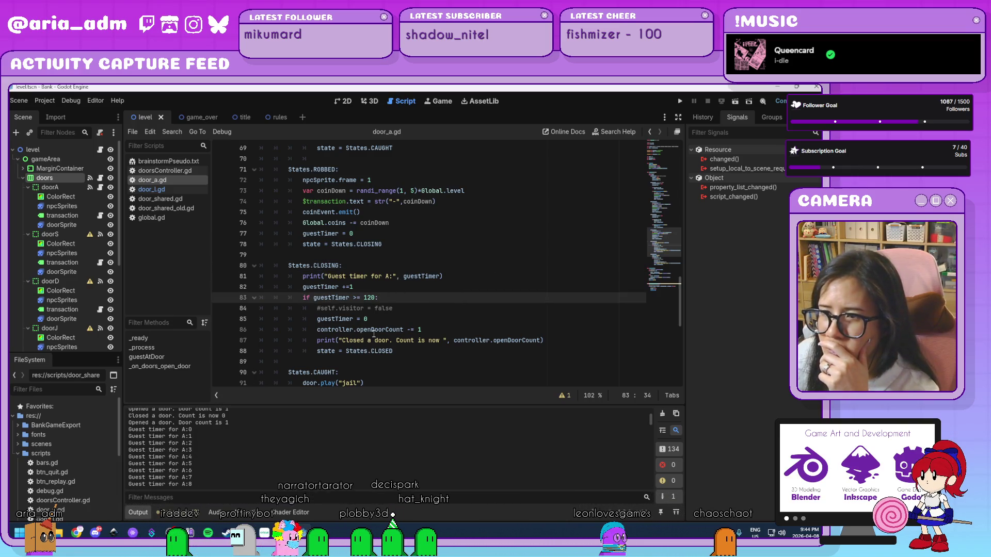
pyautogui.moveTo(374, 334)
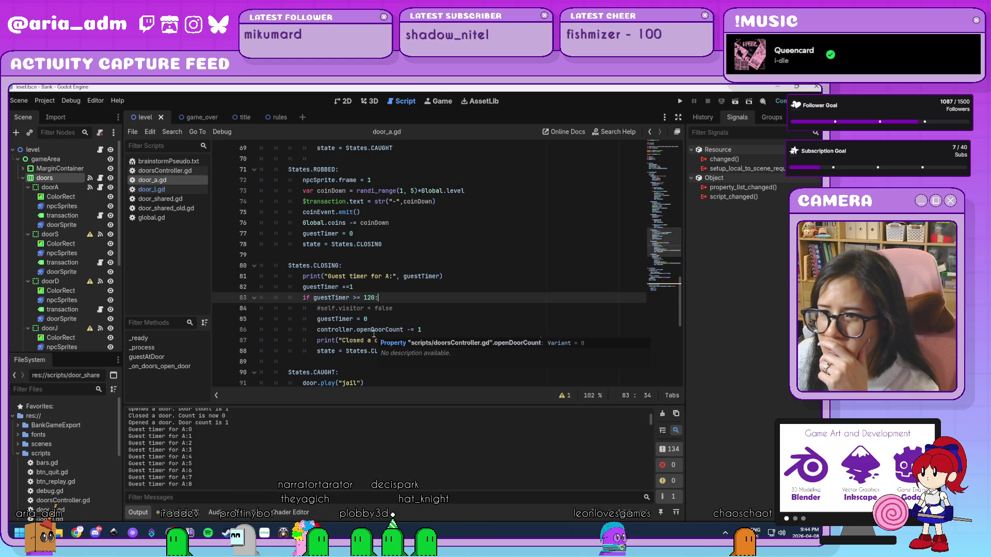
pyautogui.click(303, 277)
pyautogui.write('#')
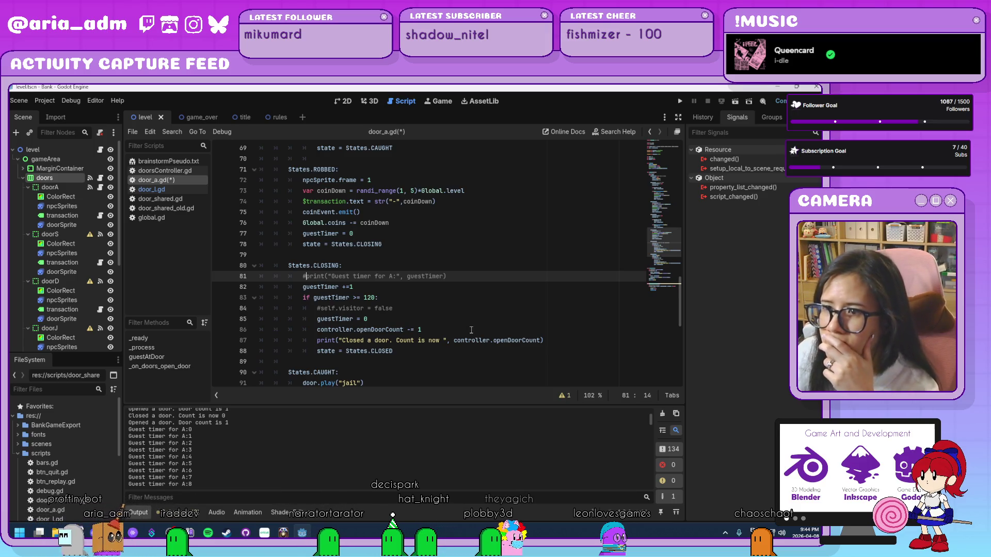
pyautogui.press('BackSpace')
pyautogui.click(442, 278)
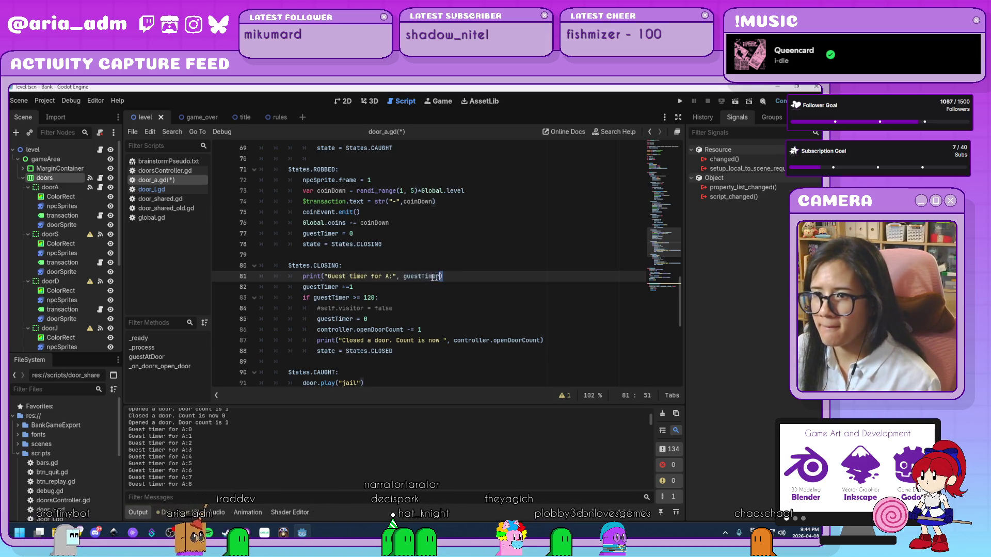
pyautogui.moveTo(441, 277); pyautogui.dragTo(302, 277)
pyautogui.hotkey('ctrl', 'c')
pyautogui.press('BackSpace')
pyautogui.hotkey('ctrl', 's')
# Step: Paste the guest-timer print into ROBBED above state = States.CLOSING and delete the leftover empty line
pyautogui.click(404, 246)
pyautogui.press('Return')
pyautogui.hotkey('ctrl', 'v')
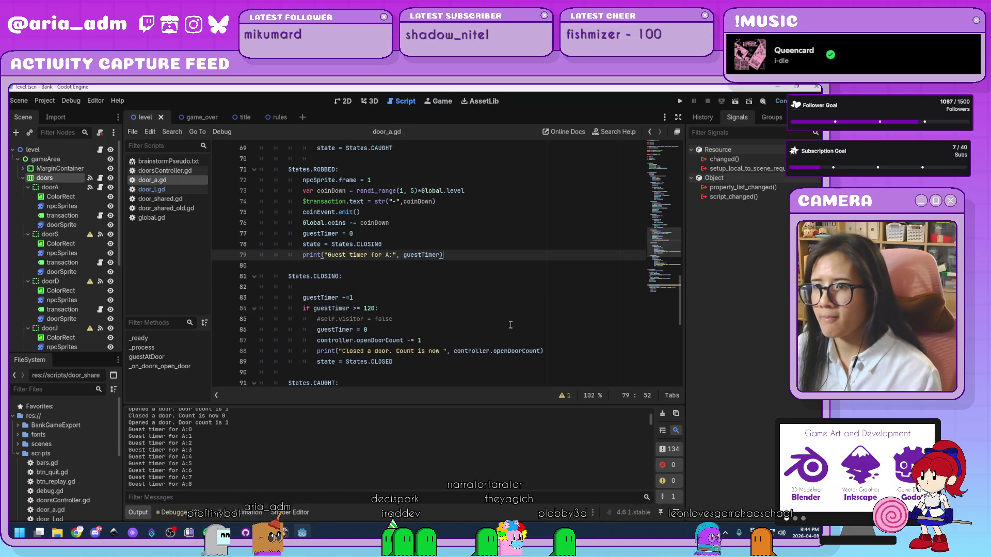
pyautogui.click(382, 288)
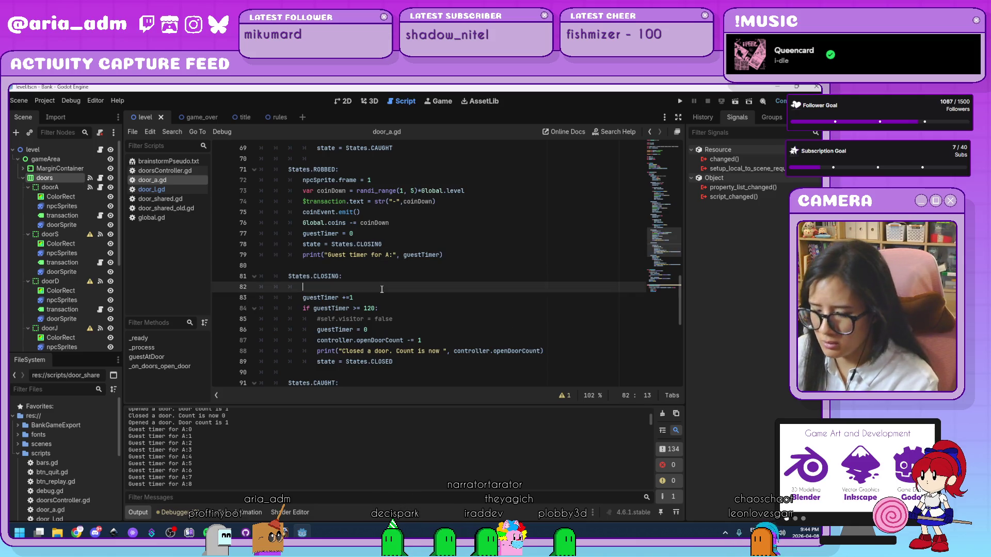
pyautogui.press('BackSpace')
pyautogui.moveTo(445, 255); pyautogui.dragTo(412, 240)
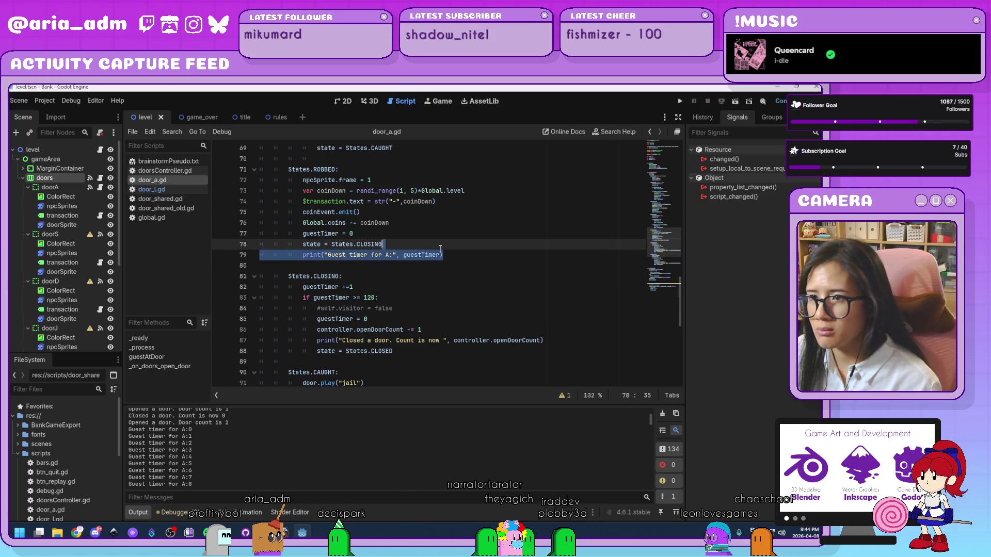
pyautogui.press('BackSpace')
pyautogui.hotkey('ctrl', 'z')
pyautogui.hotkey('ctrl', 'z')
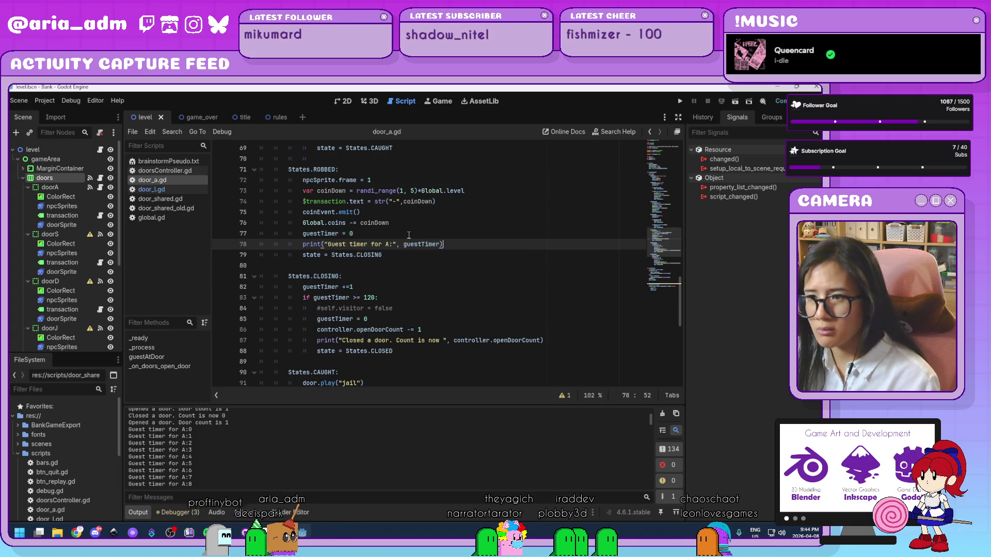
pyautogui.click(417, 258)
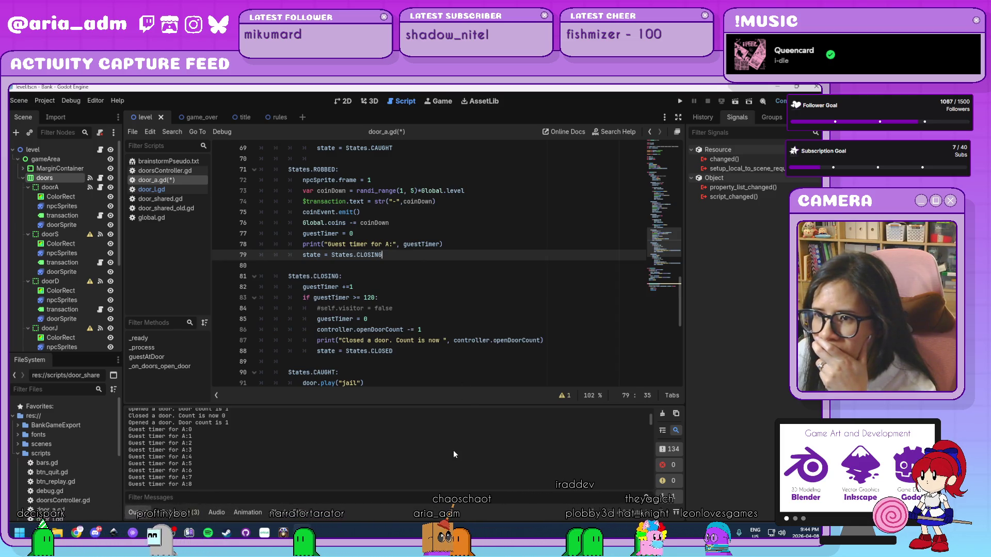
# Step: Review the visitor check in the _on_doors_open_door handler, then open door_shared.gd
pyautogui.scroll(9, 461, 338)
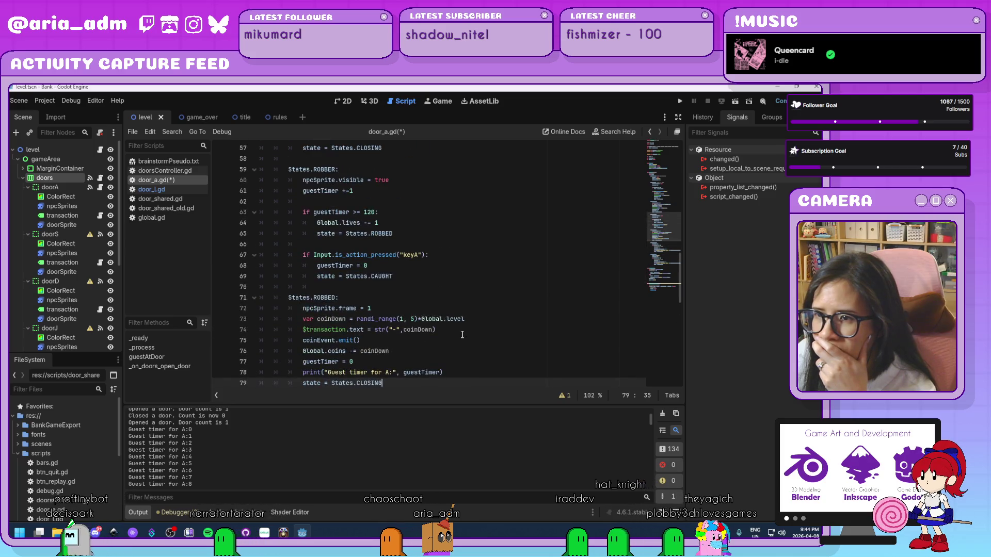
pyautogui.scroll(6, 462, 335)
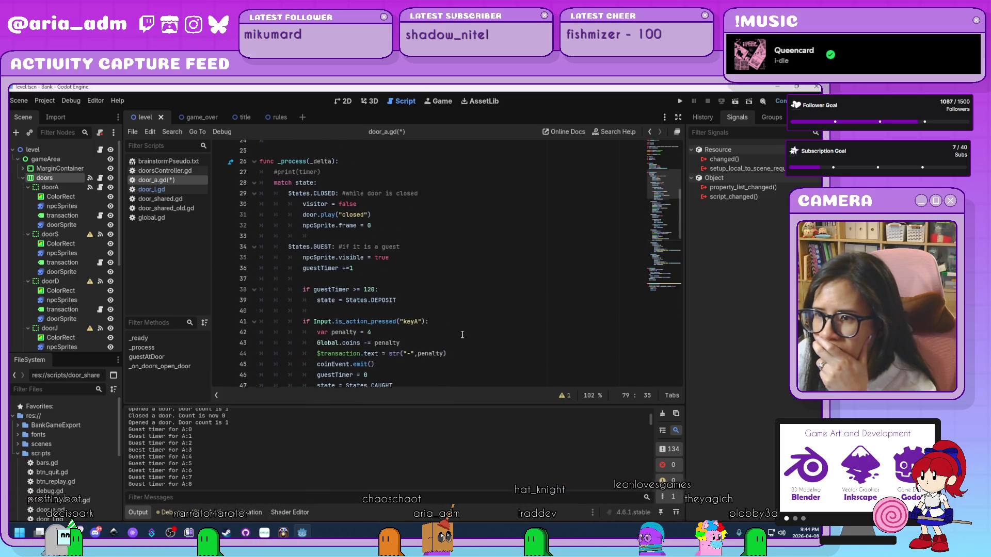
pyautogui.scroll(-20, 462, 335)
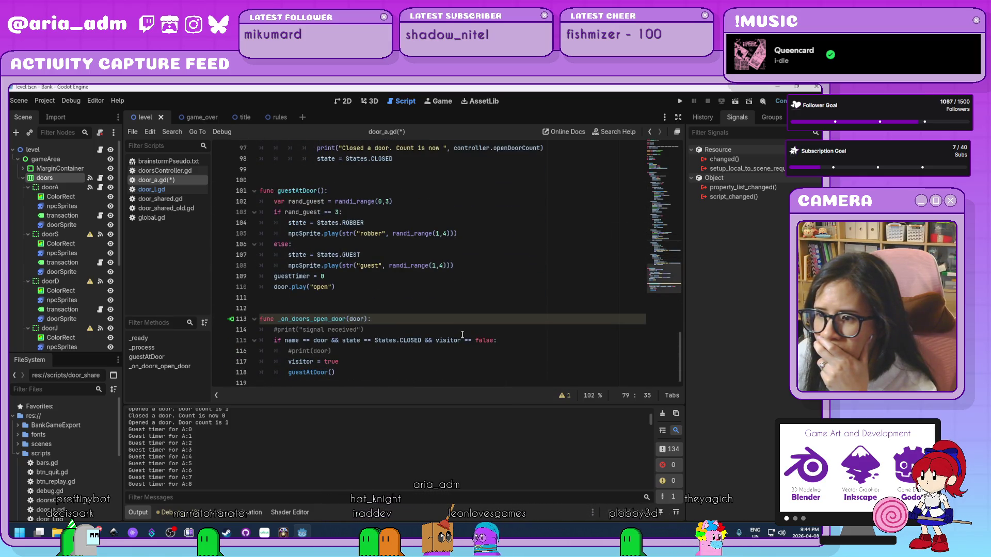
pyautogui.click(452, 341)
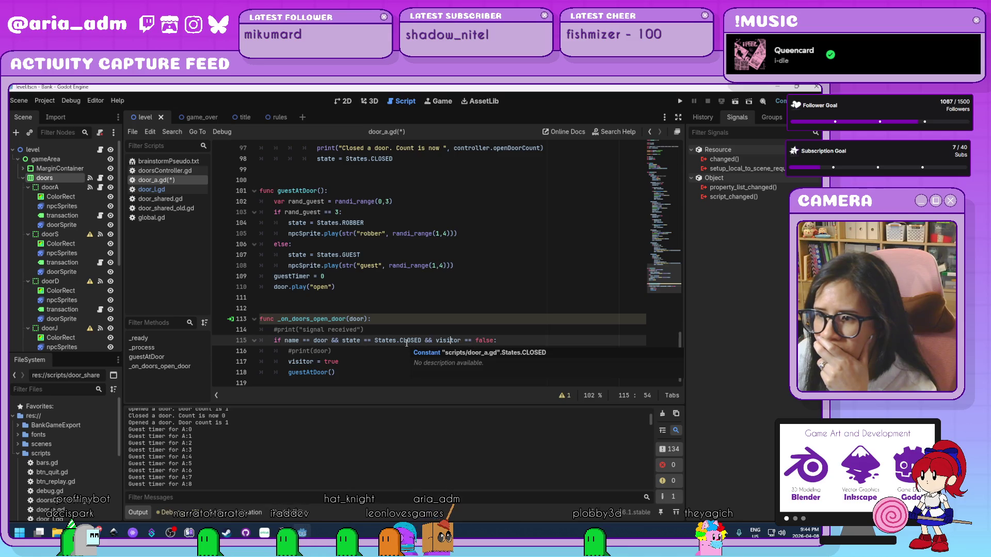
pyautogui.click(395, 351)
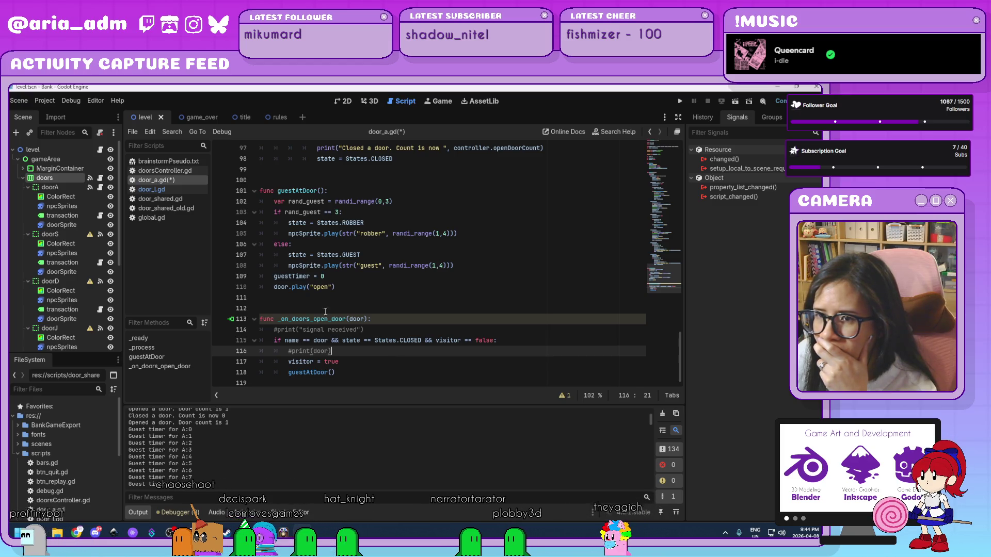
pyautogui.click(184, 198)
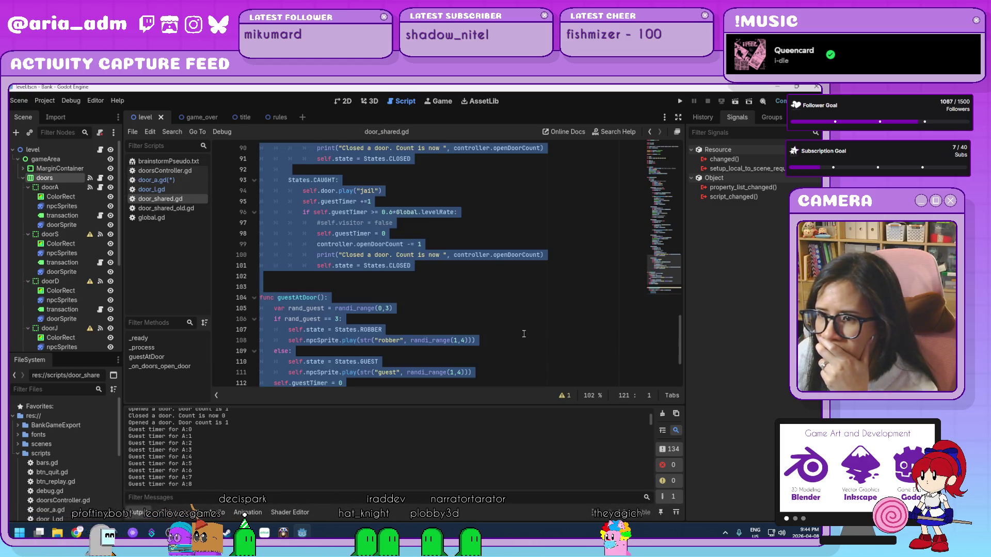
# Step: Trace the guestAtDoor call through doorsController.gd and the doors node's openDoor connections, then return to door_a.gd
pyautogui.scroll(-3, 524, 334)
pyautogui.click(372, 341)
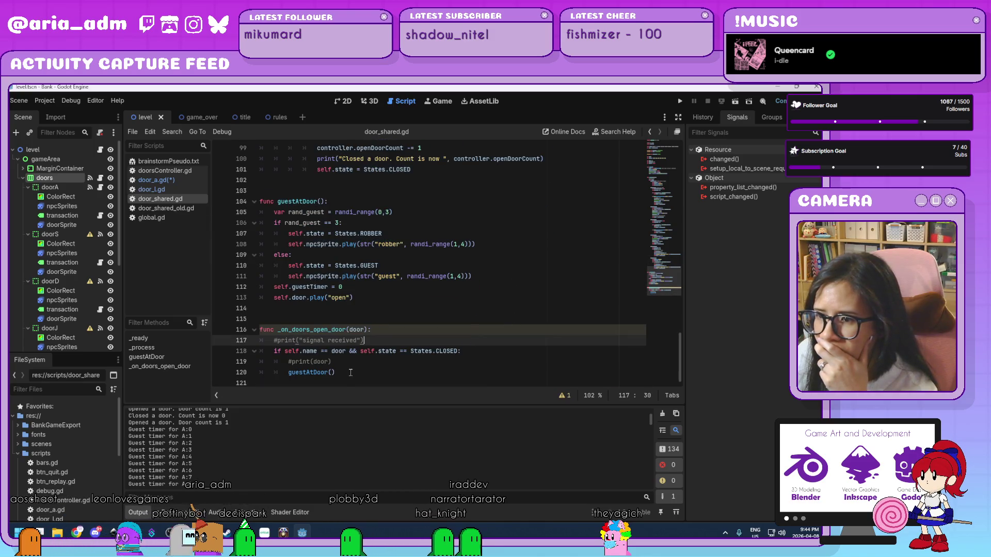
pyautogui.click(351, 373)
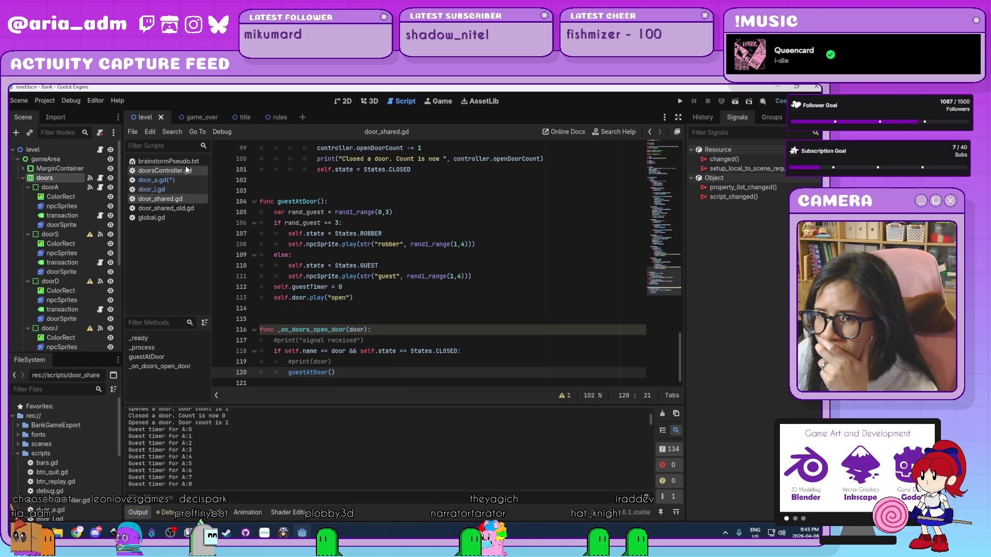
pyautogui.click(189, 174)
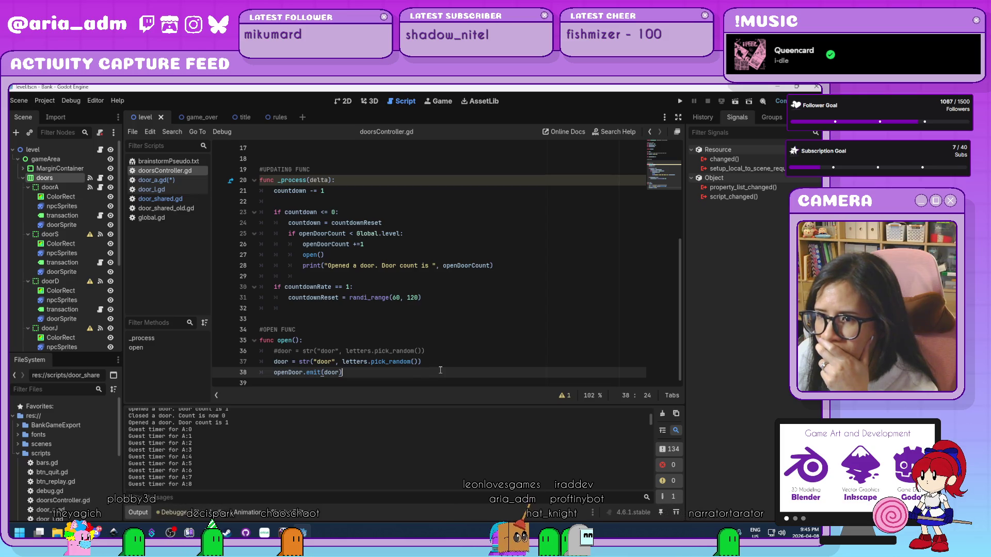
pyautogui.click(87, 177)
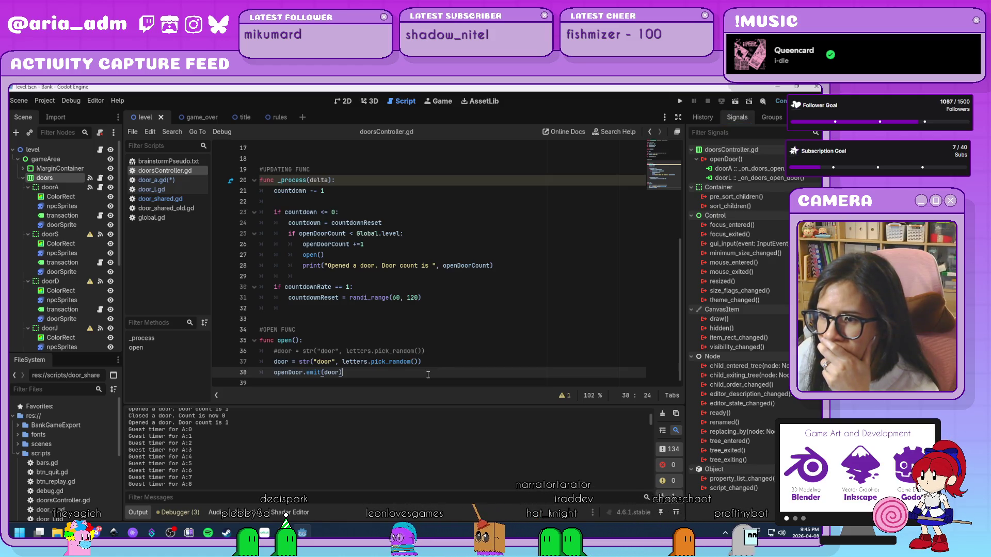
pyautogui.click(189, 179)
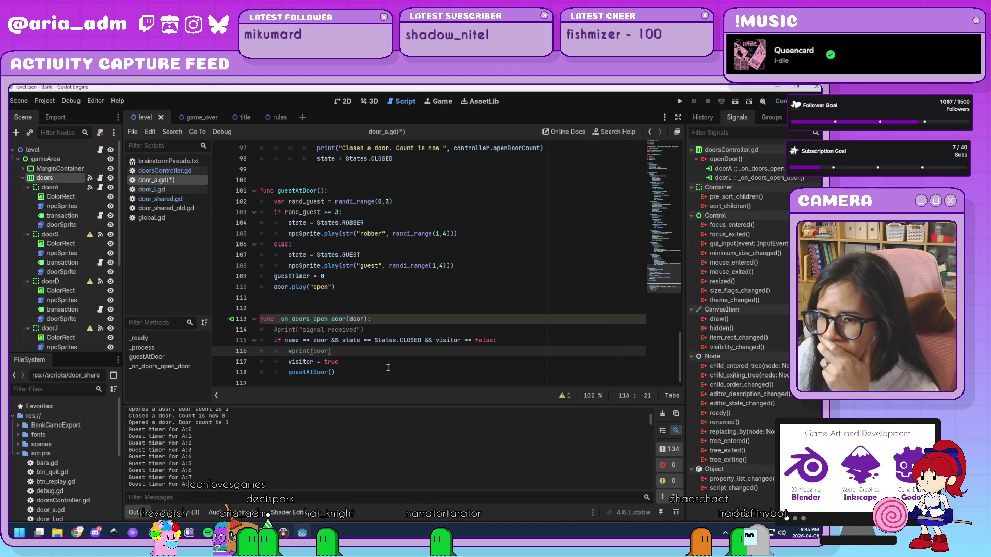
# Step: Play into Level 02 with 36 coins serving guests and ghosts at doors A and L, then stop with F8
pyautogui.click(680, 102)
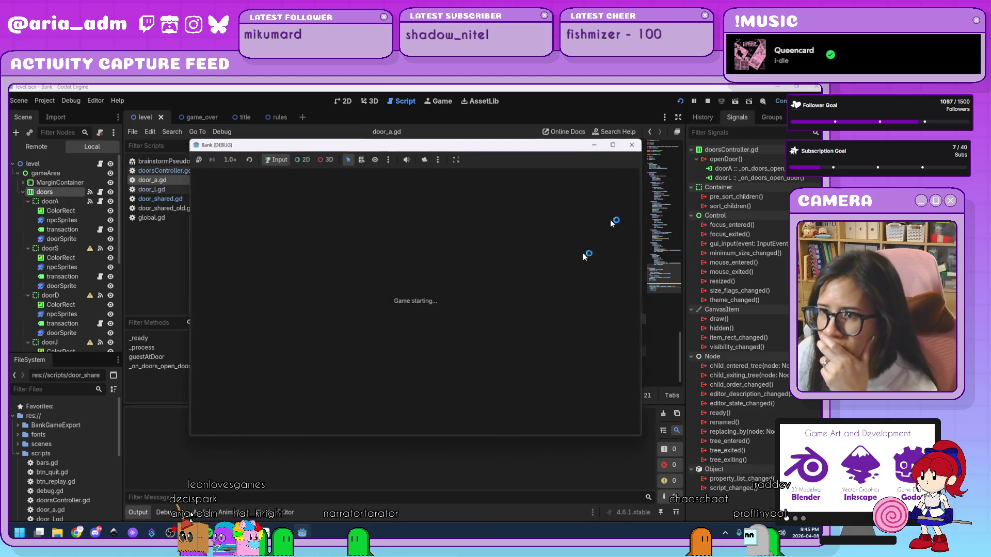
pyautogui.moveTo(499, 143); pyautogui.dragTo(666, 114)
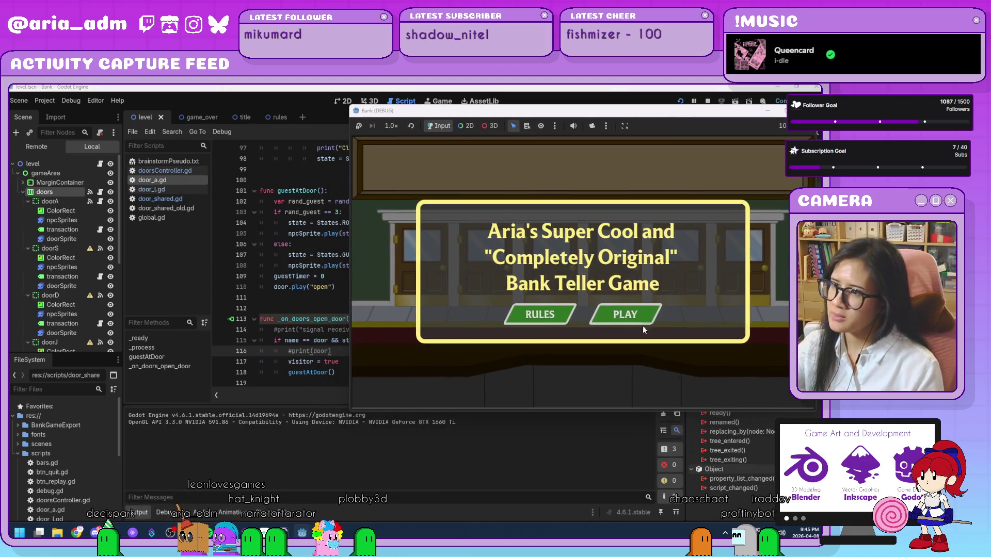
pyautogui.click(643, 318)
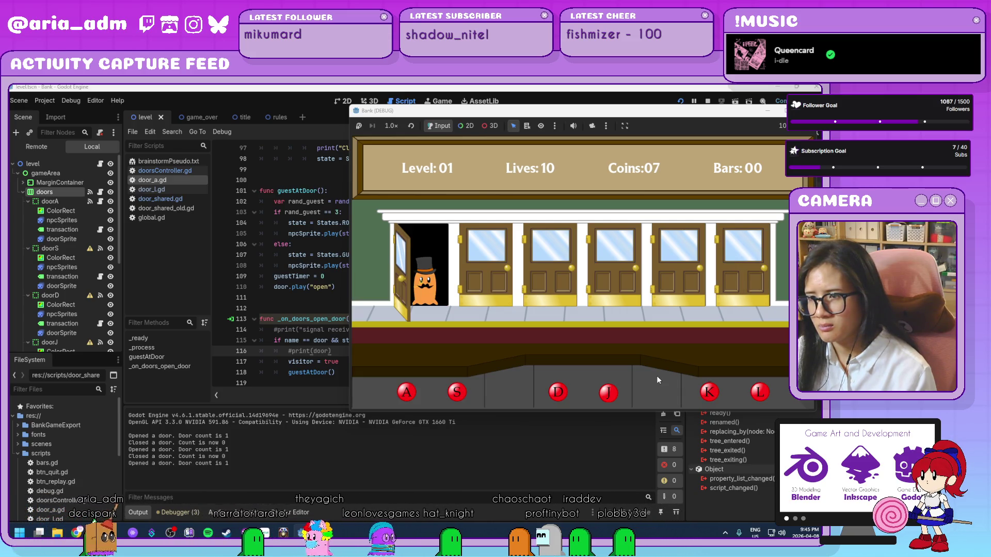
pyautogui.press('a')
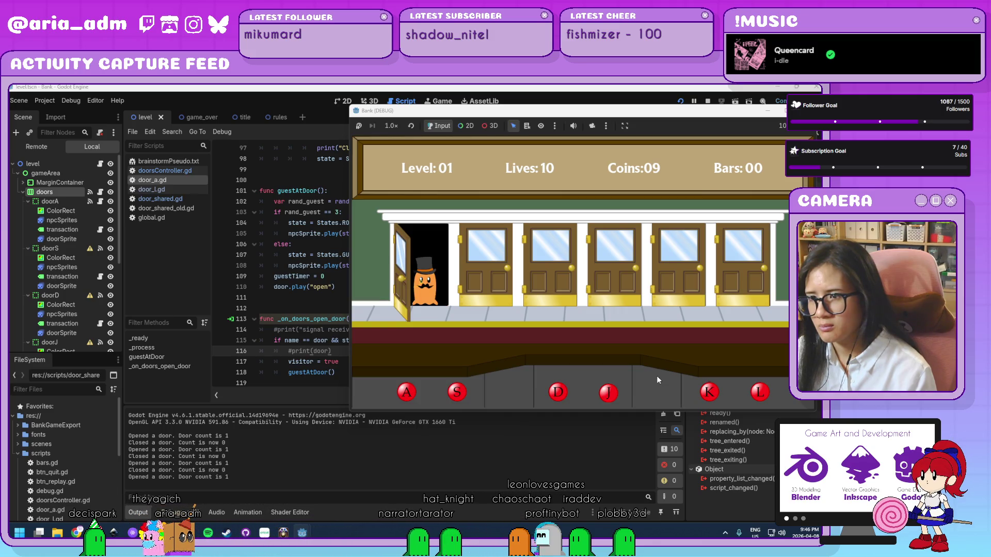
pyautogui.press('a')
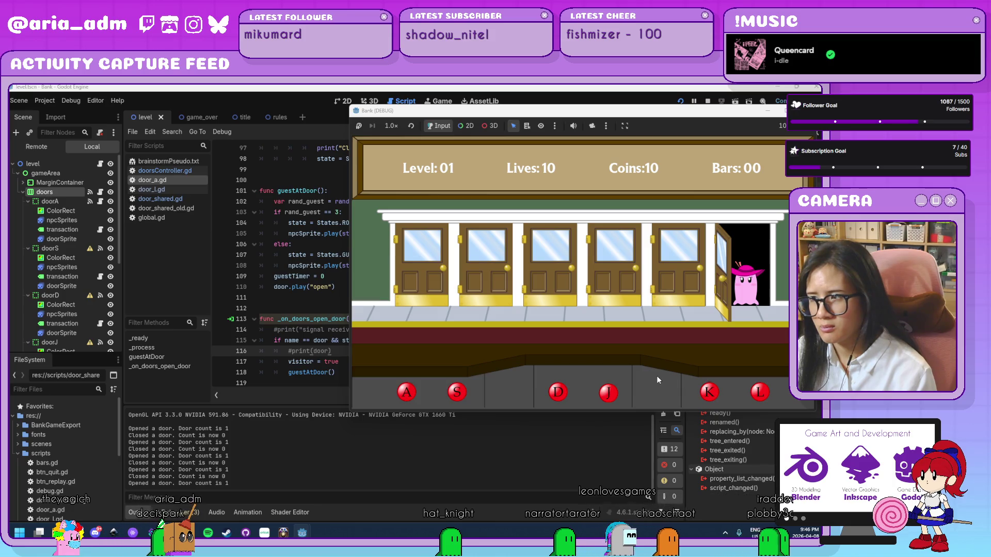
pyautogui.press('l')
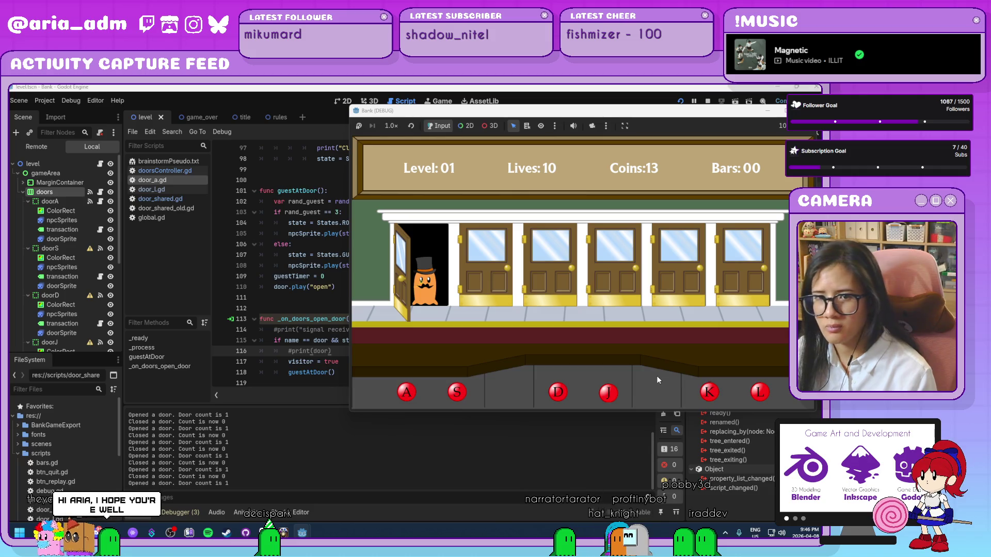
pyautogui.press('a')
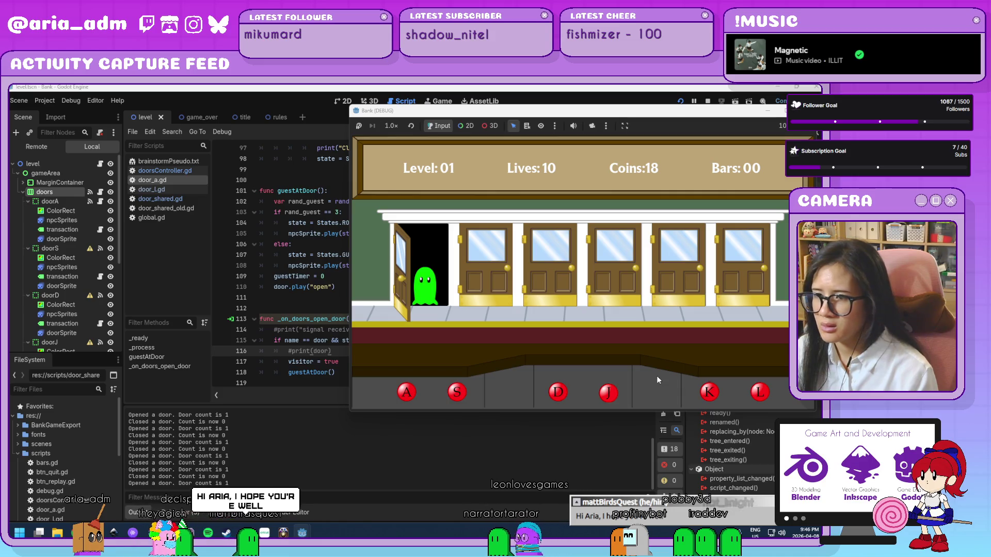
pyautogui.press('a')
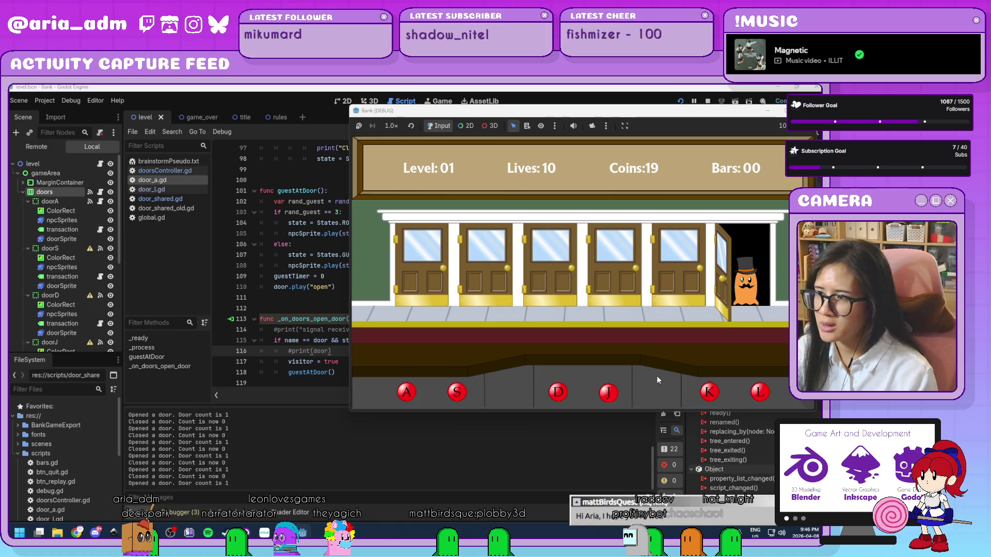
pyautogui.press('l')
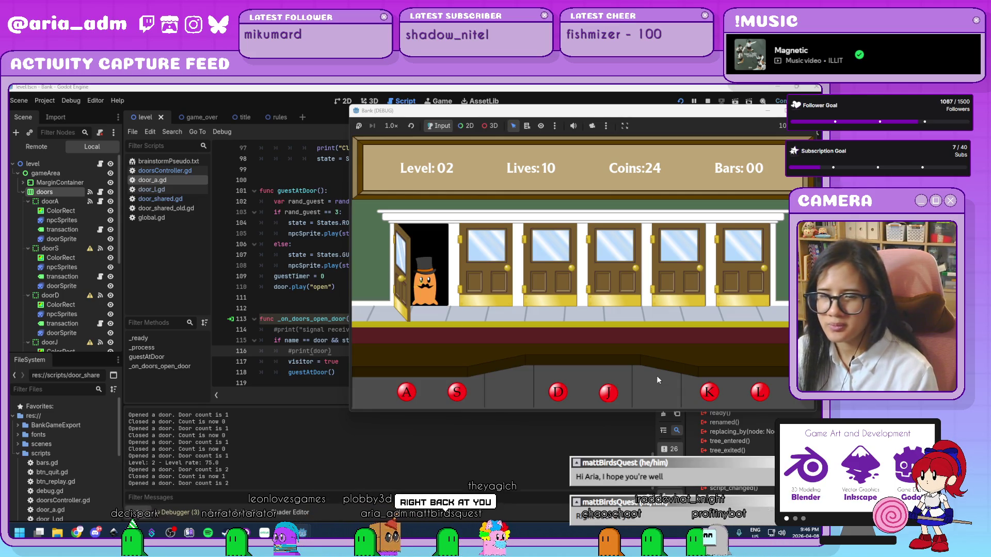
pyautogui.press('a')
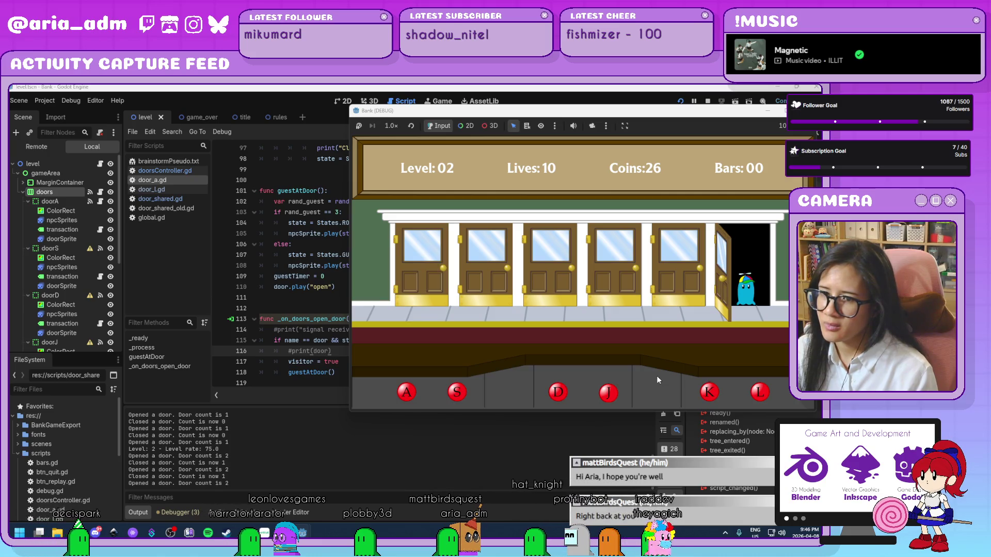
pyautogui.press('l')
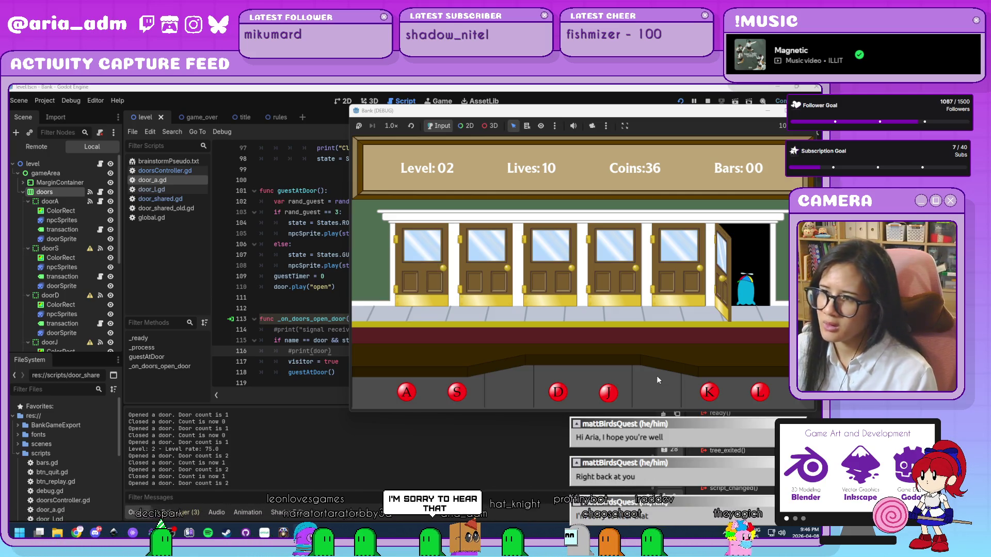
pyautogui.press('F8')
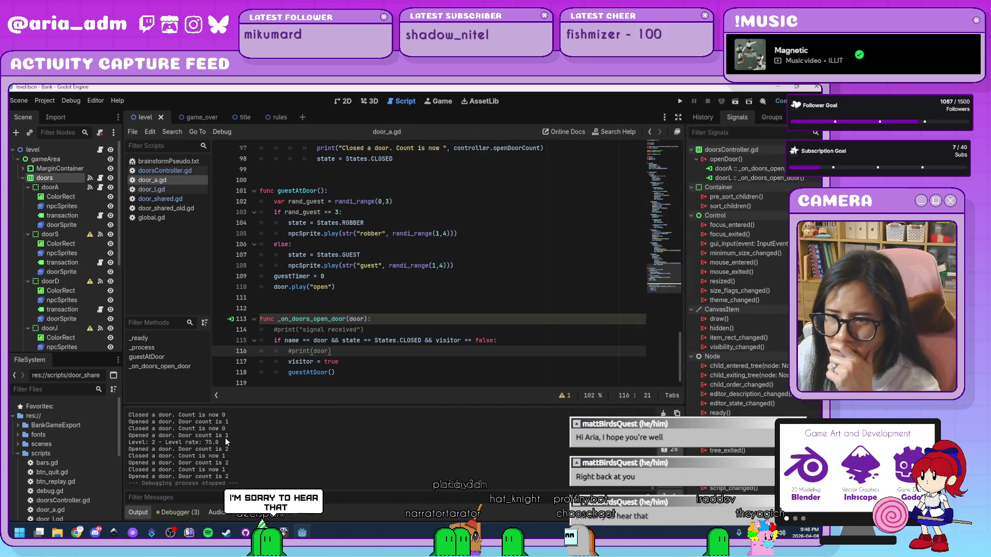
# Step: Highlight a door count line in the Output log
pyautogui.moveTo(227, 436); pyautogui.dragTo(141, 436)
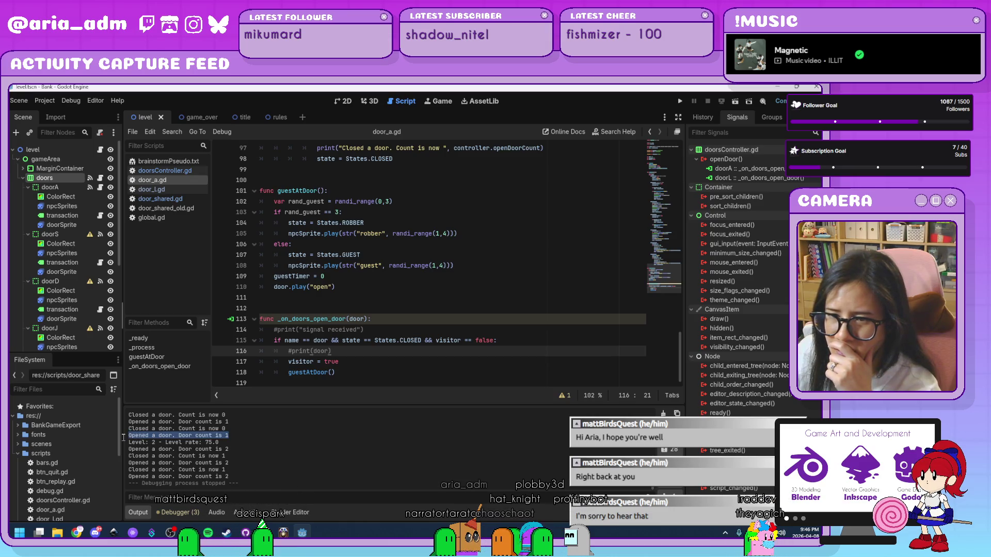
pyautogui.scroll(2, 445, 333)
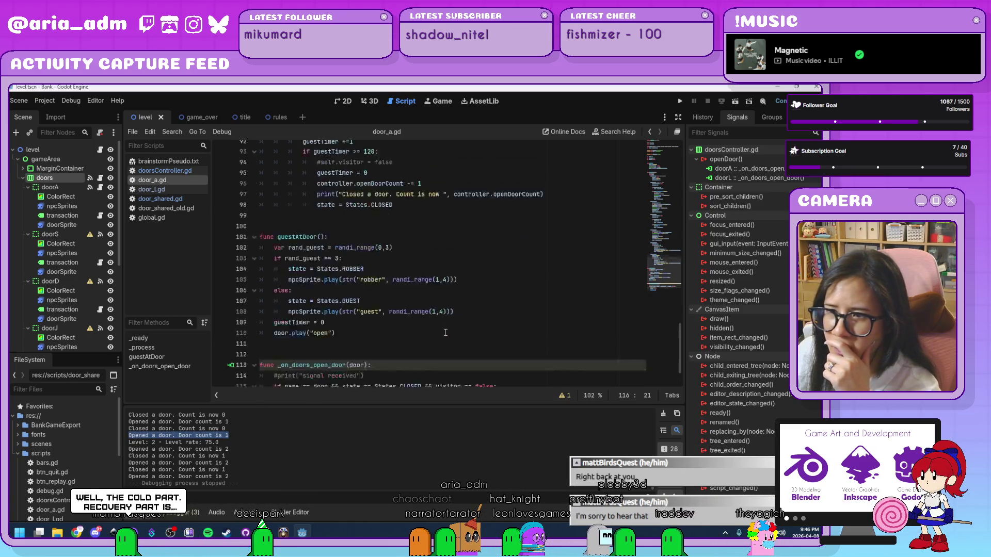
pyautogui.scroll(-2, 445, 333)
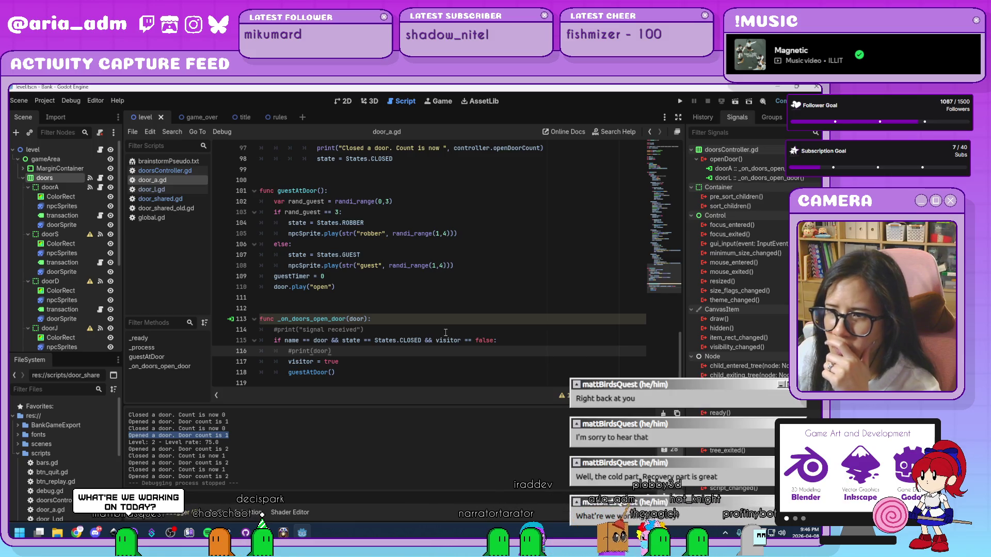
# Step: Read through the level-advance code in global.gd, then go back to door_a.gd
pyautogui.click(172, 217)
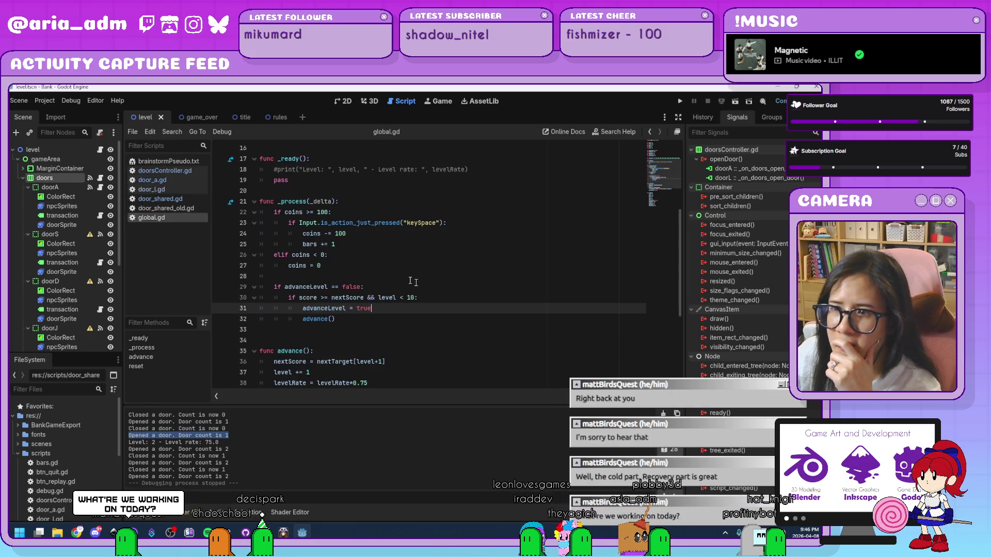
pyautogui.scroll(-5, 419, 283)
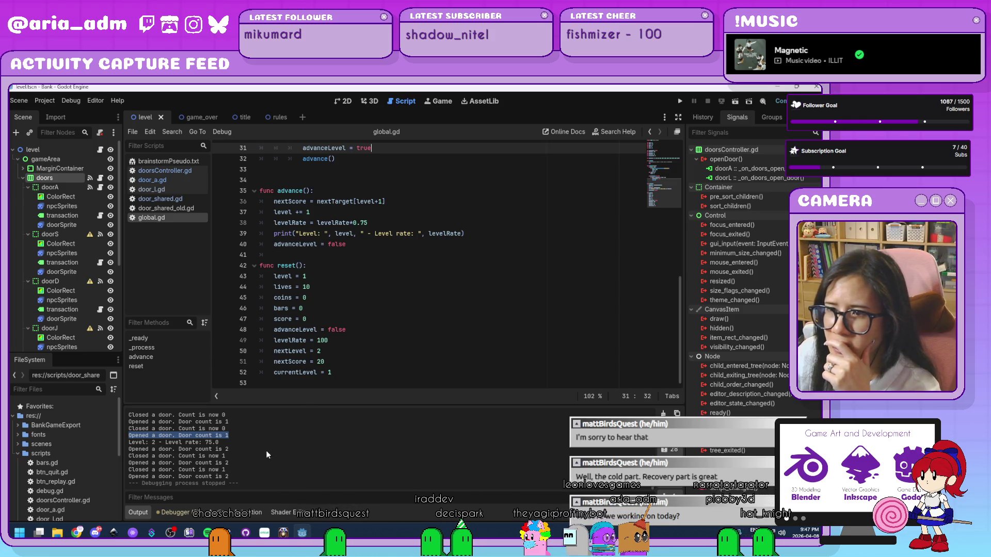
pyautogui.scroll(10, 454, 282)
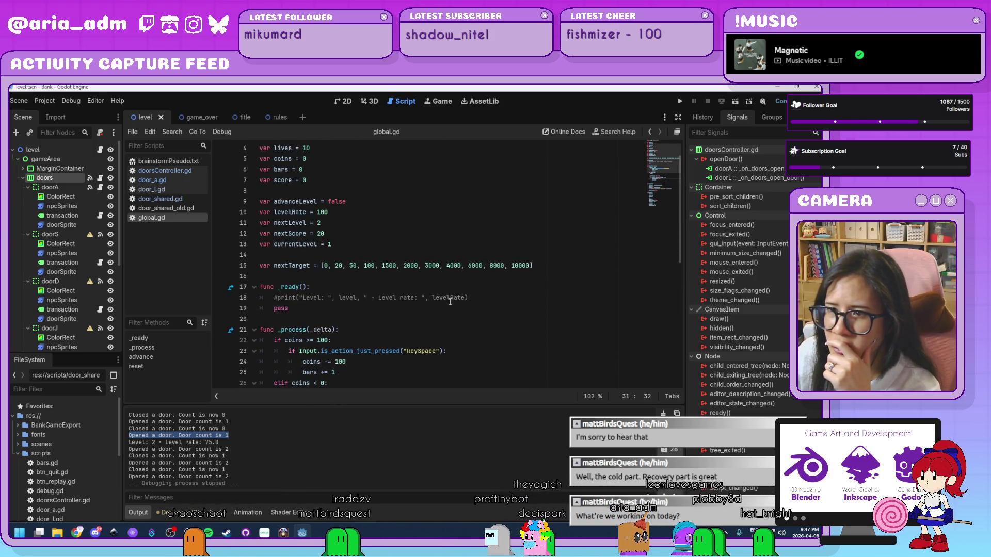
pyautogui.click(190, 179)
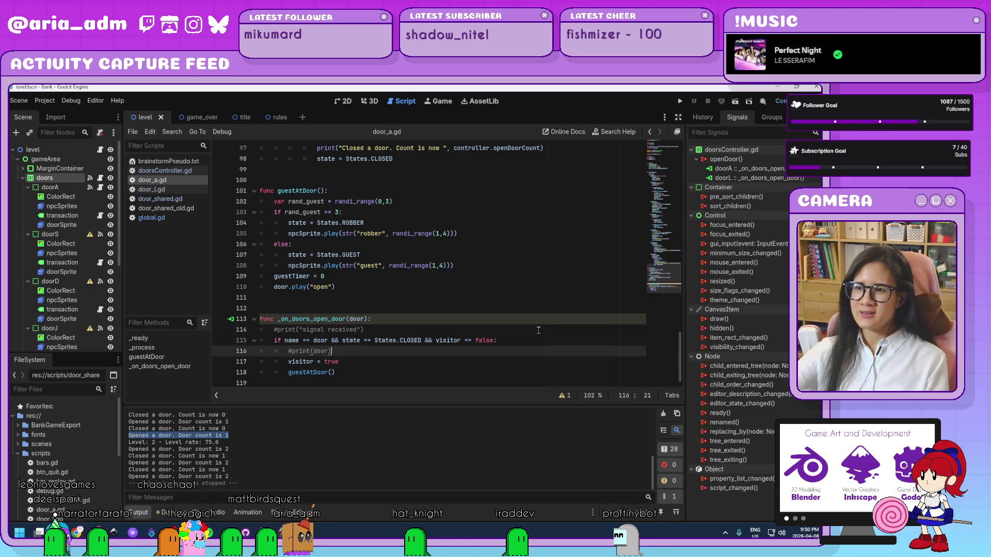
pyautogui.press('Up')
pyautogui.press('Up')
pyautogui.press('Up')
# Step: Check the guest timer print on line 78 and the robbery coin amount on line 73
pyautogui.scroll(4, 539, 329)
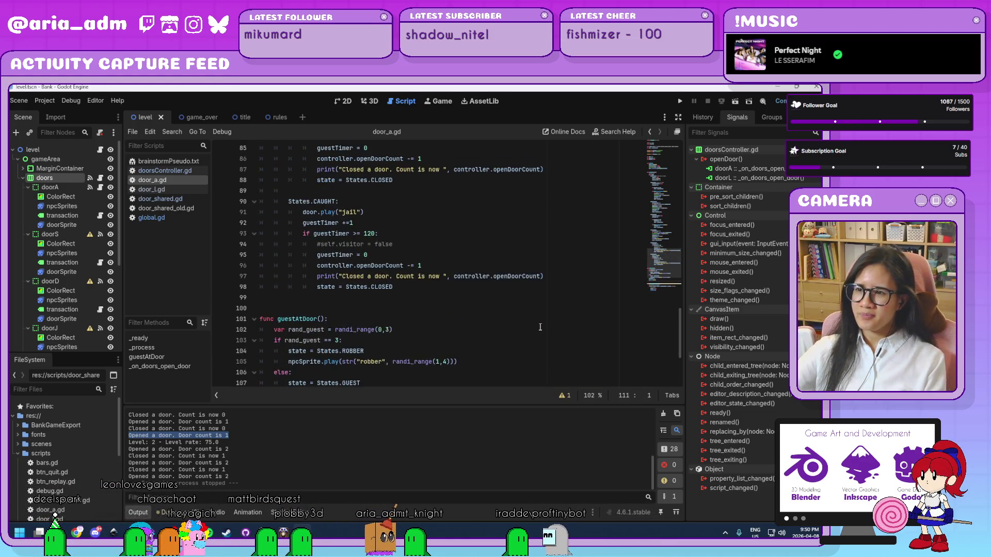
pyautogui.scroll(8, 540, 327)
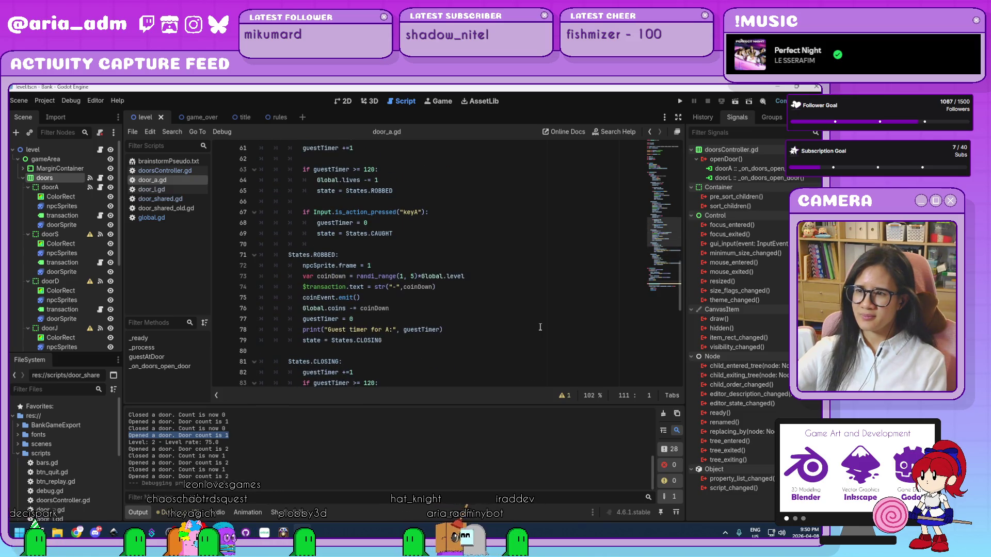
pyautogui.click(539, 327)
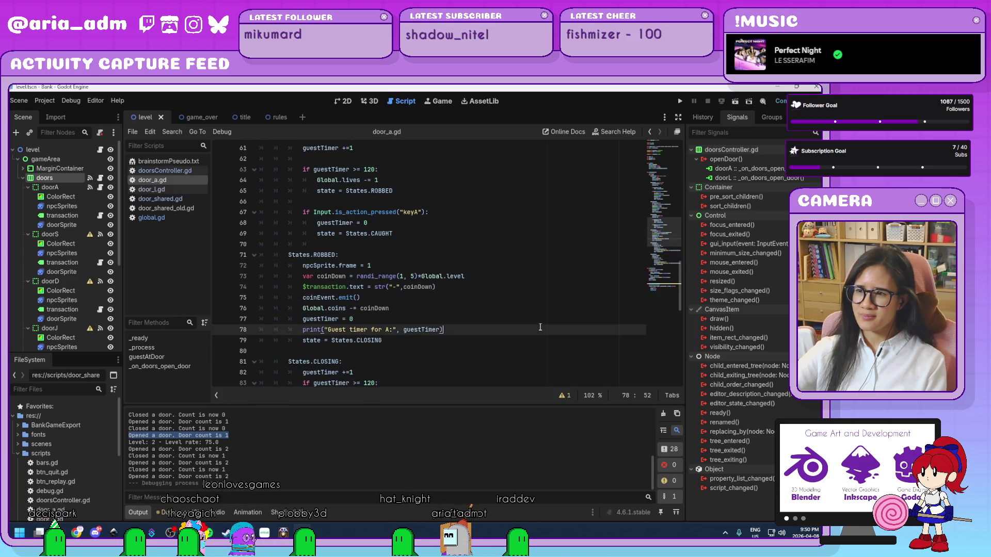
pyautogui.click(471, 275)
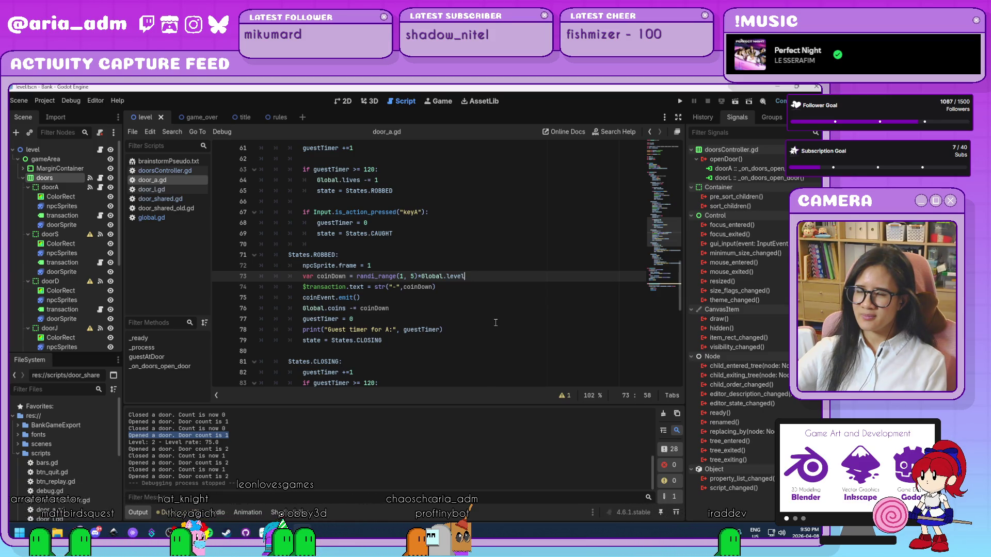
# Step: Select the *Global.level multiplier in the deposit coin reward on line 51
pyautogui.scroll(1, 496, 322)
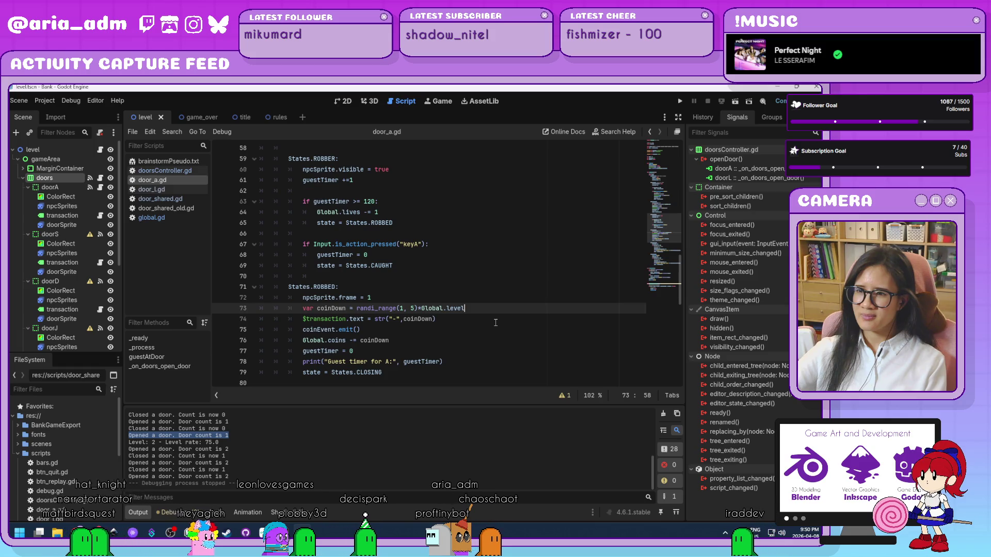
pyautogui.scroll(3, 495, 323)
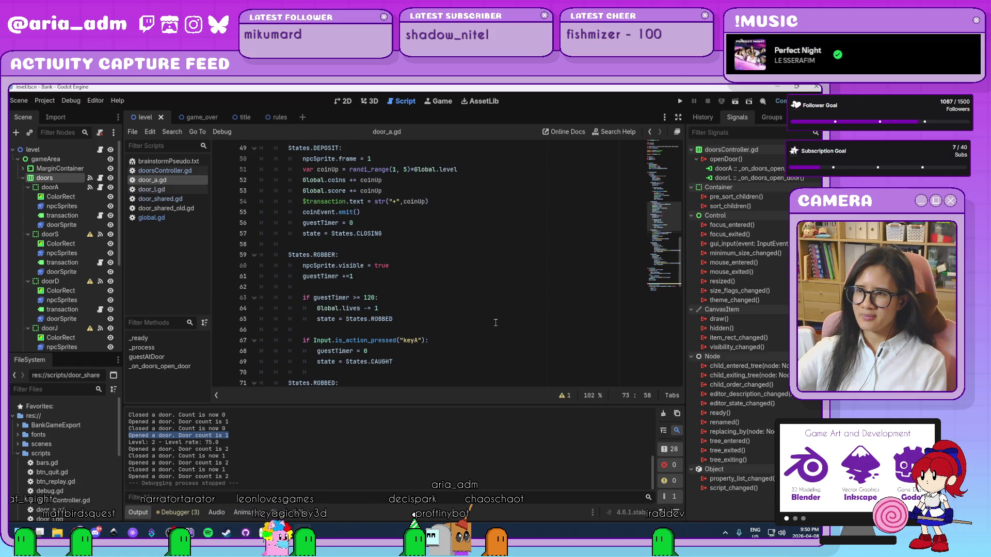
pyautogui.scroll(2, 466, 253)
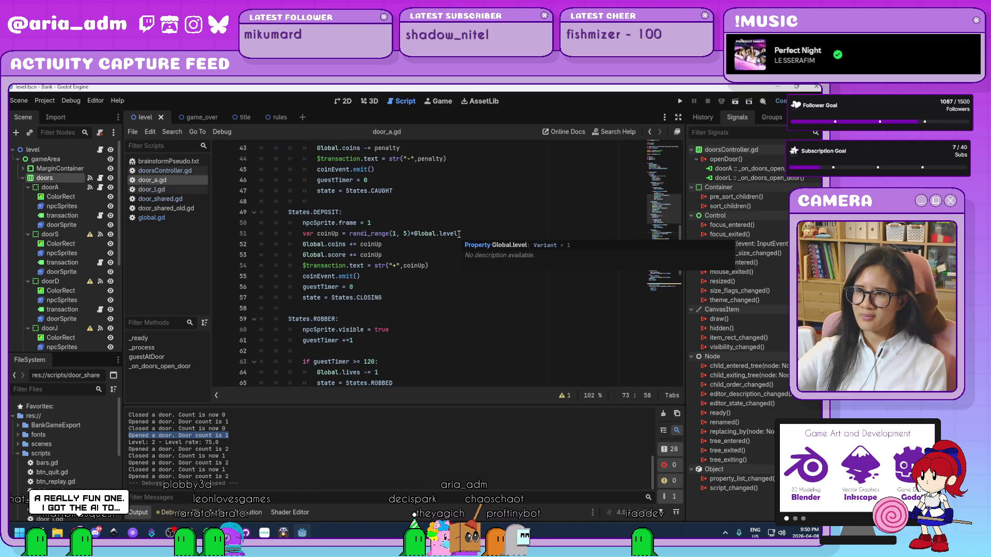
pyautogui.click(454, 234)
pyautogui.moveTo(455, 234); pyautogui.dragTo(411, 234)
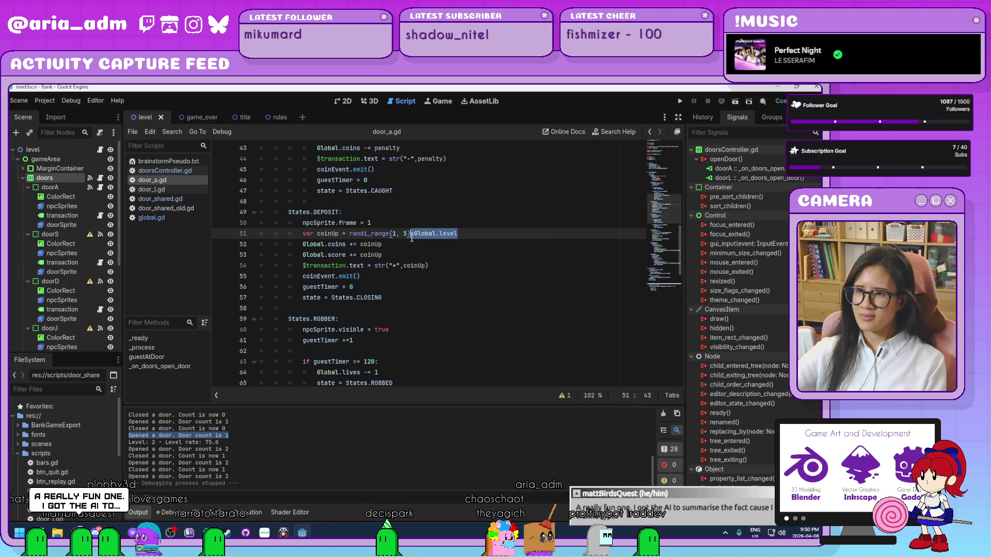
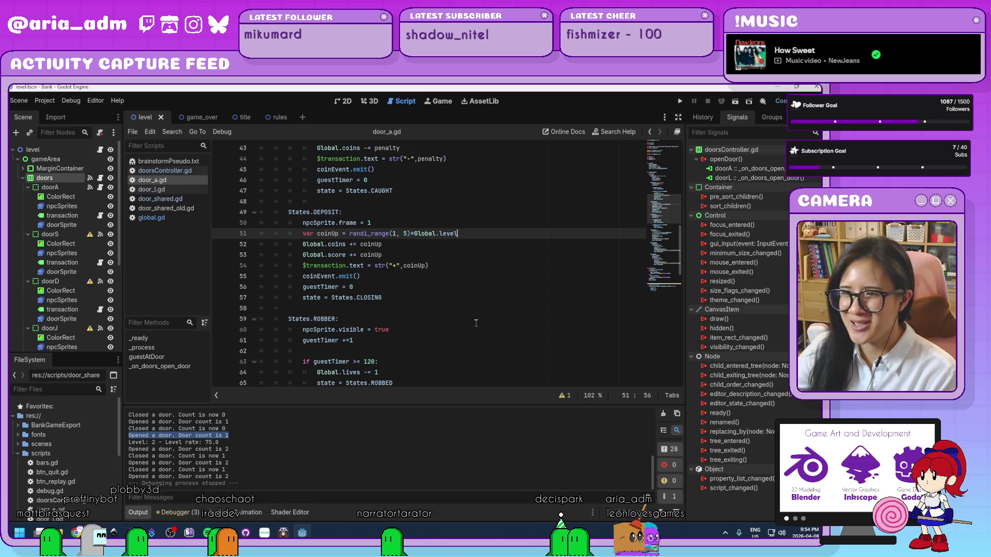
# Step: Review door_a.gd's coinEvent.emit call and its DEPOSIT and CLOSED state lines
pyautogui.click(434, 299)
pyautogui.click(446, 289)
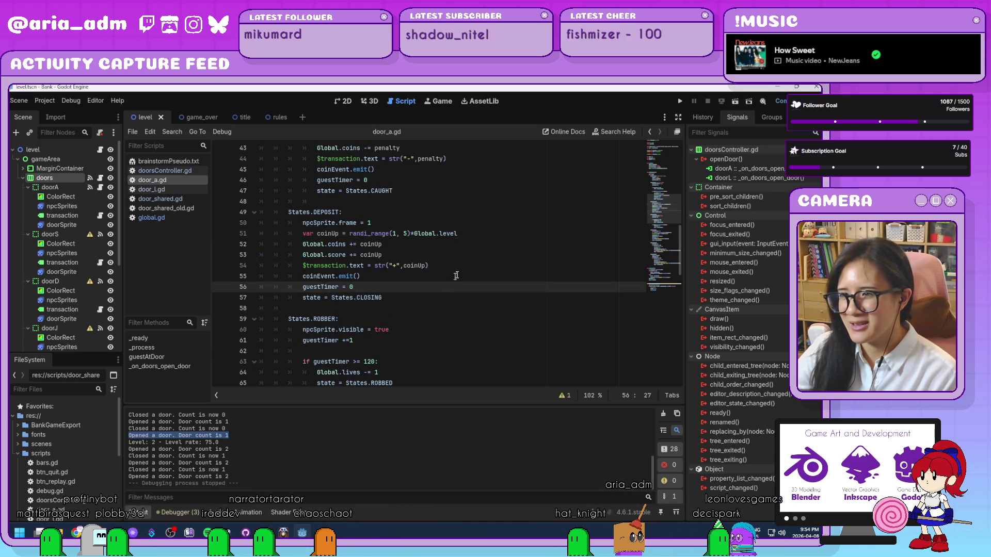
pyautogui.click(454, 278)
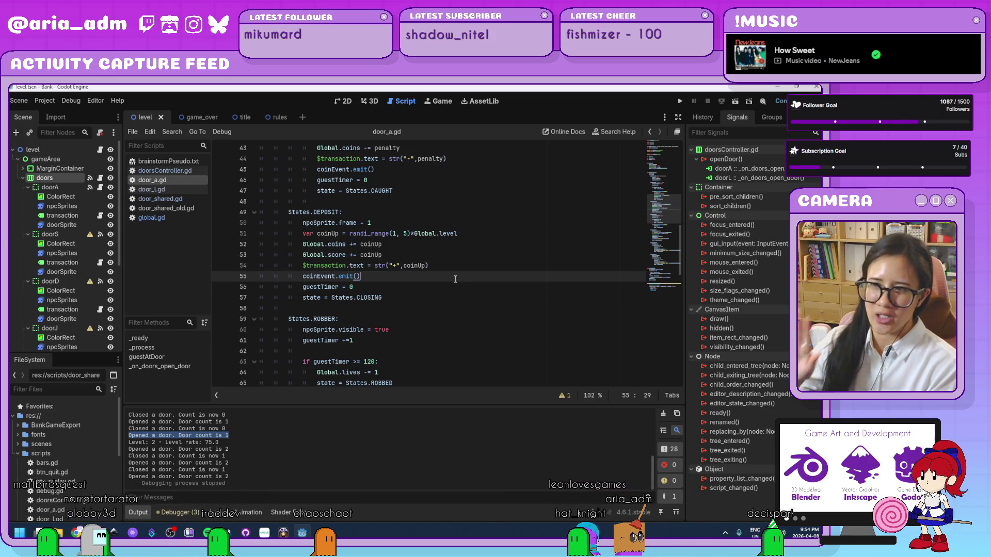
pyautogui.scroll(2, 455, 279)
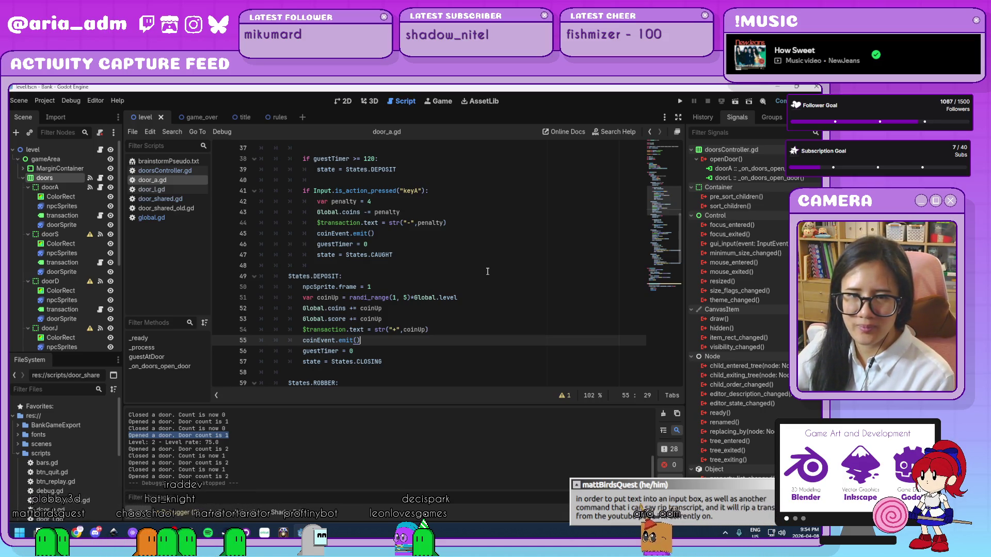
pyautogui.click(488, 271)
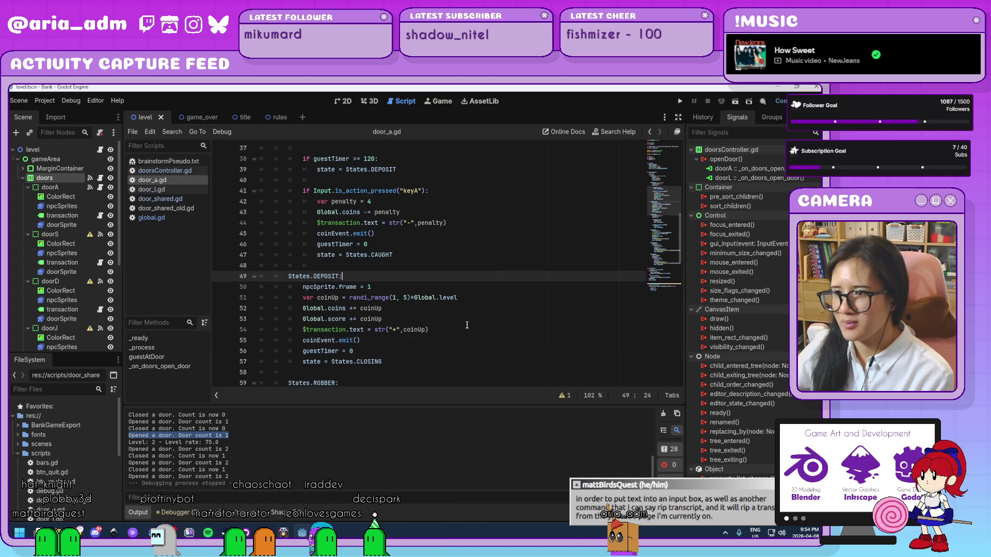
pyautogui.scroll(5, 467, 325)
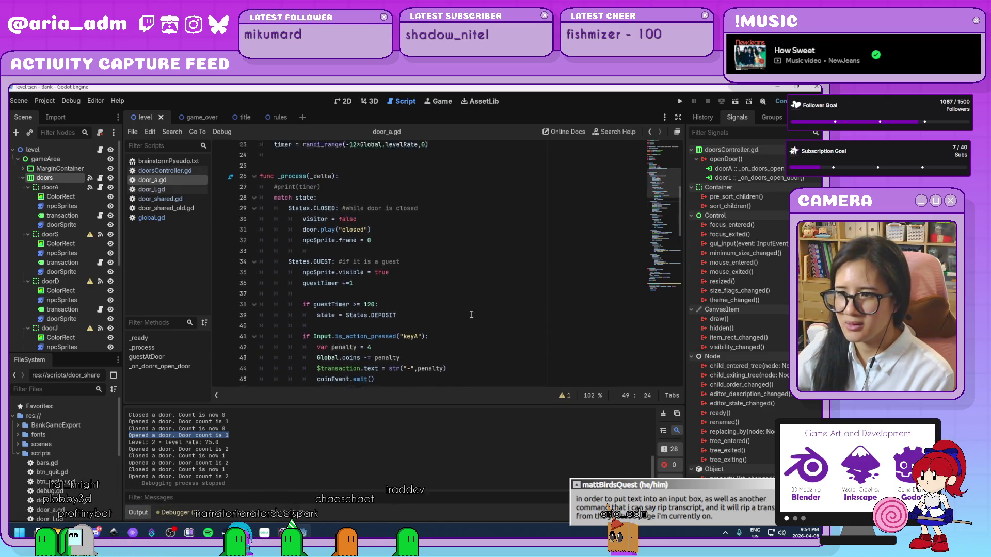
pyautogui.scroll(8, 471, 315)
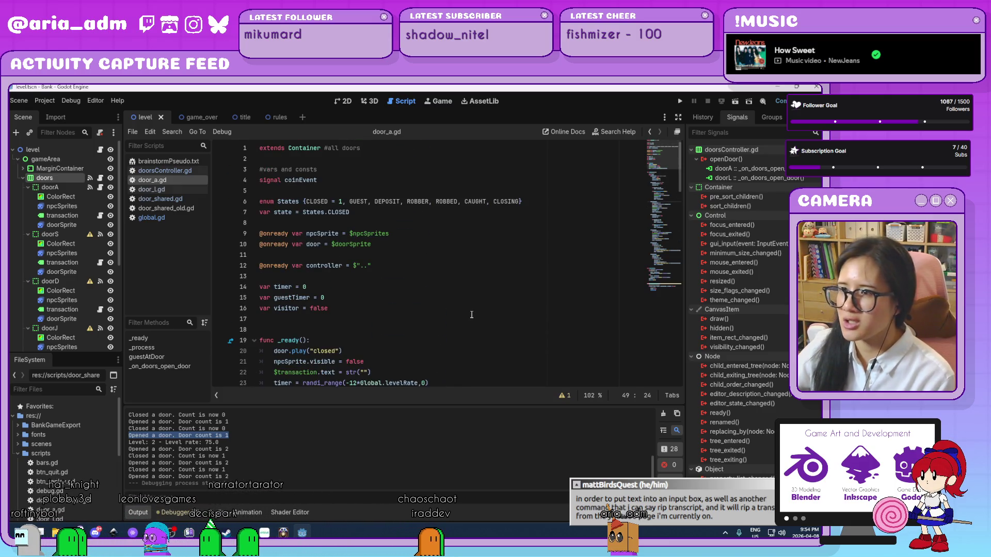
pyautogui.scroll(-3, 471, 315)
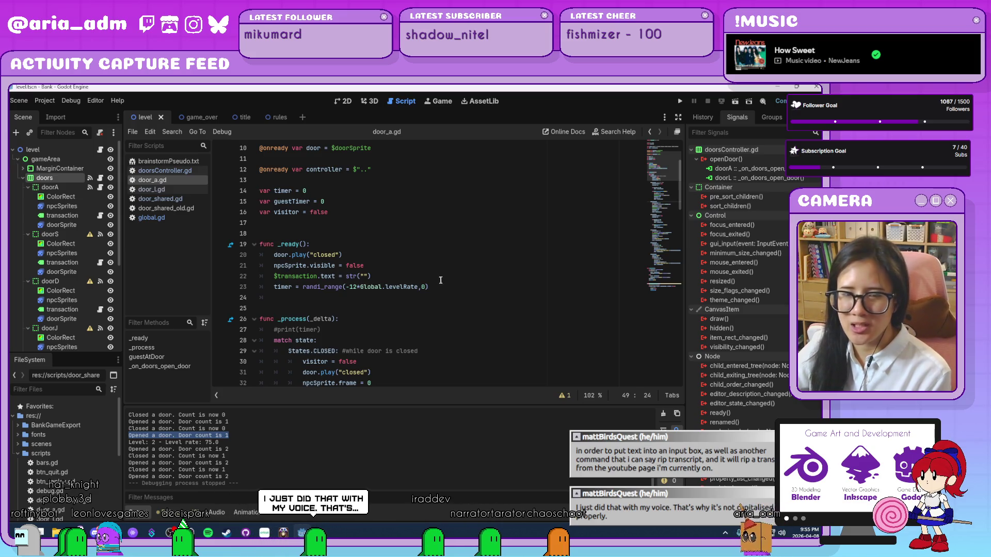
pyautogui.scroll(-2, 439, 302)
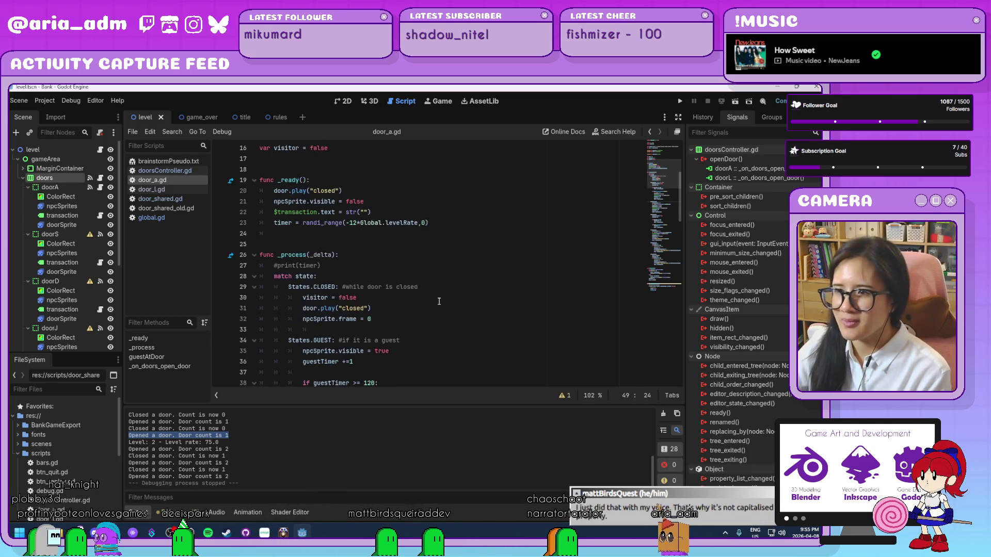
pyautogui.click(440, 290)
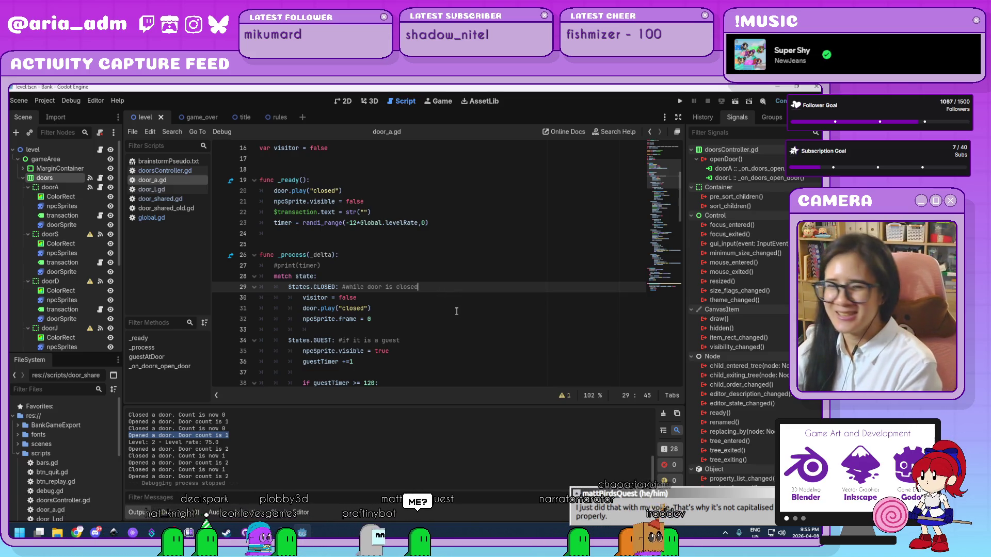
# Step: Inspect the guestTimer increment and guestAtDoor() code further down door_a.gd
pyautogui.click(417, 358)
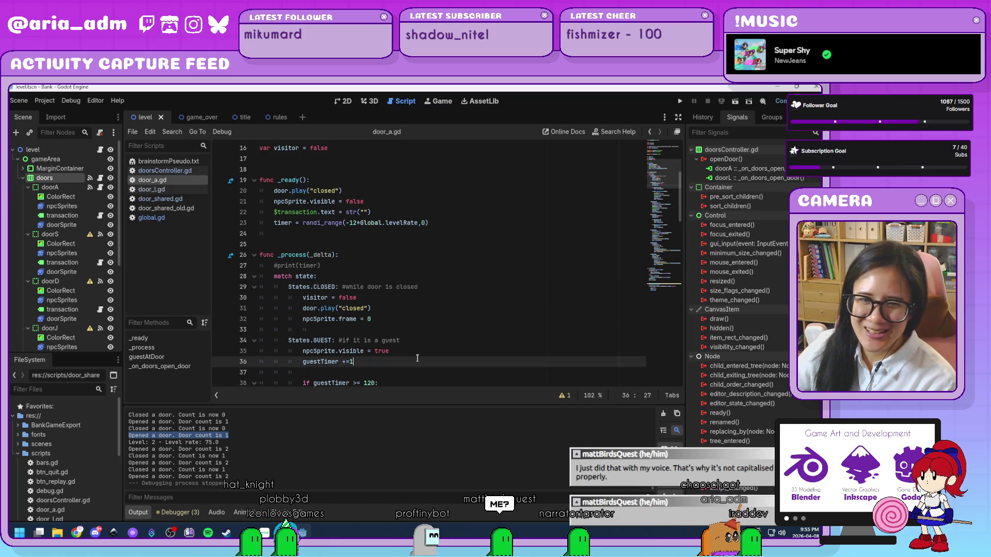
pyautogui.press('Up')
pyautogui.press('End')
pyautogui.scroll(-4, 418, 355)
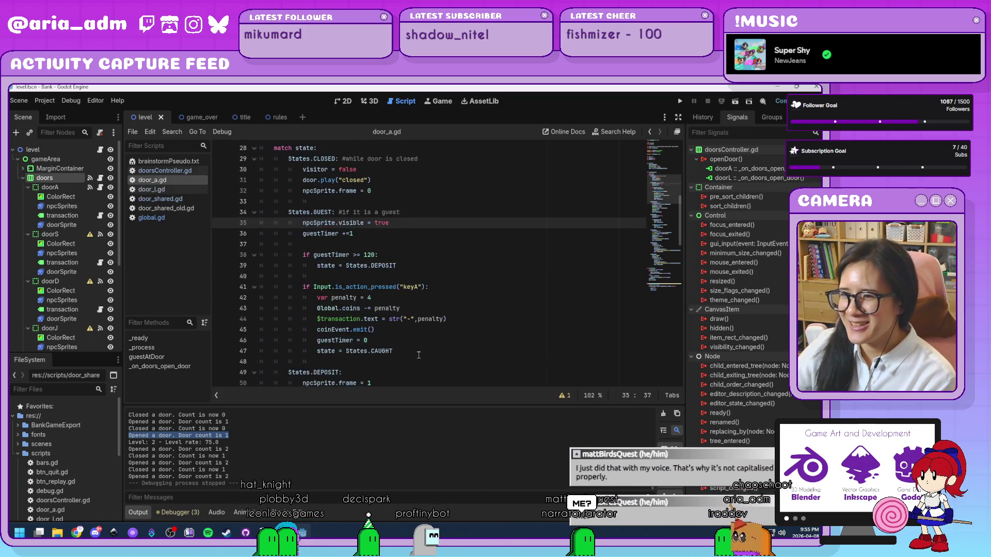
pyautogui.scroll(-17, 418, 355)
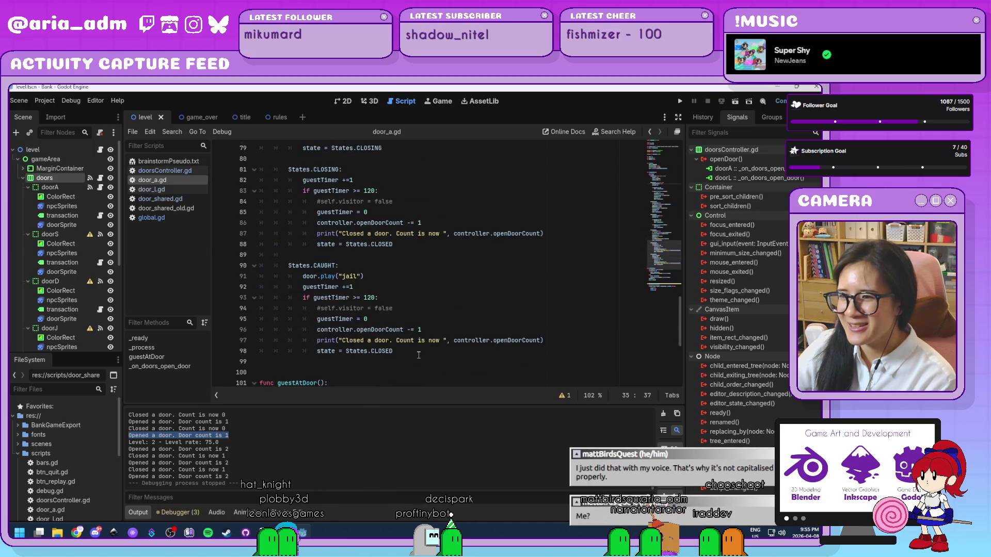
pyautogui.scroll(-6, 419, 355)
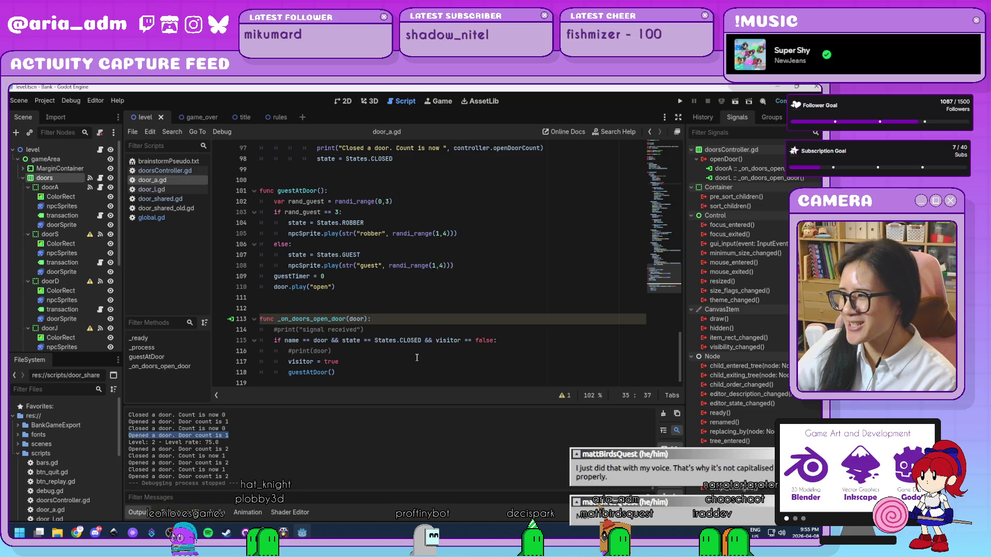
pyautogui.click(367, 372)
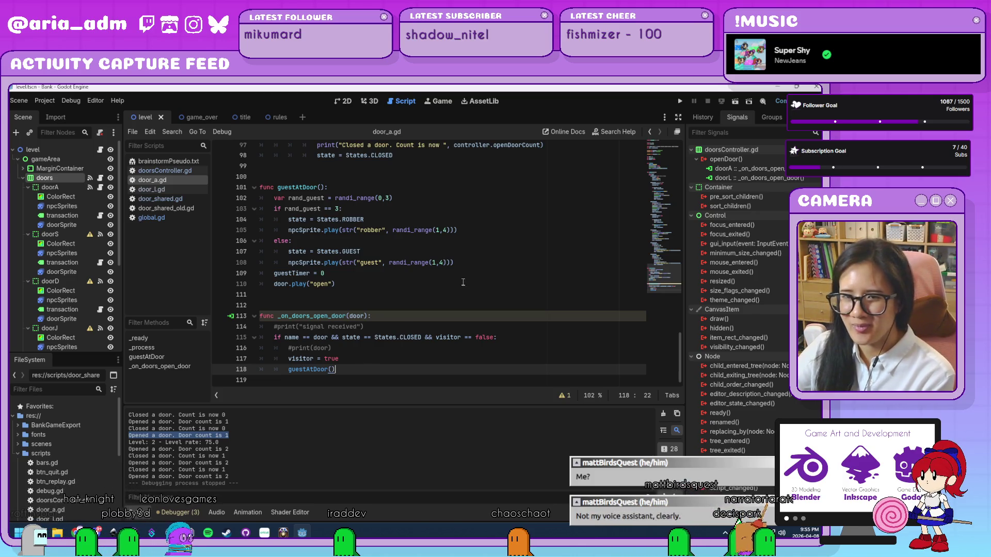
pyautogui.scroll(1, 456, 292)
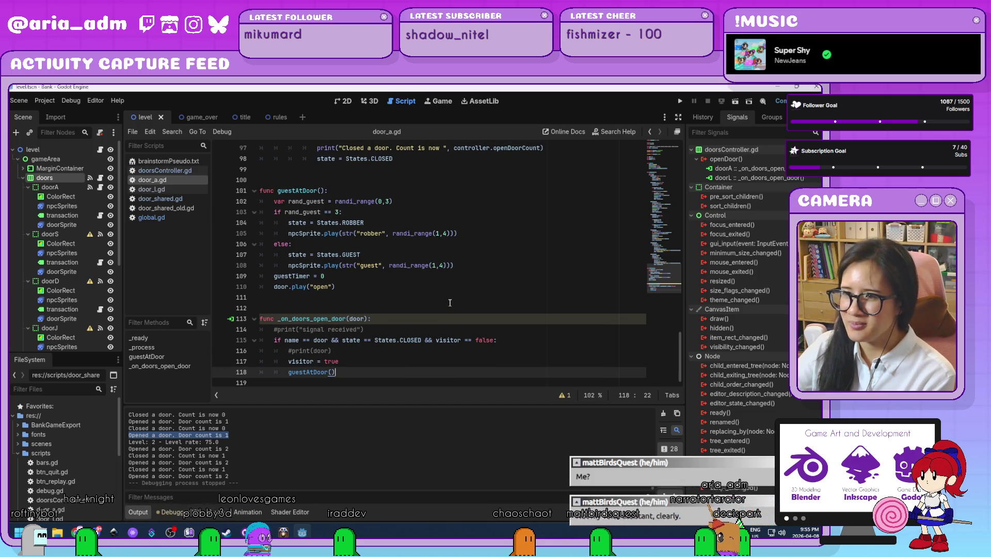
pyautogui.scroll(7, 450, 303)
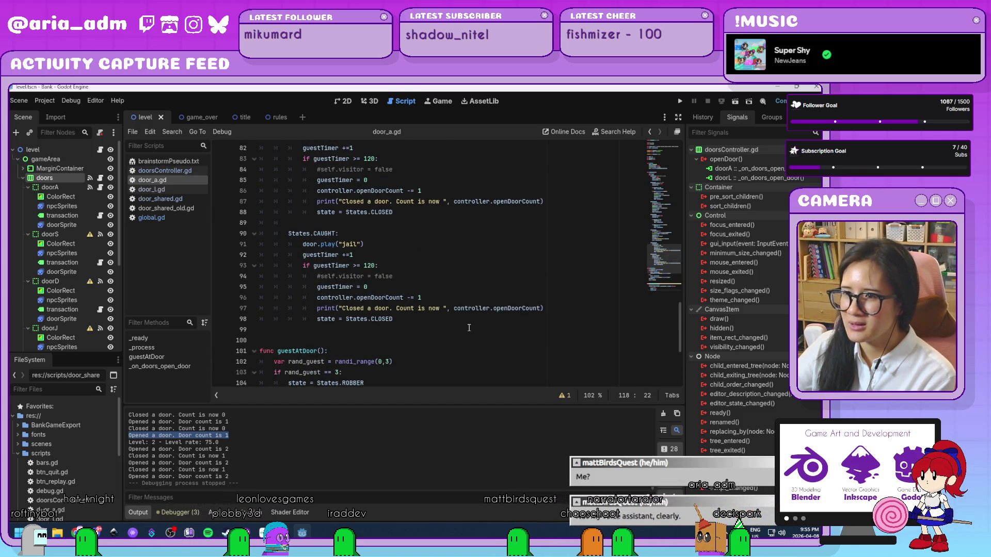
pyautogui.scroll(6, 468, 327)
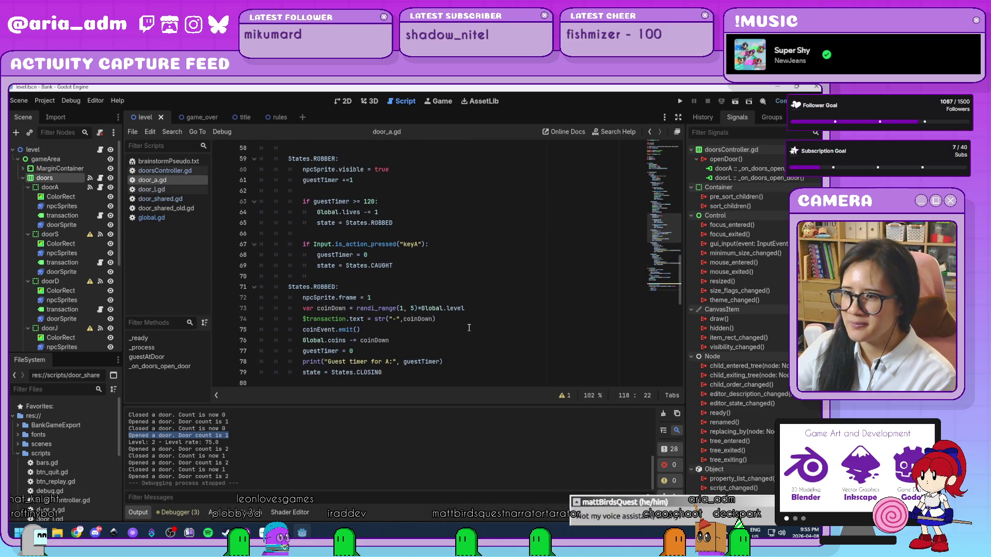
# Step: Delete the *Global.level multipliers from the coin amounts on lines 73 and 51
pyautogui.moveTo(464, 308); pyautogui.dragTo(418, 308)
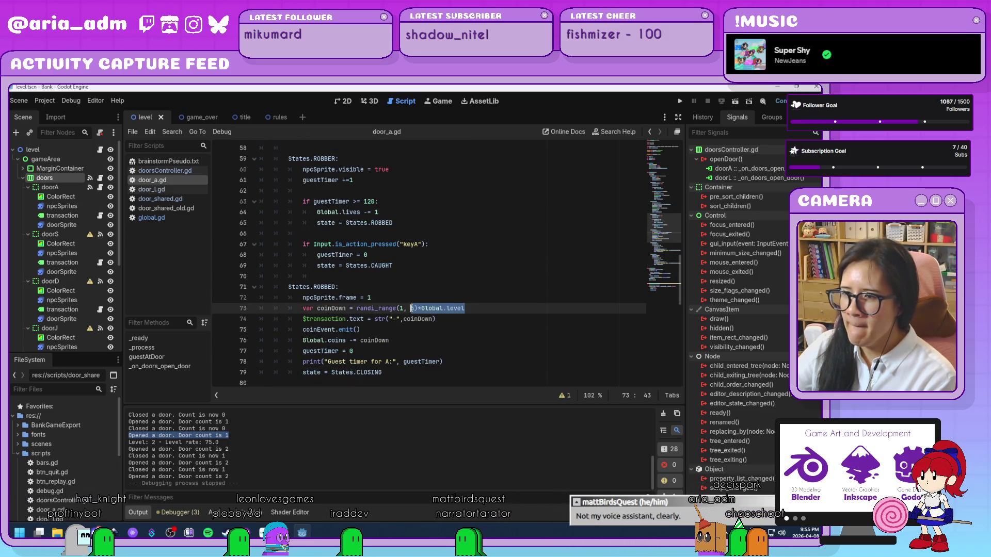
pyautogui.write('5')
pyautogui.click(469, 361)
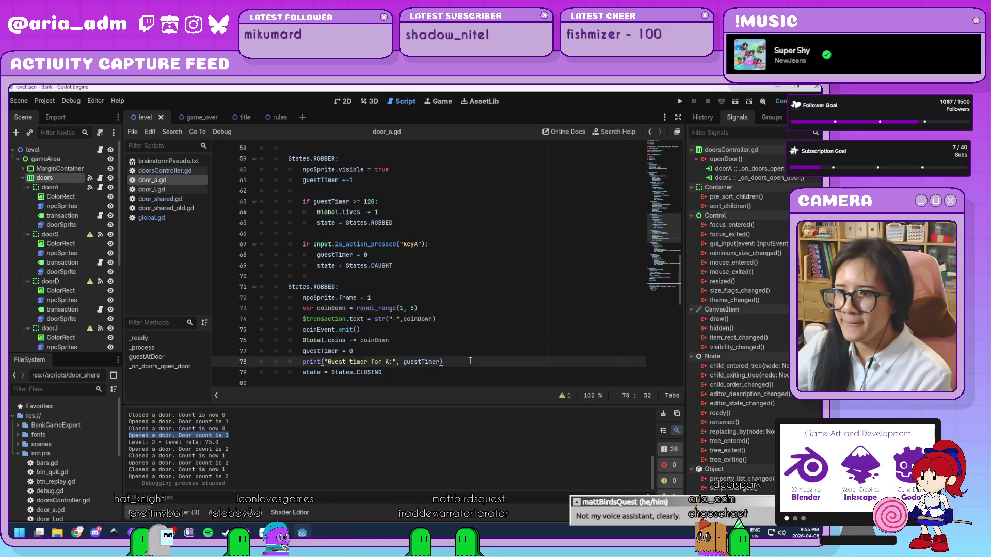
pyautogui.scroll(3, 470, 360)
pyautogui.scroll(4, 469, 361)
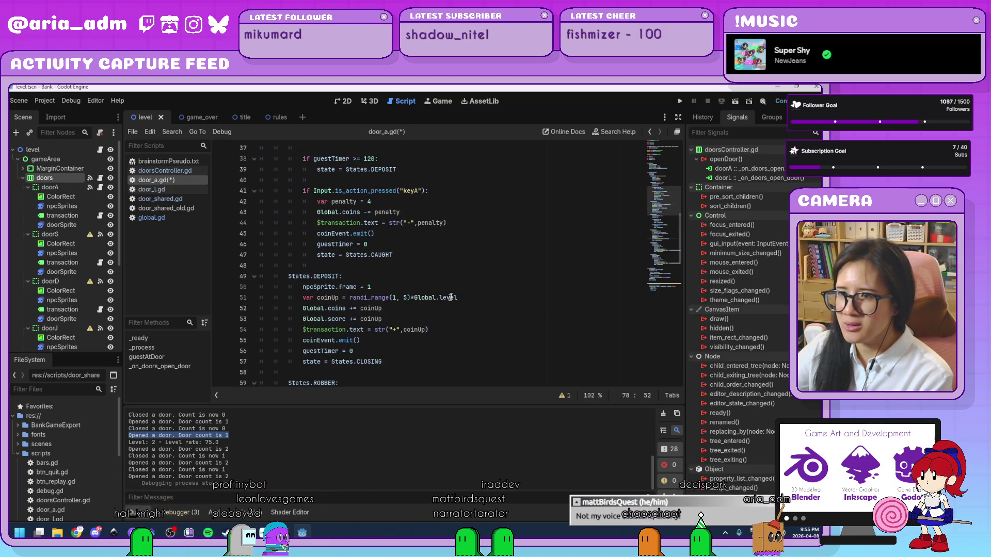
pyautogui.moveTo(461, 299); pyautogui.dragTo(412, 299)
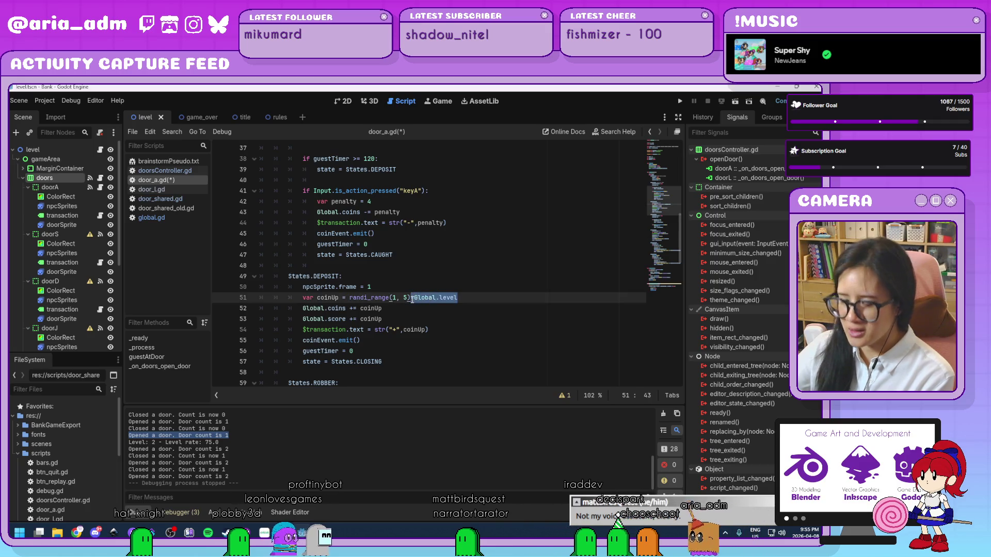
pyautogui.press('BackSpace')
# Step: Replace *Global.levelRate on line 23 with 0, making the timer randi_range(-120, 0)
pyautogui.scroll(12, 419, 298)
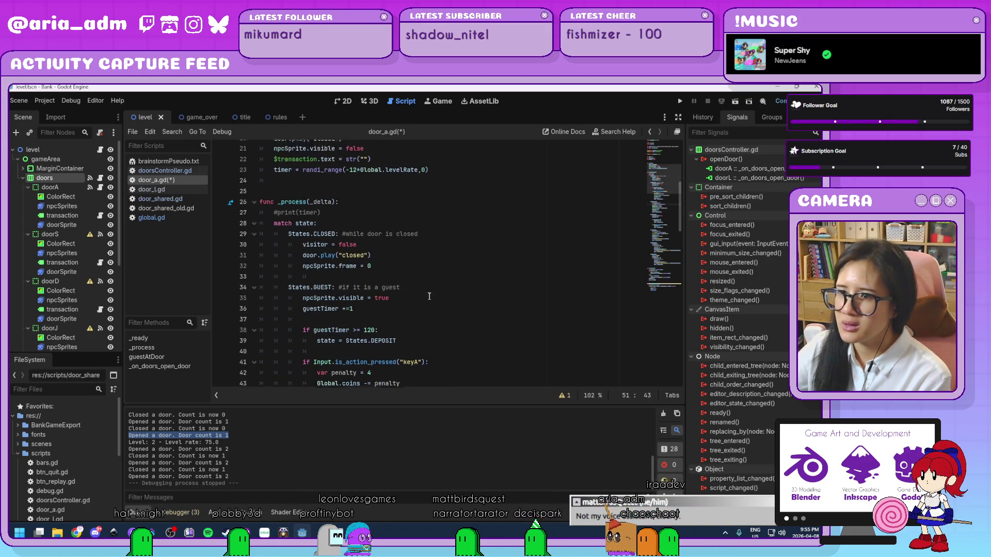
pyautogui.scroll(-3, 429, 297)
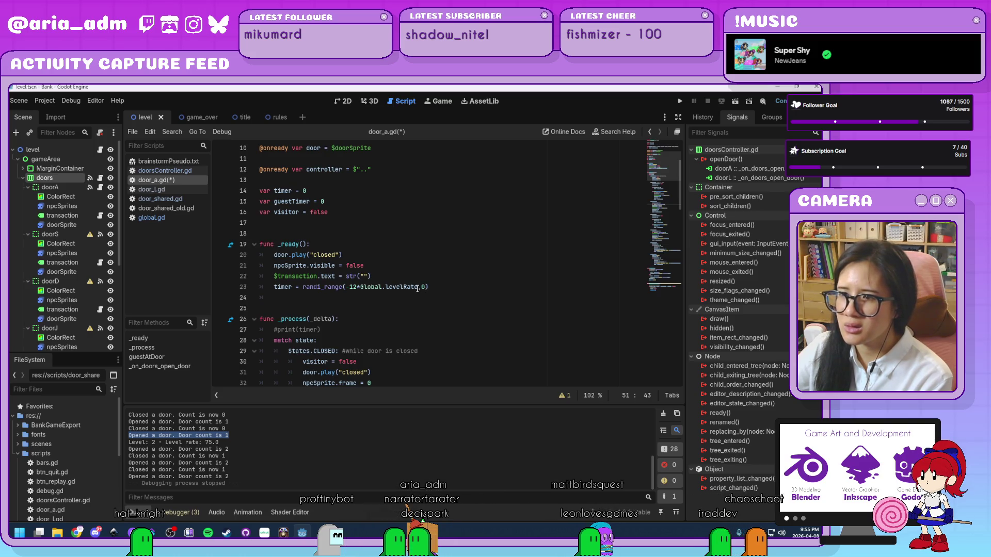
pyautogui.click(418, 287)
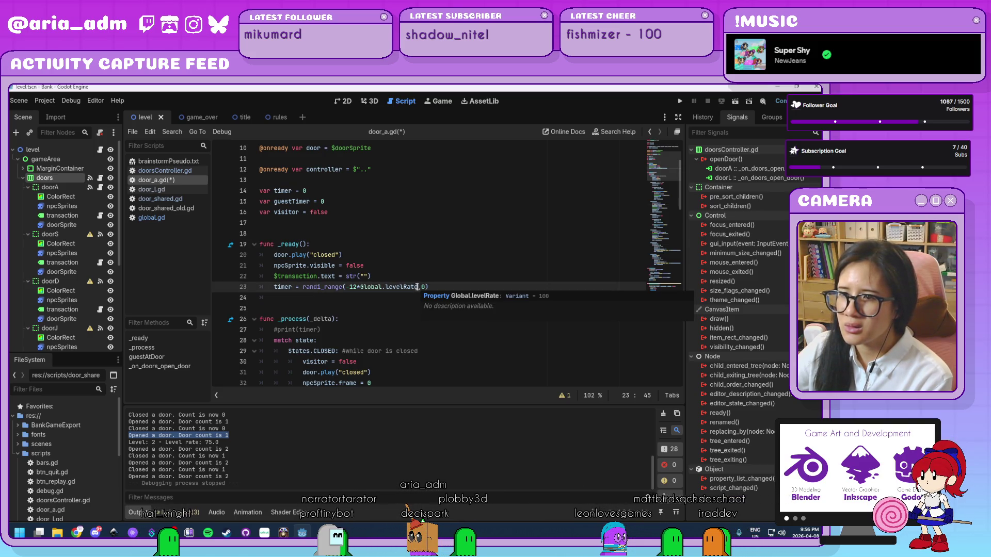
pyautogui.click(510, 244)
pyautogui.click(417, 287)
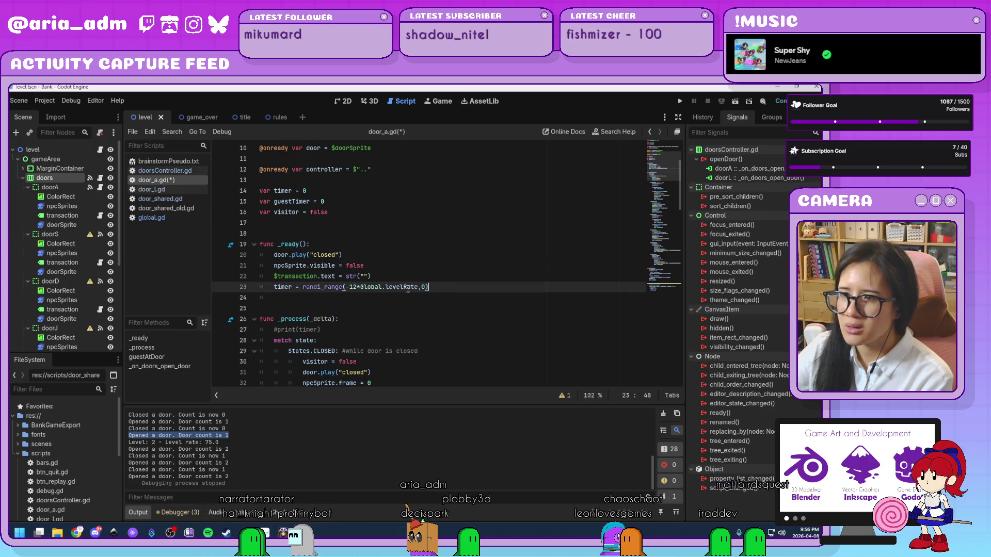
pyautogui.moveTo(393, 285); pyautogui.dragTo(354, 287)
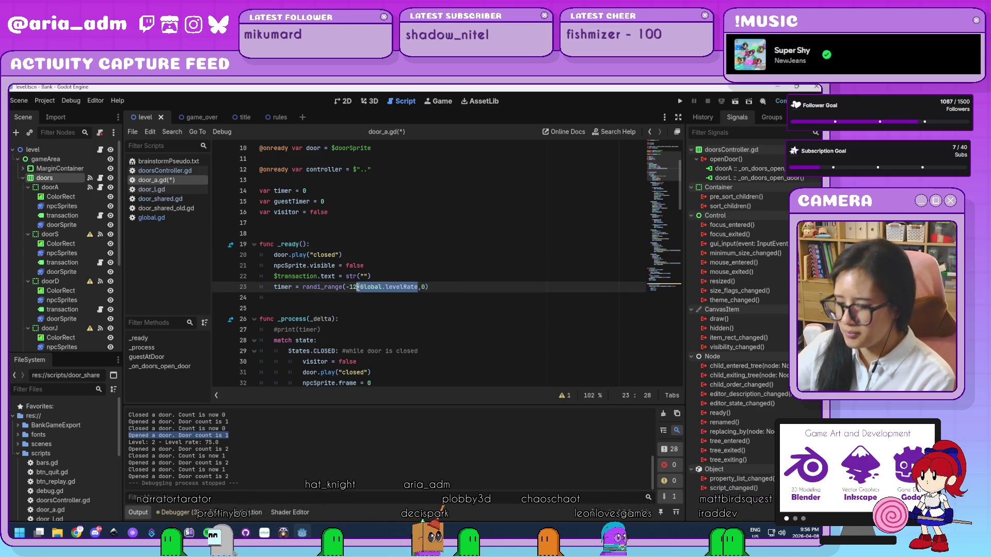
pyautogui.write('0')
# Step: Select all of door_a.gd's code and switch to door_l.gd
pyautogui.click(473, 333)
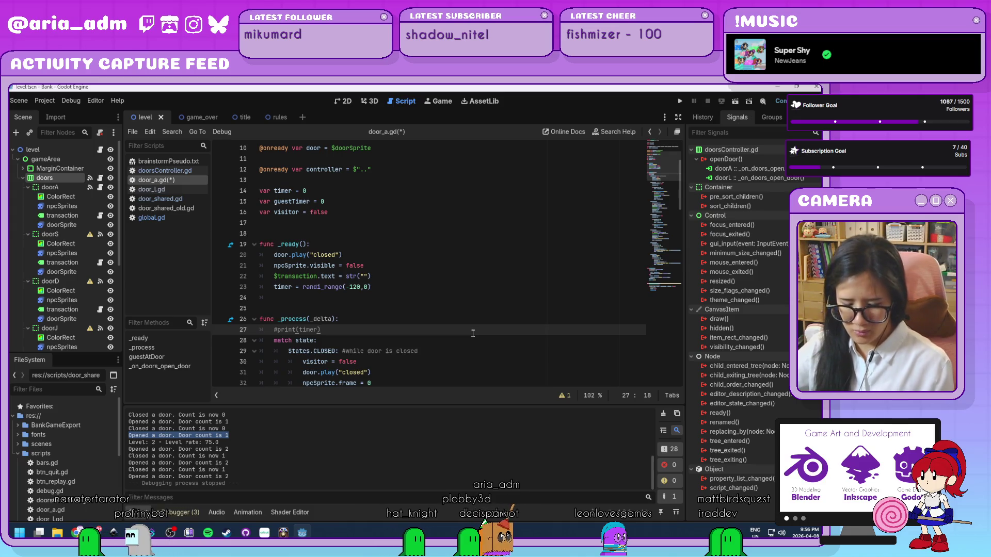
pyautogui.hotkey('ctrl', 'a')
pyautogui.click(171, 191)
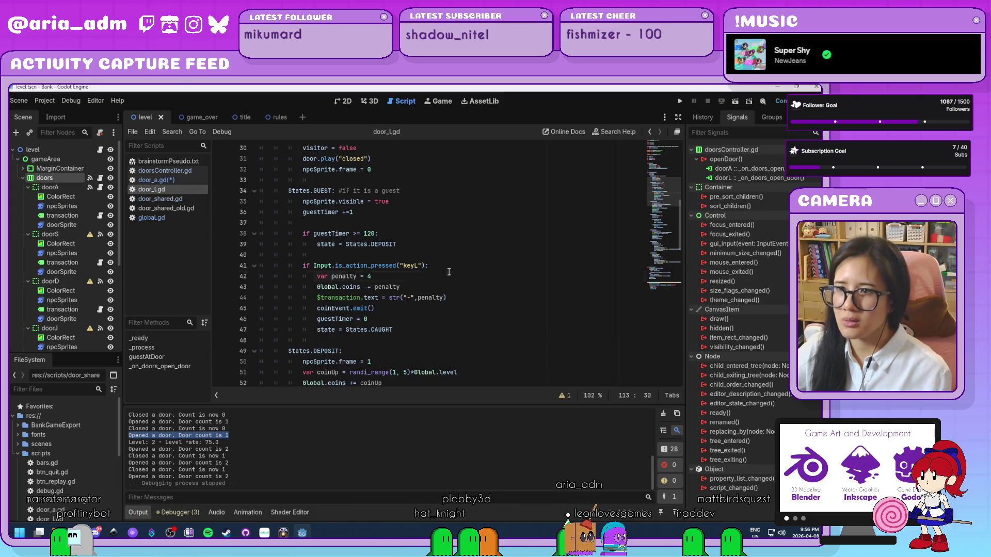
# Step: Replace door_l.gd's entire contents with the copied door_a.gd code
pyautogui.hotkey('ctrl', 'a')
pyautogui.hotkey('ctrl', 'v')
pyautogui.scroll(14, 444, 276)
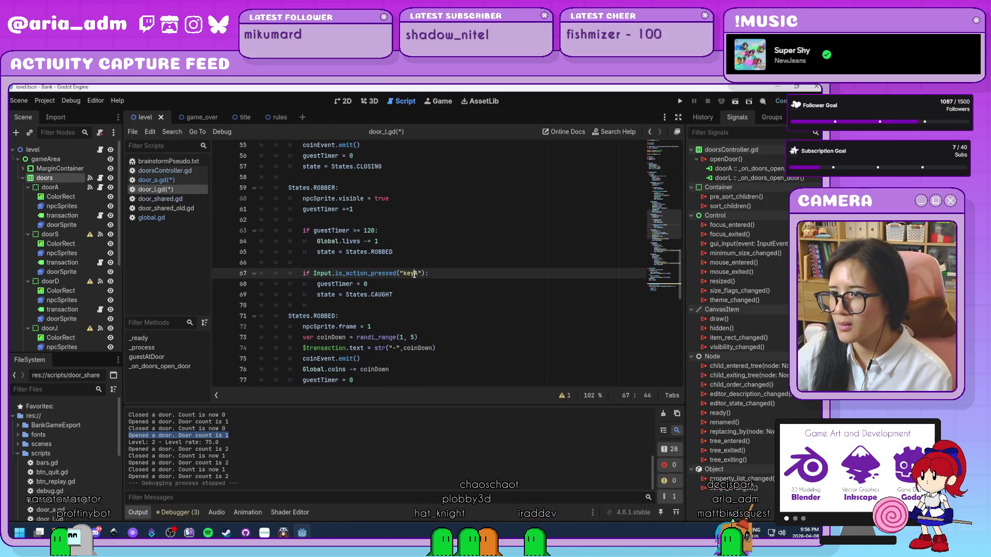
# Step: Change line 41's input action from "keyA" to "keyL" and save door_l.gd
pyautogui.click(538, 235)
pyautogui.scroll(8, 502, 277)
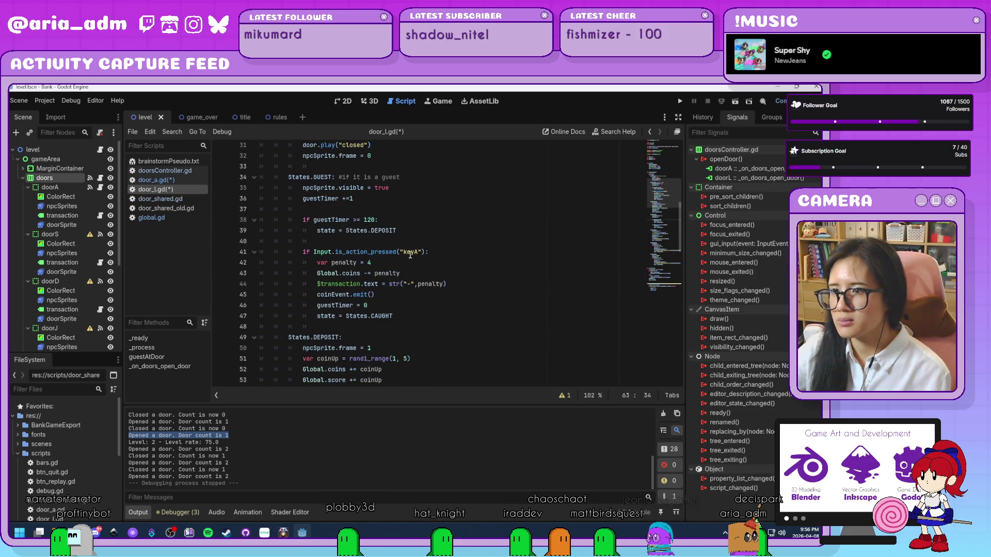
pyautogui.click(455, 252)
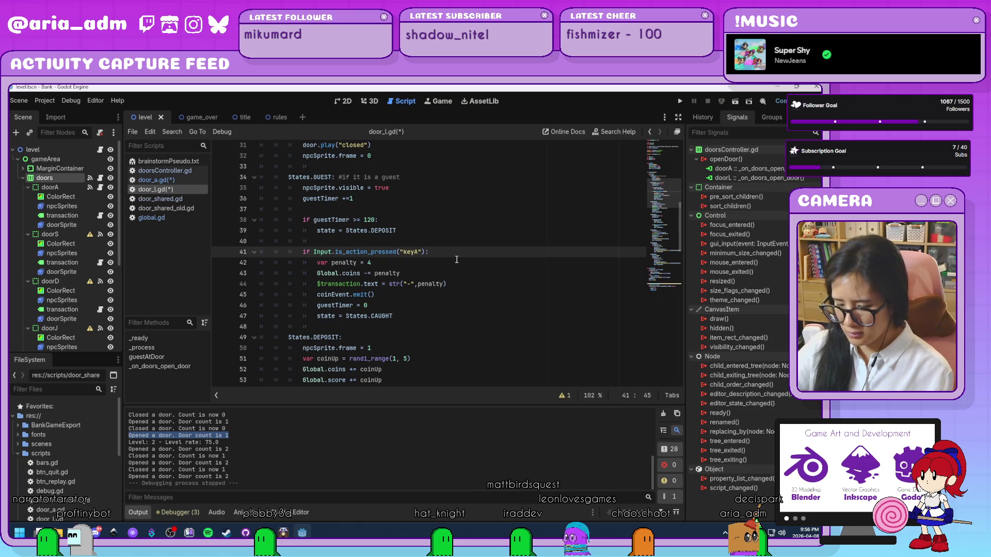
pyautogui.press('Left')
pyautogui.press('Left')
pyautogui.press('Left')
pyautogui.press('BackSpace')
pyautogui.write('L')
pyautogui.click(485, 220)
pyautogui.hotkey('ctrl', 's')
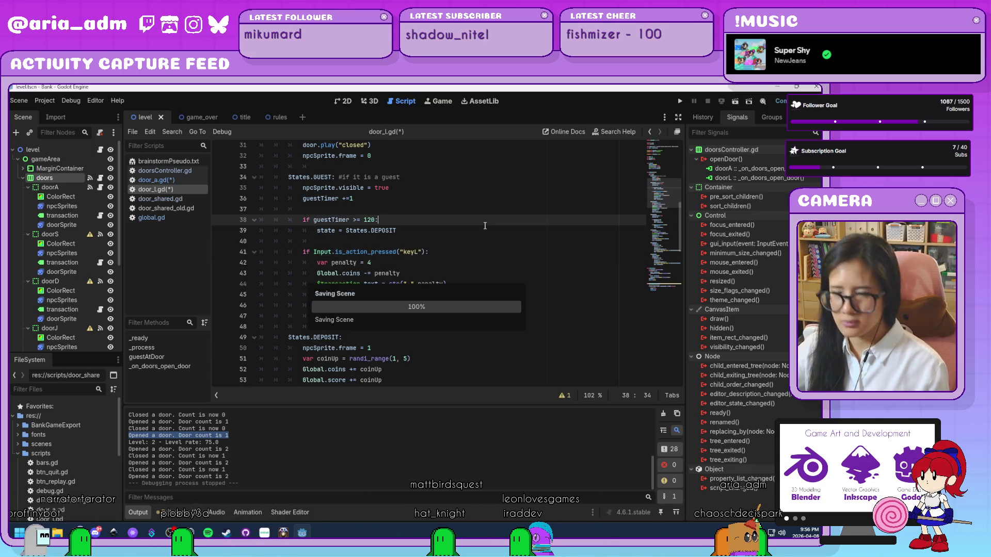
pyautogui.scroll(10, 485, 225)
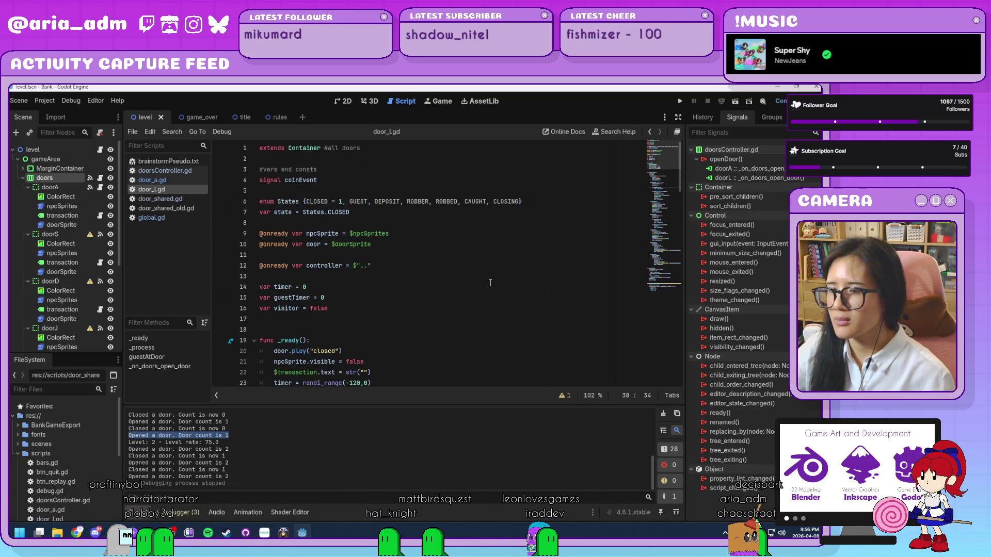
pyautogui.scroll(-5, 490, 282)
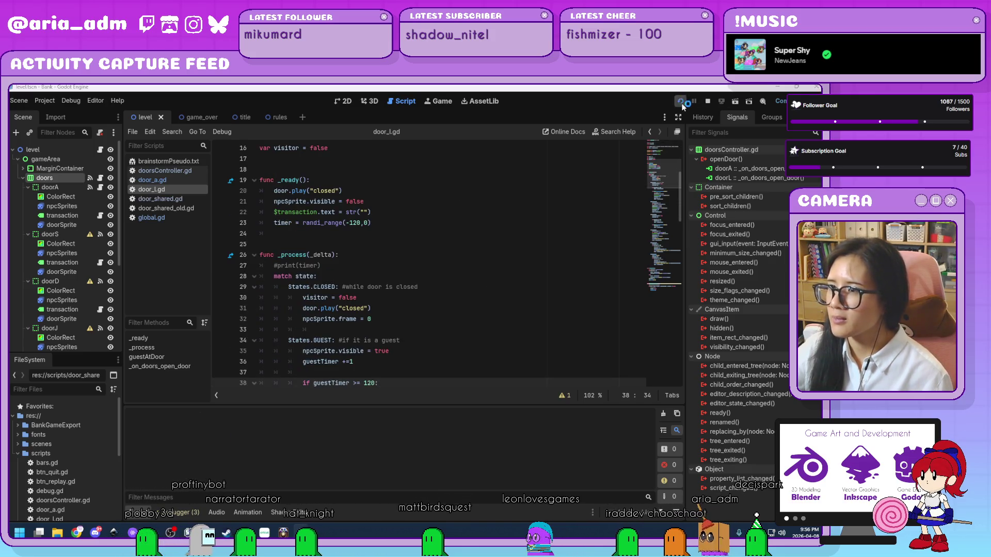
# Step: Run the game, start playing, and catch the red and clown robbers at doors A and L
pyautogui.click(681, 104)
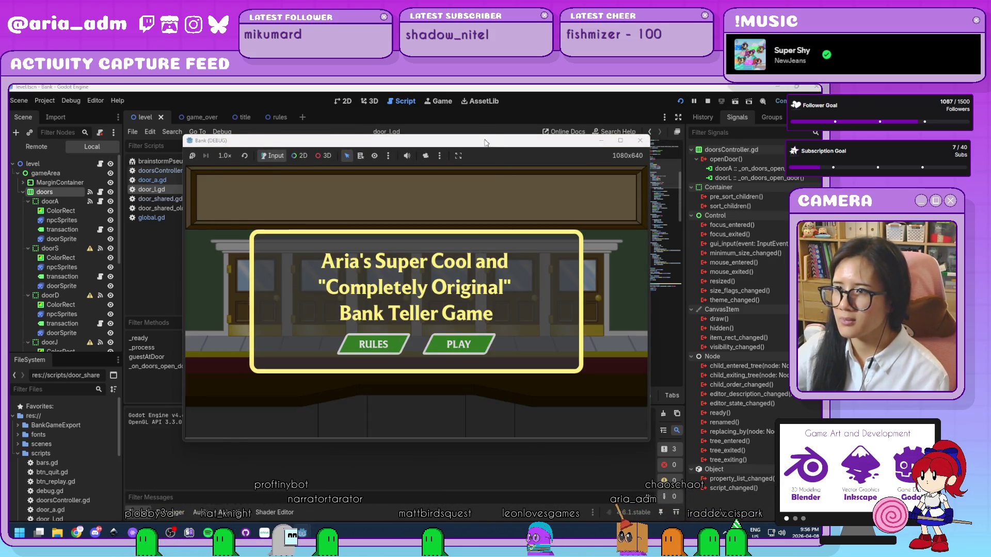
pyautogui.moveTo(485, 142); pyautogui.dragTo(561, 117)
pyautogui.click(535, 320)
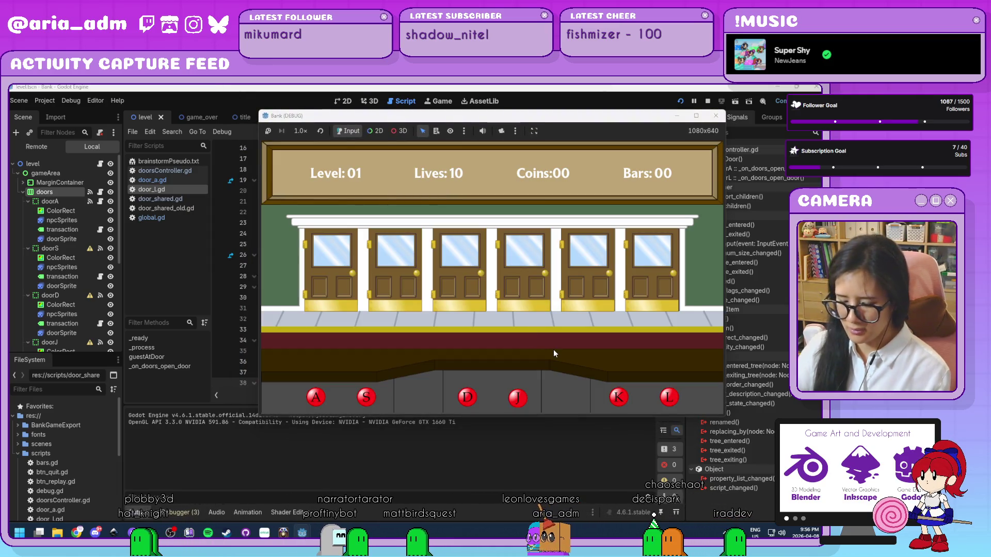
pyautogui.press('l')
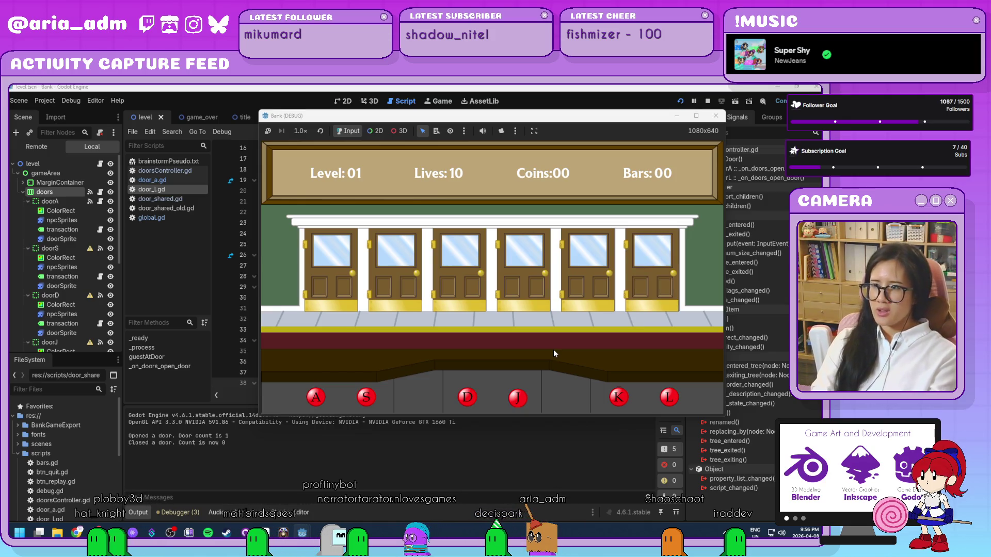
pyautogui.press('l')
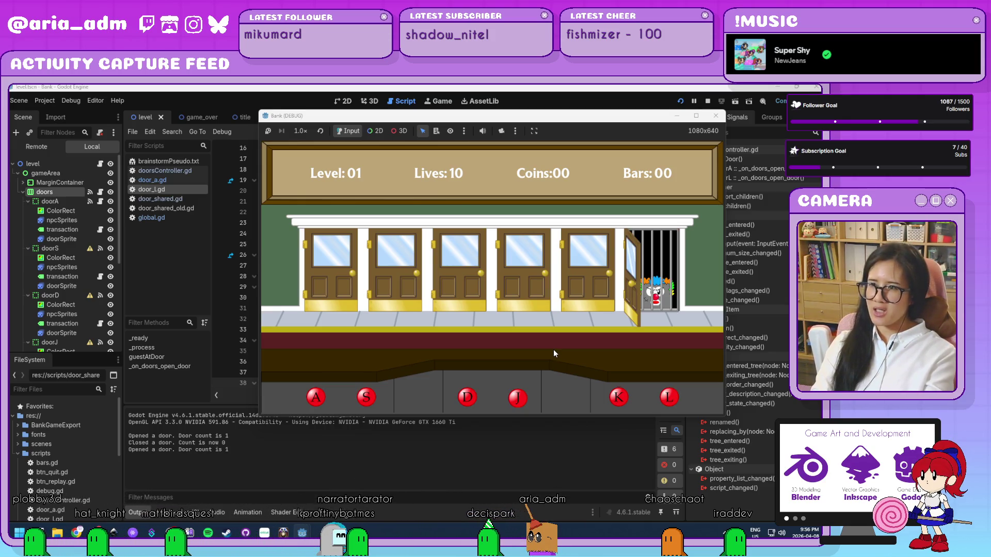
pyautogui.press('a')
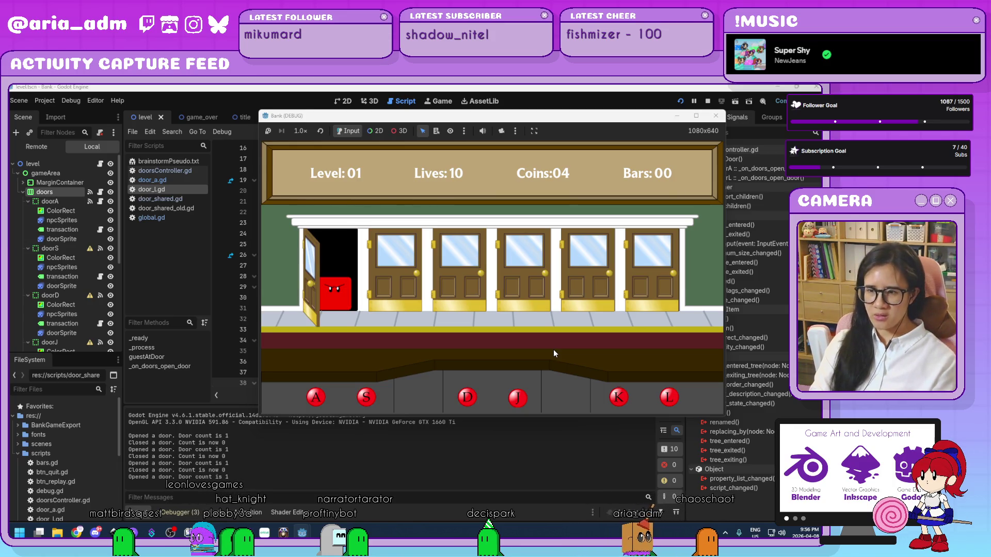
pyautogui.press('a')
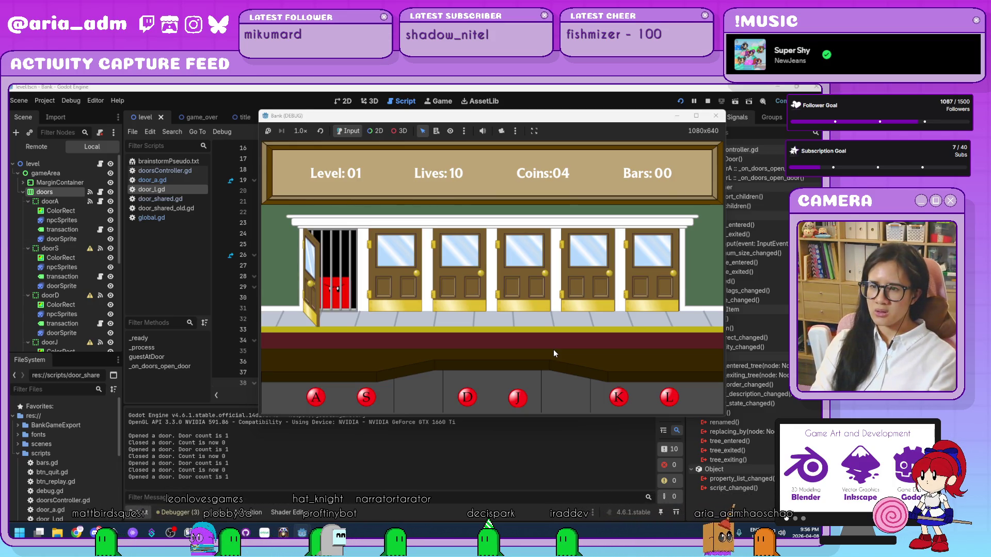
pyautogui.press('l')
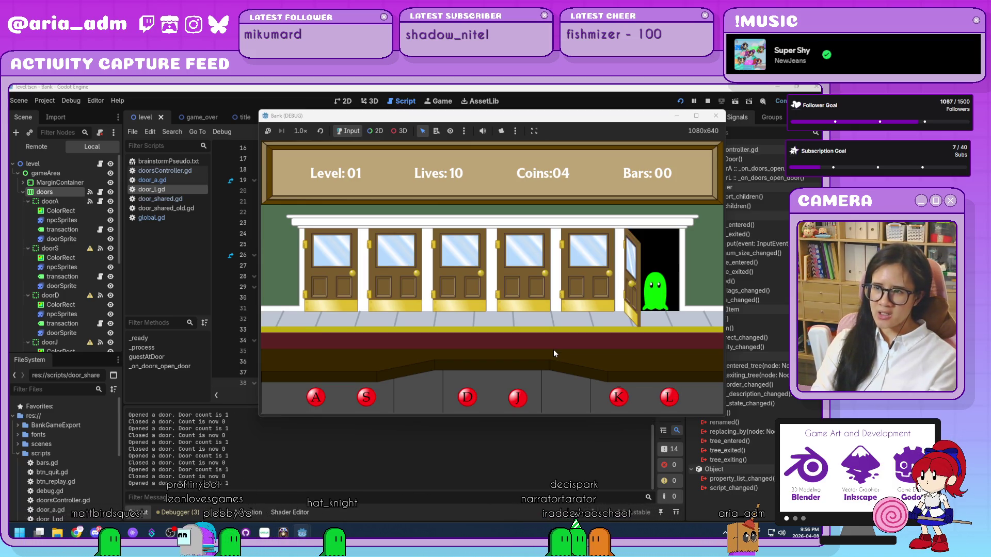
# Step: Collect ghost deposits at doors L and A until the game advances to level 02
pyautogui.press('l')
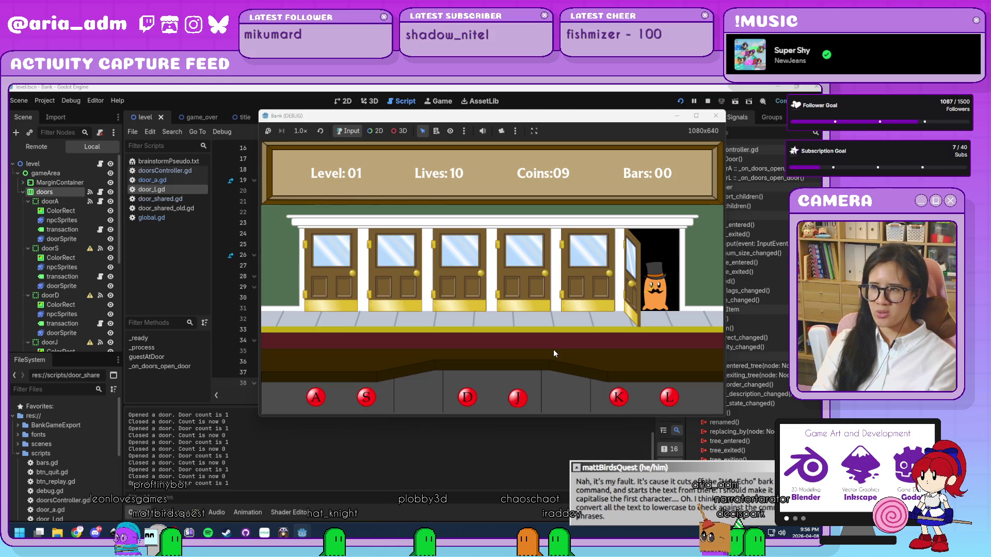
pyautogui.press('l')
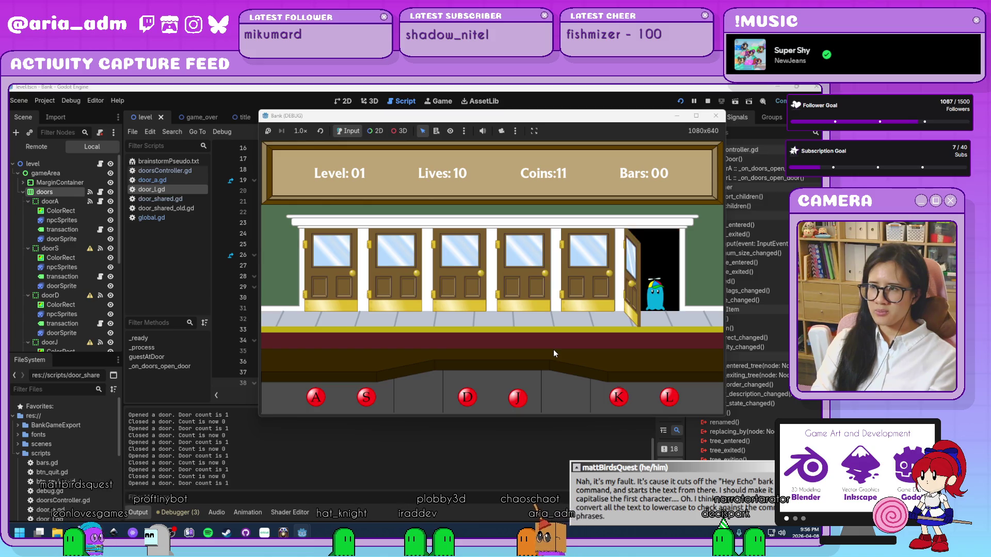
pyautogui.press('l')
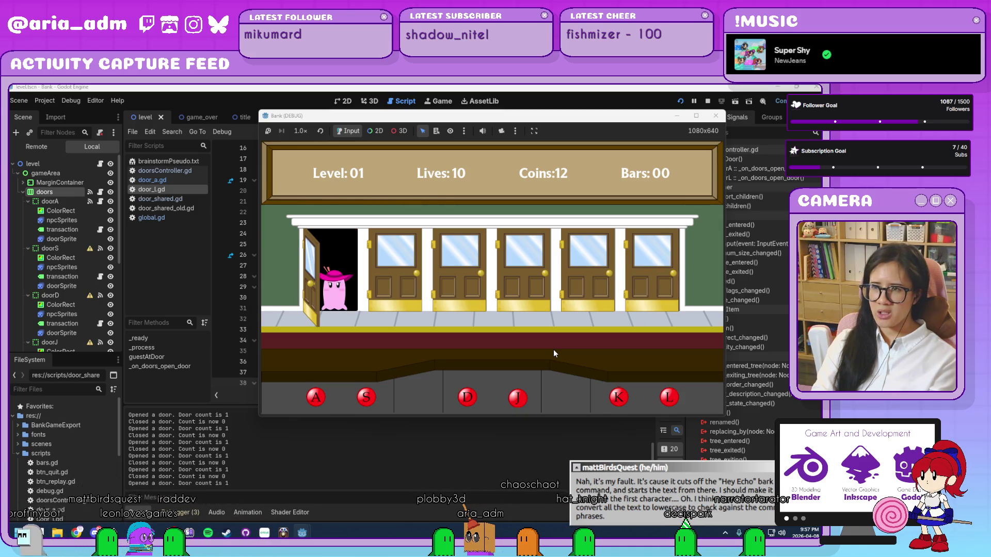
pyautogui.press('a')
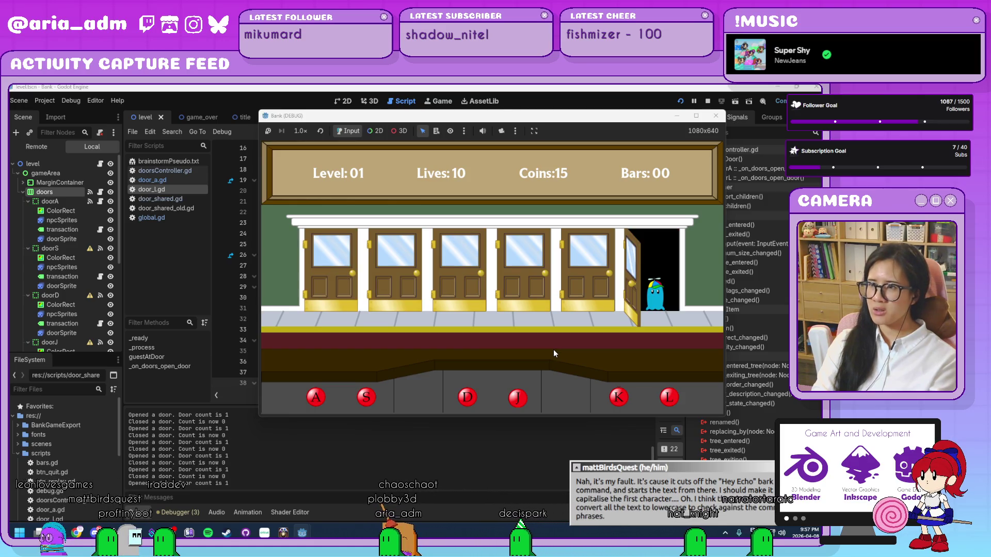
pyautogui.press('l')
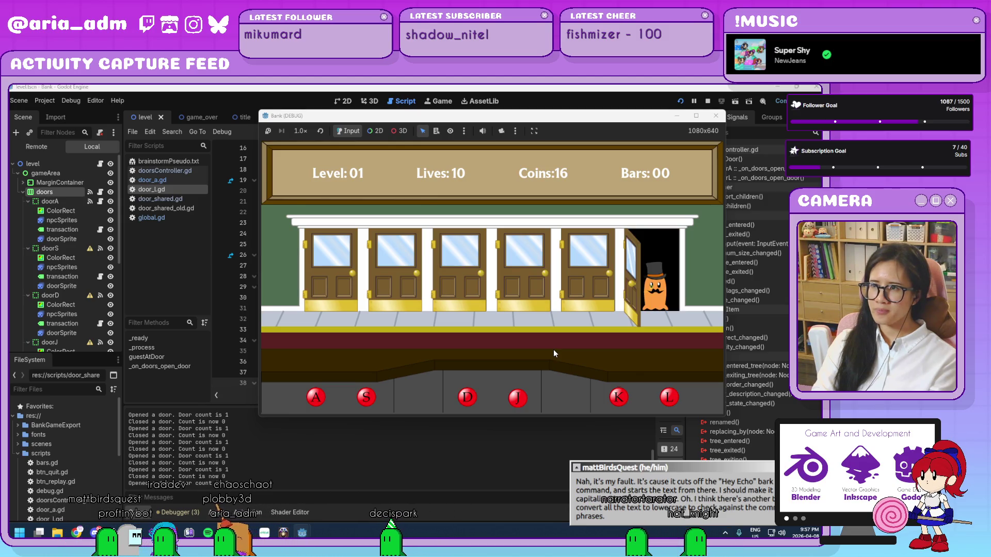
pyautogui.press('l')
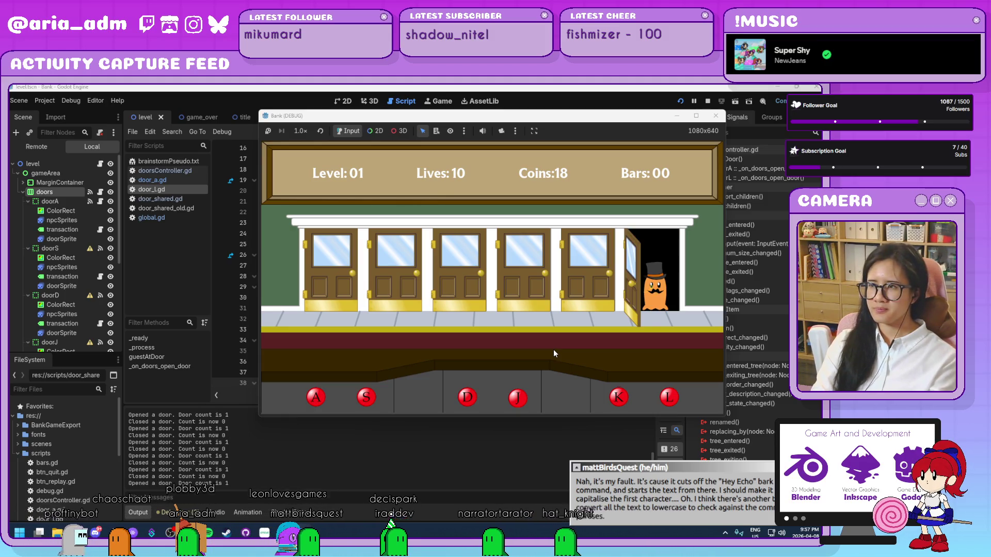
pyautogui.press('l')
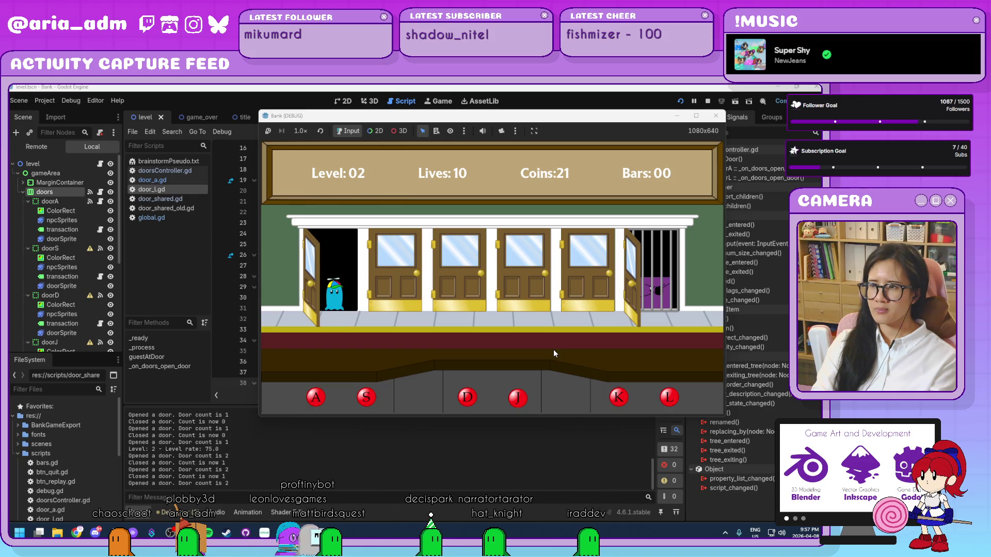
# Step: Collect more deposits on level 02, reaching 30 coins, then stop the game
pyautogui.press('a')
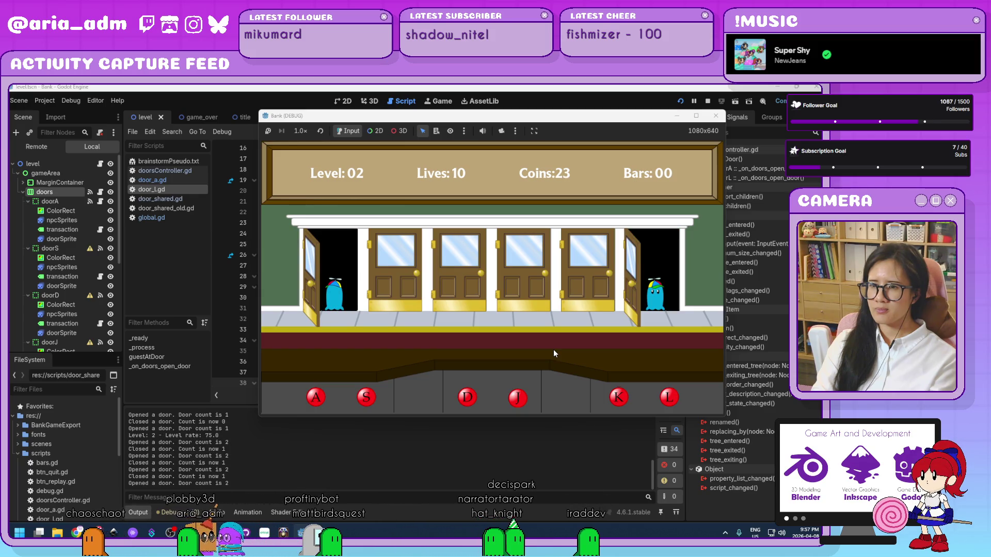
pyautogui.press('l')
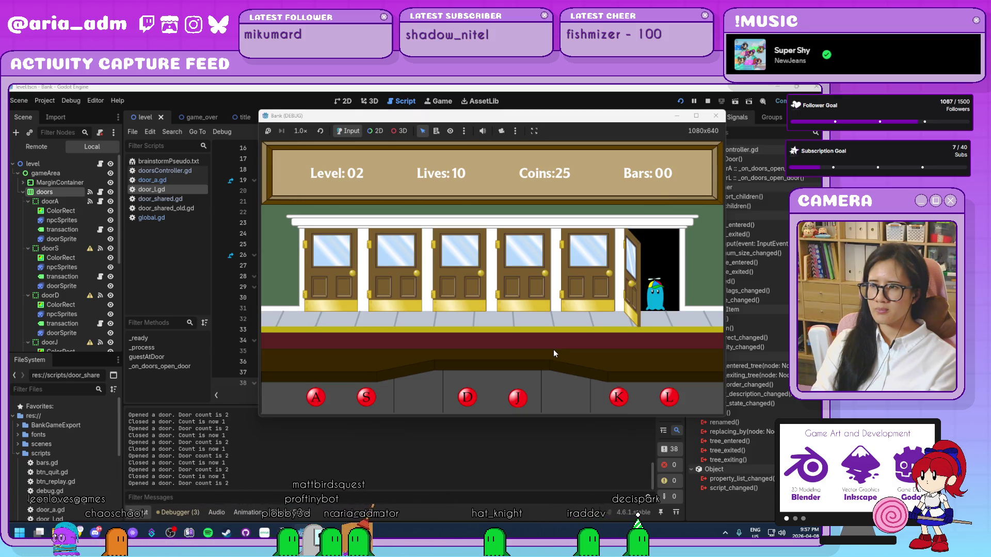
pyautogui.press('l')
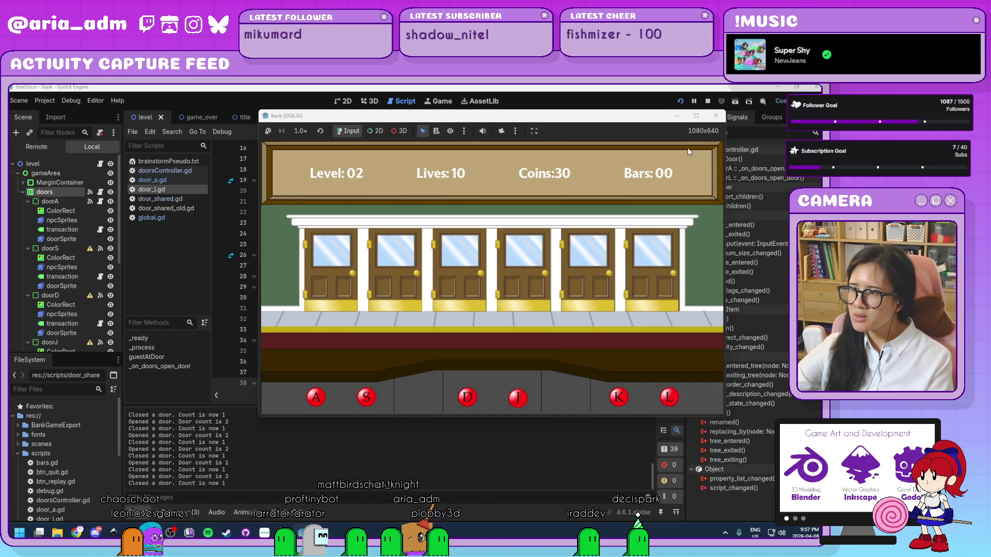
pyautogui.click(715, 116)
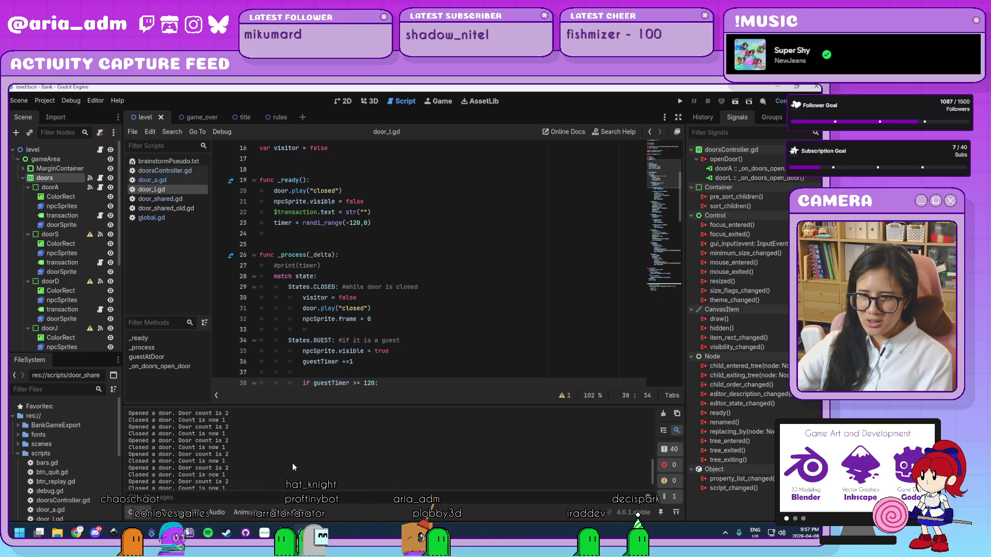
# Step: Remove the States.CLOSING block from its original position in door_l.gd
pyautogui.scroll(3, 292, 463)
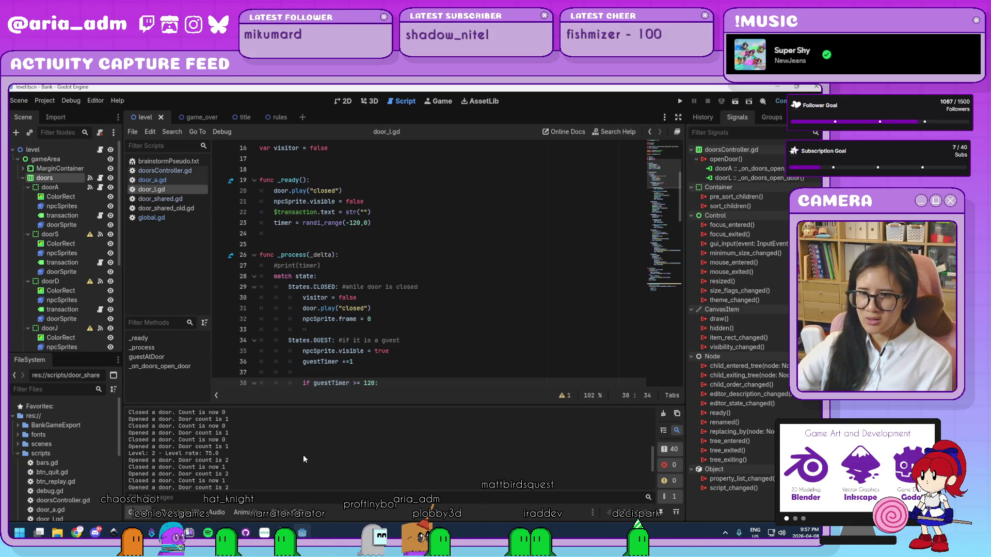
pyautogui.scroll(3, 480, 303)
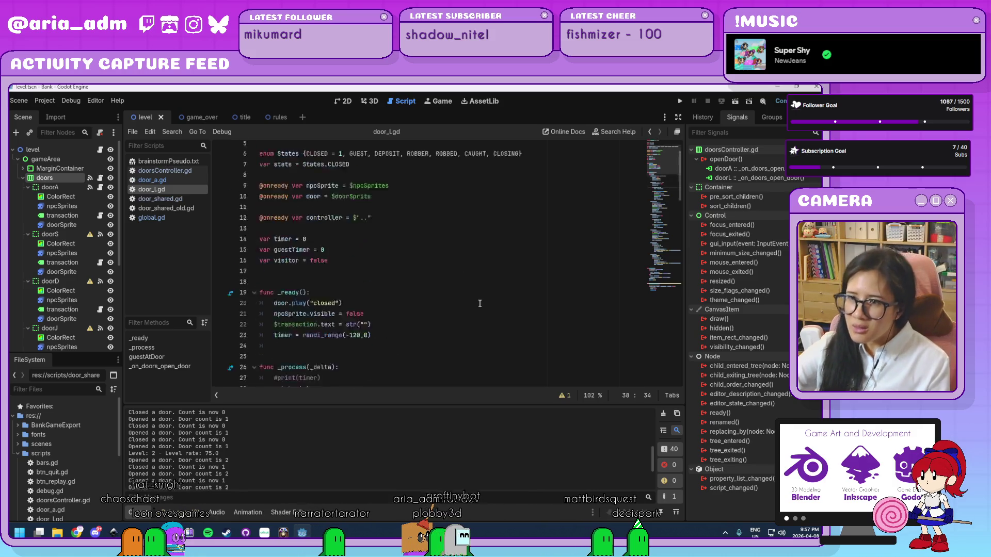
pyautogui.scroll(2, 424, 264)
pyautogui.scroll(-5, 421, 279)
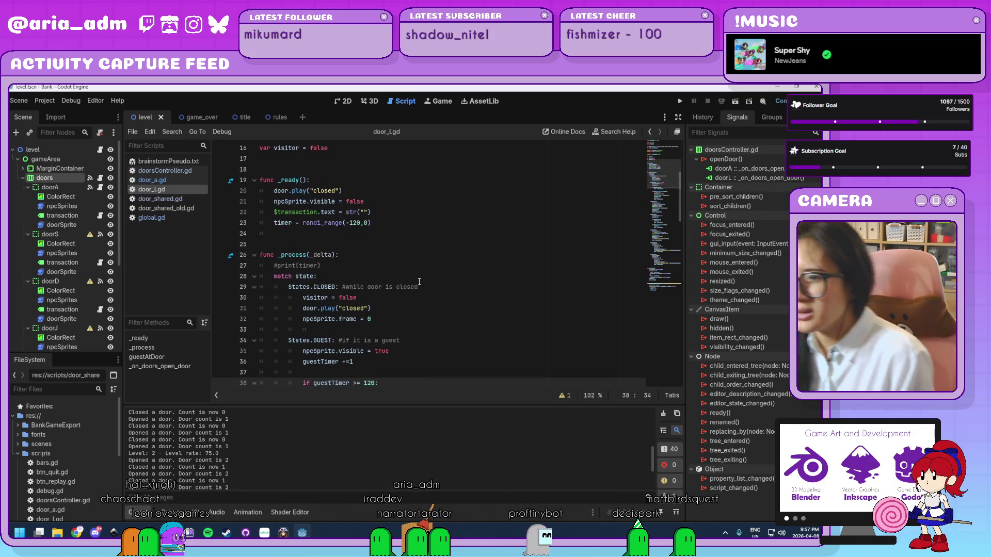
pyautogui.scroll(-2, 418, 280)
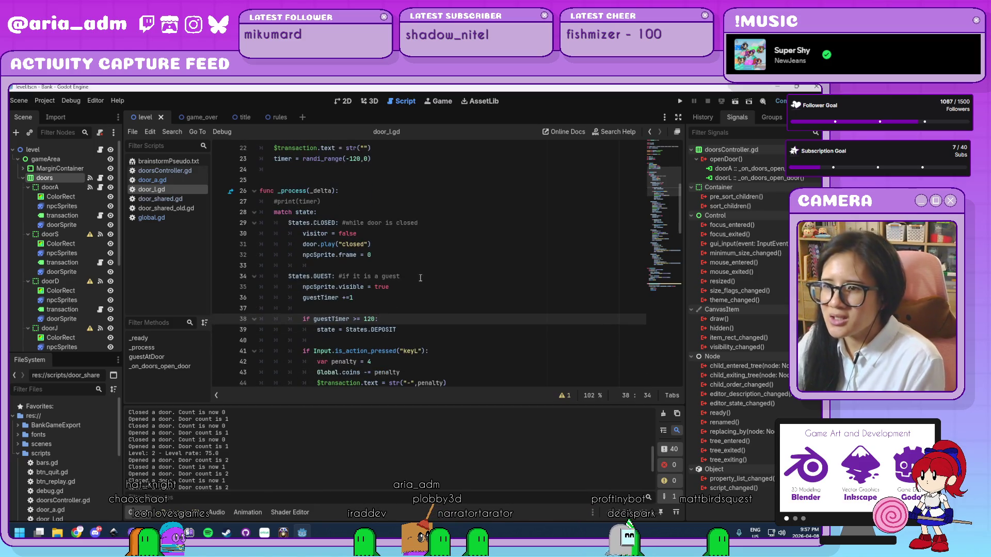
pyautogui.scroll(-1, 408, 258)
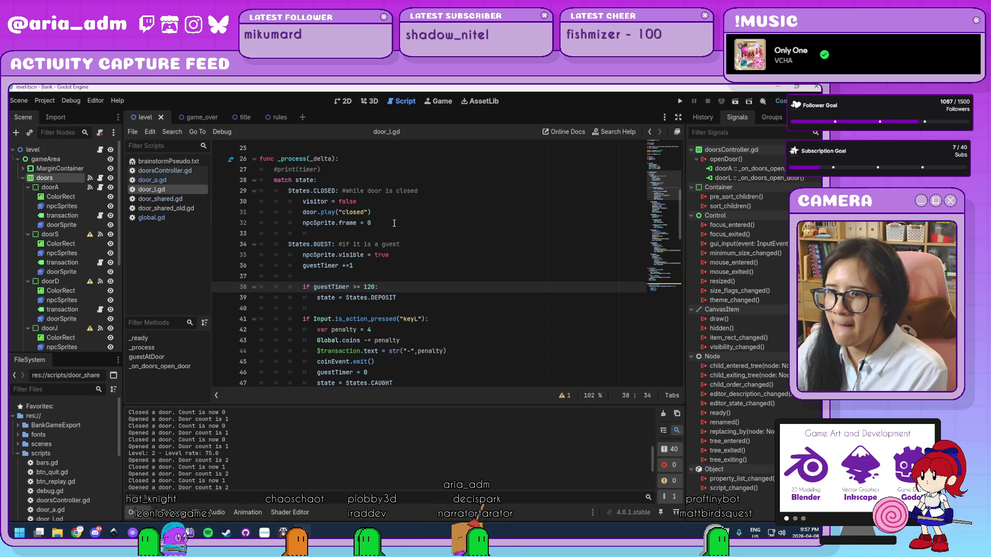
pyautogui.scroll(-1, 394, 223)
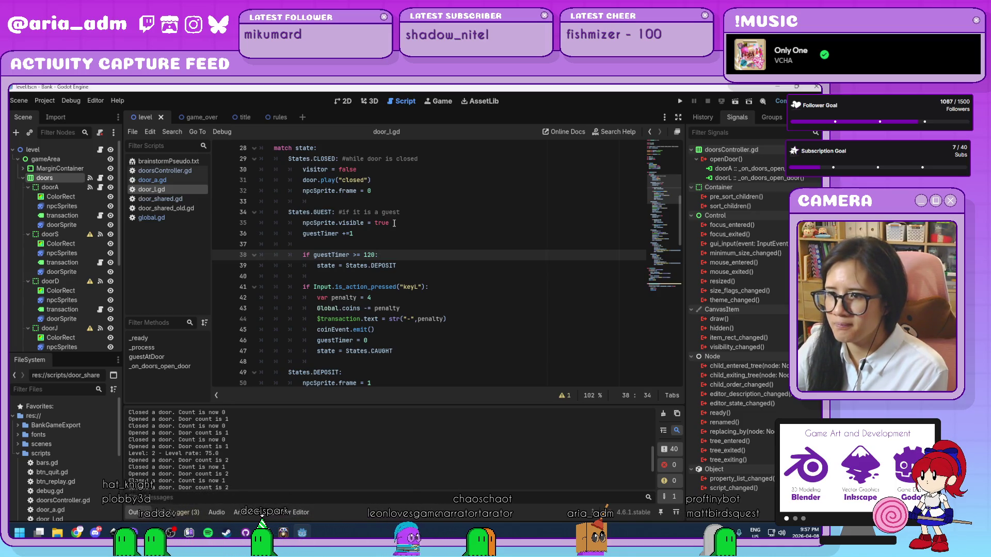
pyautogui.scroll(-2, 394, 223)
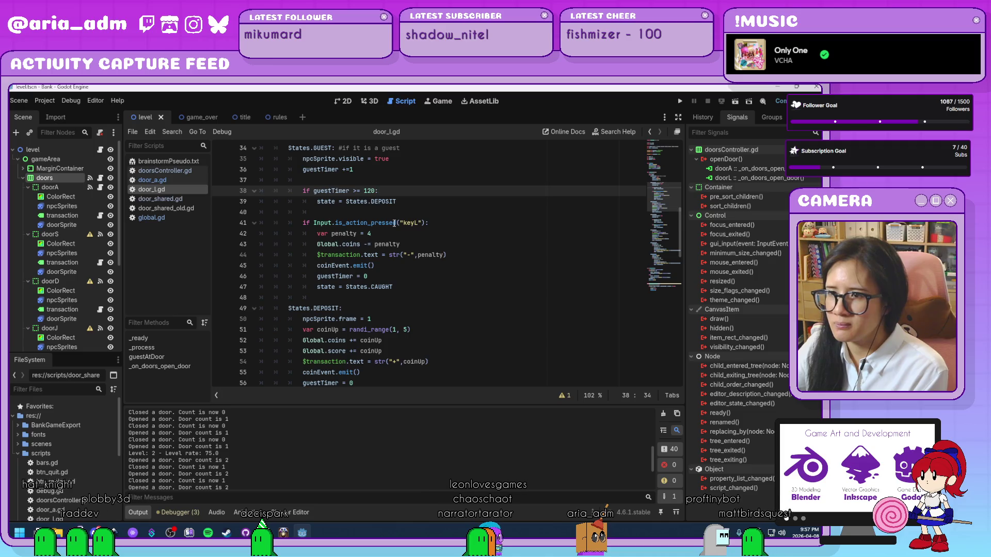
pyautogui.scroll(-2, 394, 223)
pyautogui.scroll(-6, 394, 223)
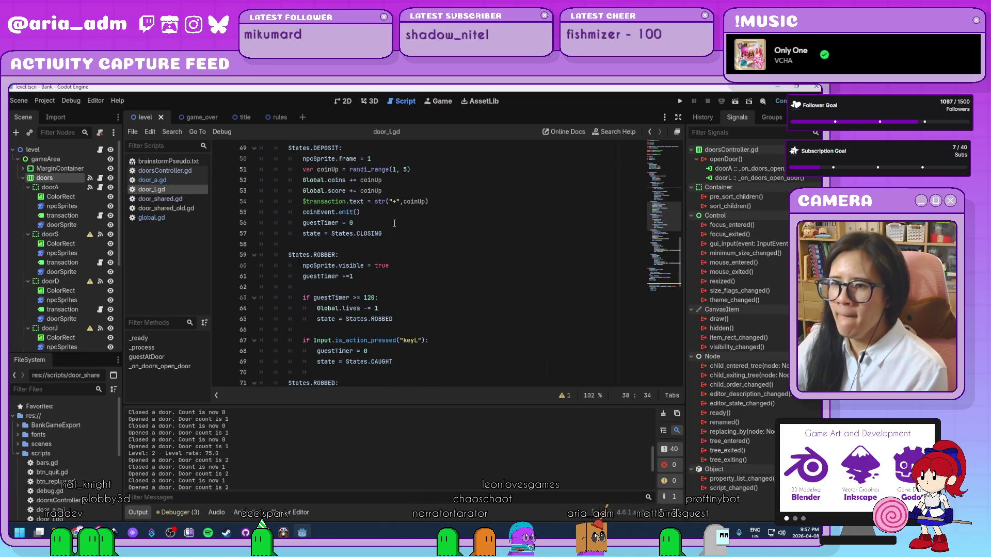
pyautogui.scroll(-1, 389, 236)
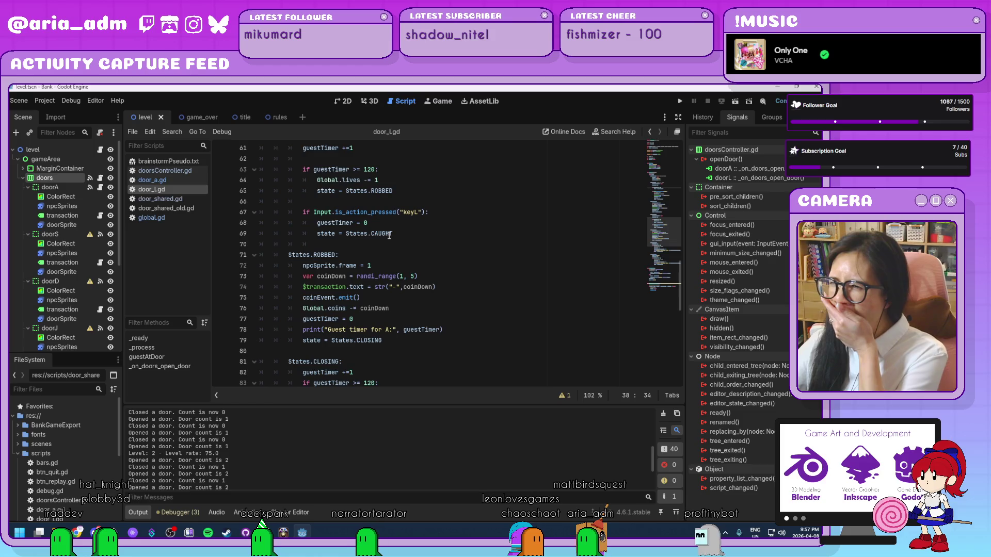
pyautogui.scroll(-6, 389, 236)
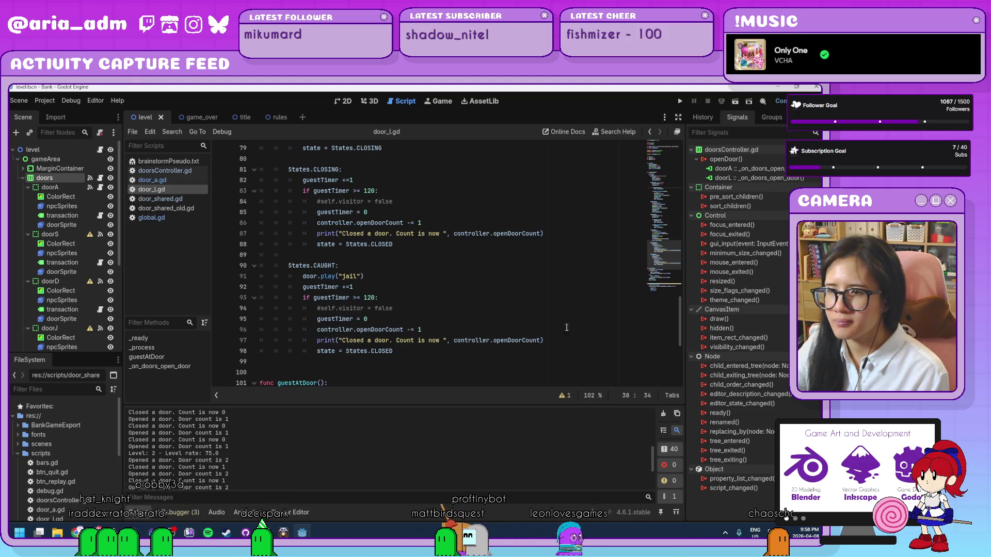
pyautogui.moveTo(680, 344)
pyautogui.mouseDown()
pyautogui.moveTo(680, 165)
pyautogui.moveTo(673, 336)
pyautogui.mouseUp()
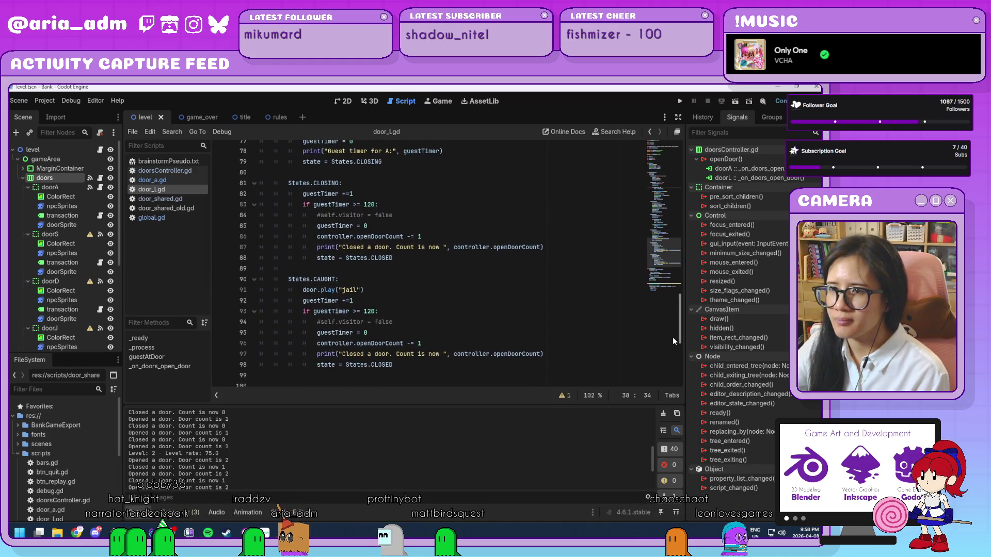
pyautogui.moveTo(394, 258); pyautogui.dragTo(312, 234)
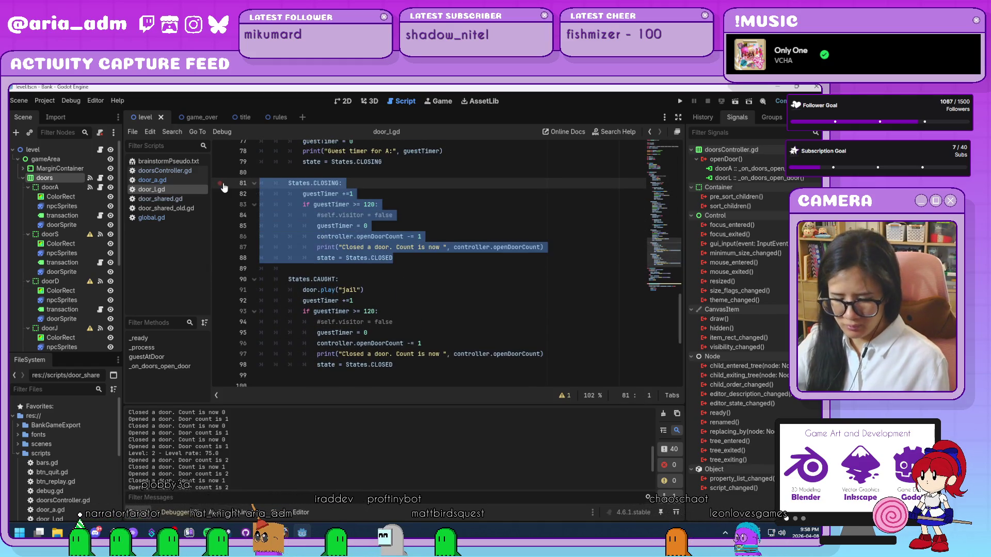
pyautogui.press('BackSpace')
pyautogui.press('BackSpace')
pyautogui.press('BackSpace')
pyautogui.press('BackSpace')
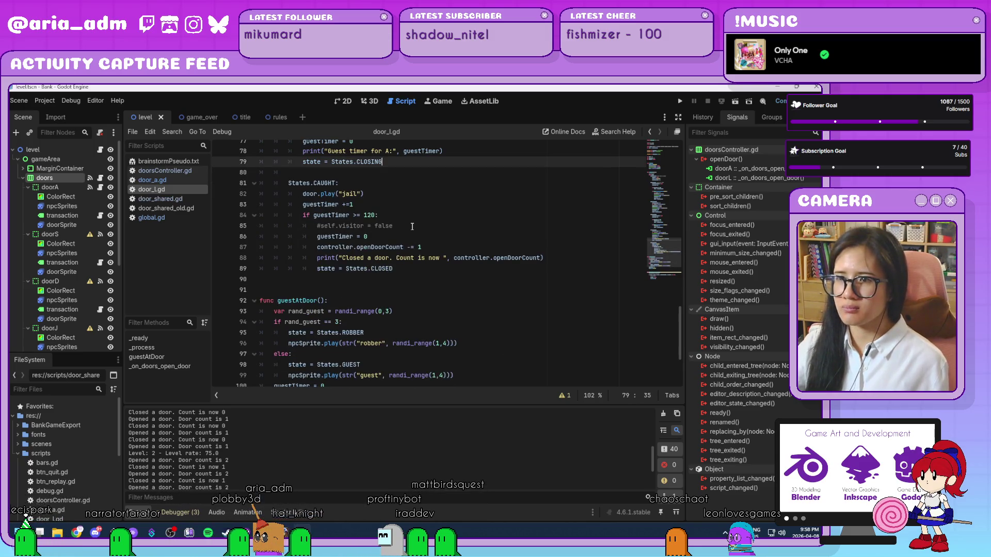
# Step: Paste the CLOSING block below the CAUGHT block, fix its indentation, and save
pyautogui.click(413, 268)
pyautogui.press('Return')
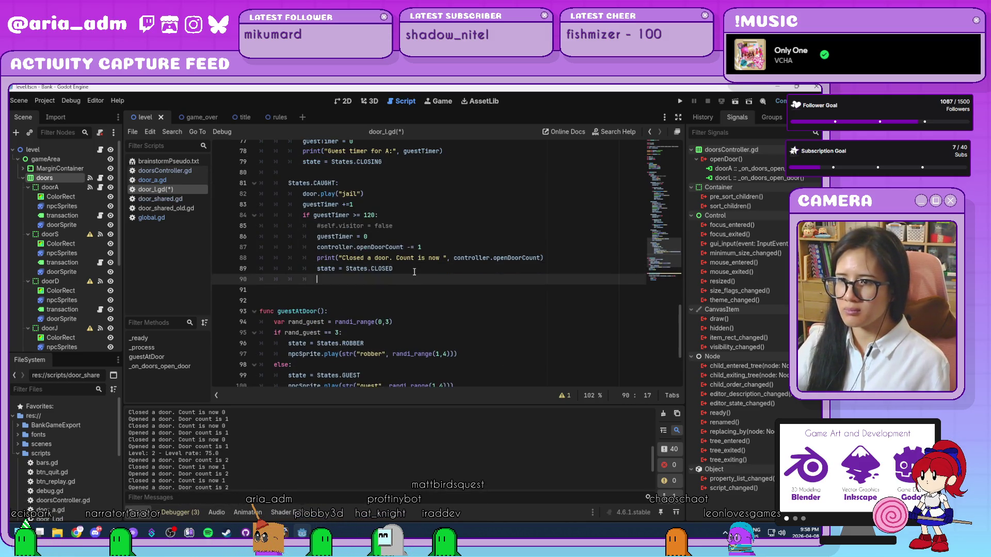
pyautogui.press('Return')
pyautogui.press('BackSpace')
pyautogui.write('States.CLOSING: \t\t\tguestTimer +=1 \t\t\tif guestTimer >= 120: \t\t\t\t#self.visitor = false \t\t\t\tguestTimer = 0 \t\t\t\tcontroller.openDoorCount -= 1 \t\t\t\tprint("Closed a door. Count is now ", controller.openDoorCount) \t\t\t\tstate = States.CLOSED')
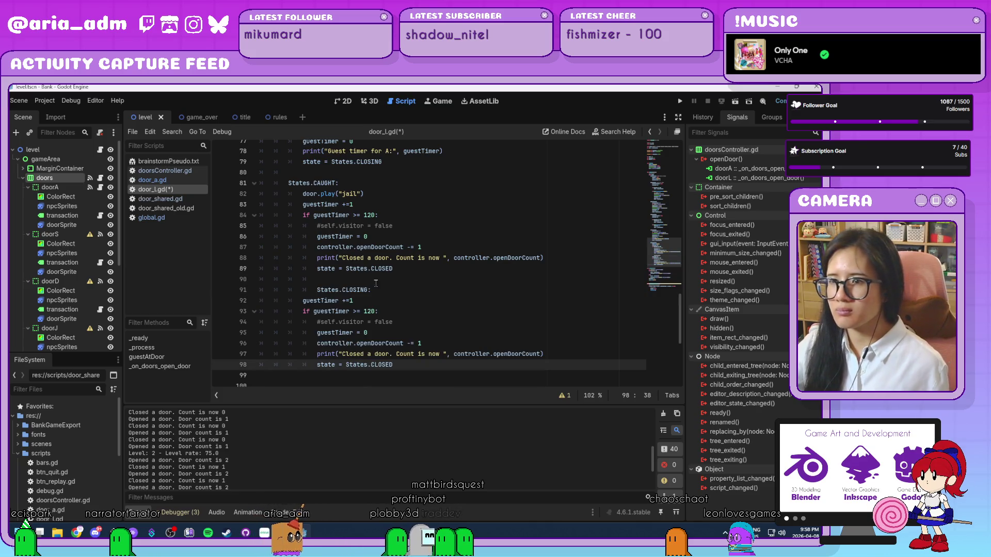
pyautogui.click(347, 289)
pyautogui.press('Home')
pyautogui.press('BackSpace')
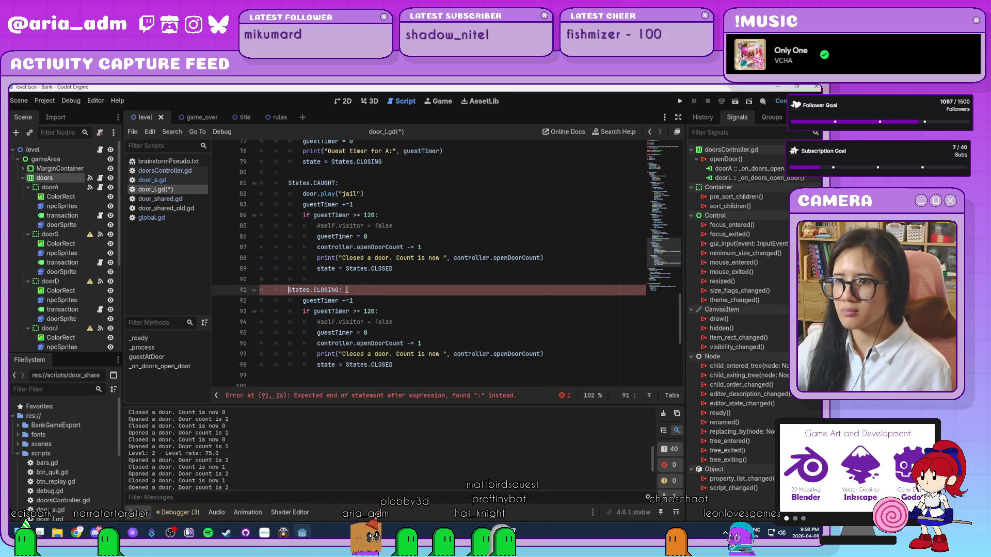
pyautogui.click(399, 283)
pyautogui.hotkey('ctrl', 's')
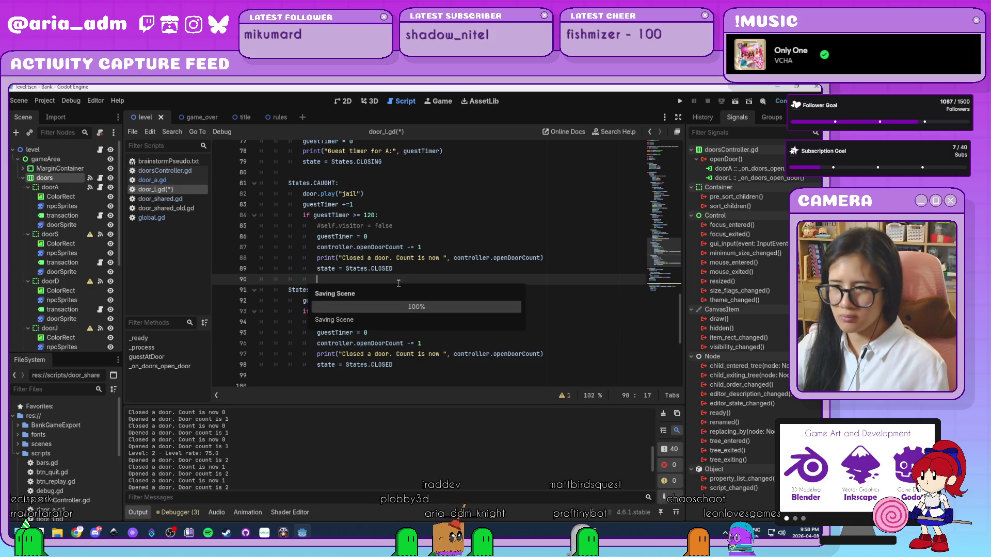
pyautogui.scroll(-1, 398, 282)
pyautogui.click(460, 290)
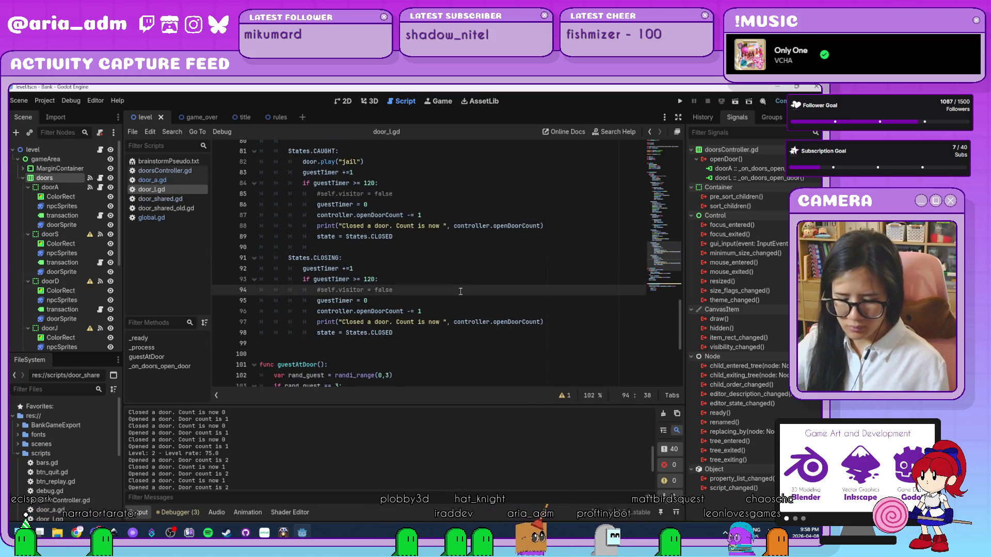
# Step: Replace door_a.gd's code with door_l's and change lines 67 and 41 to "keyA"
pyautogui.click(176, 181)
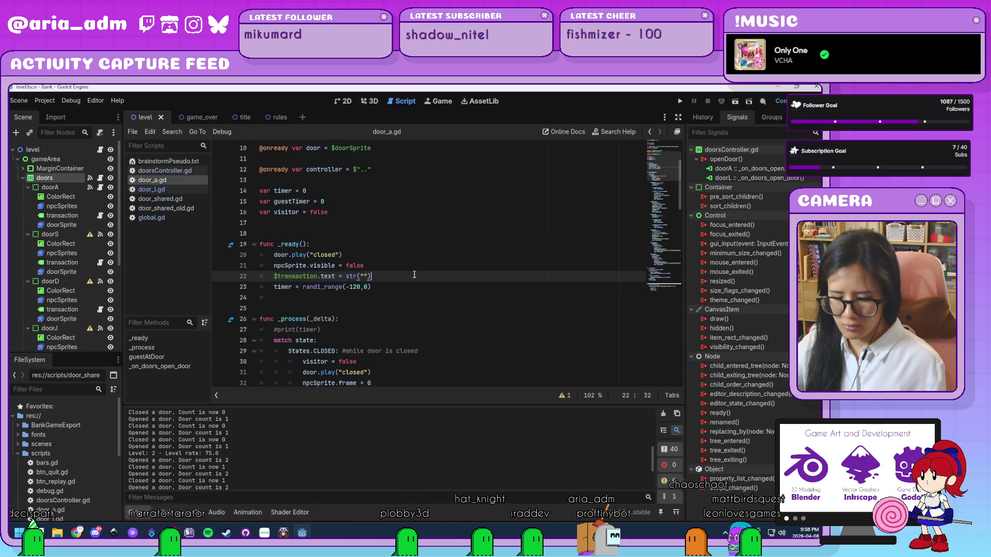
pyautogui.hotkey('ctrl', 'a')
pyautogui.press('Right')
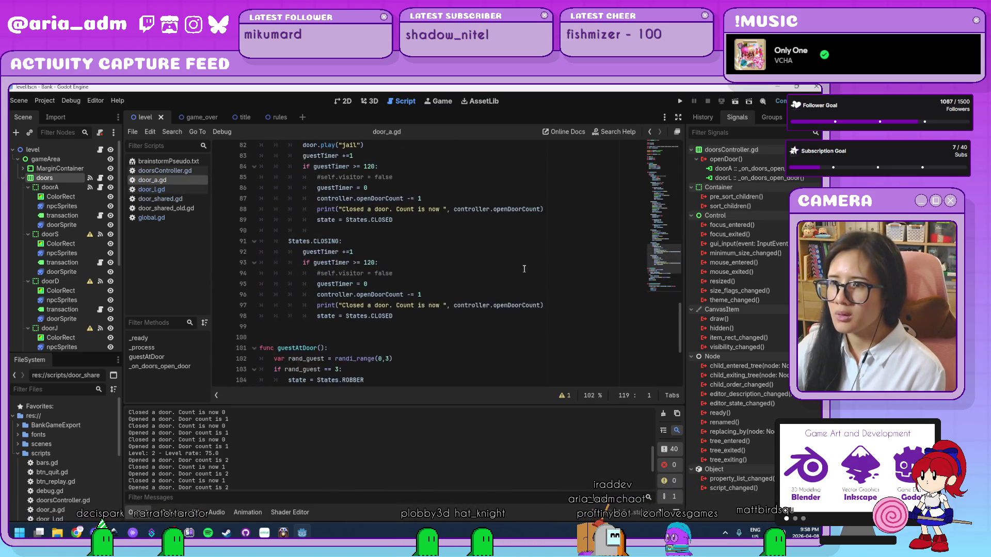
pyautogui.scroll(7, 523, 269)
pyautogui.click(417, 209)
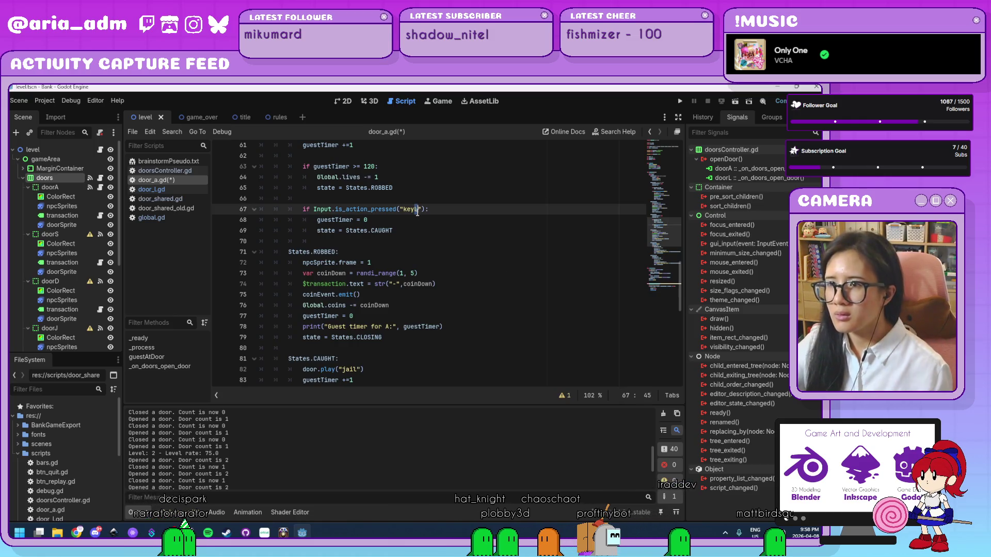
pyautogui.scroll(10, 489, 248)
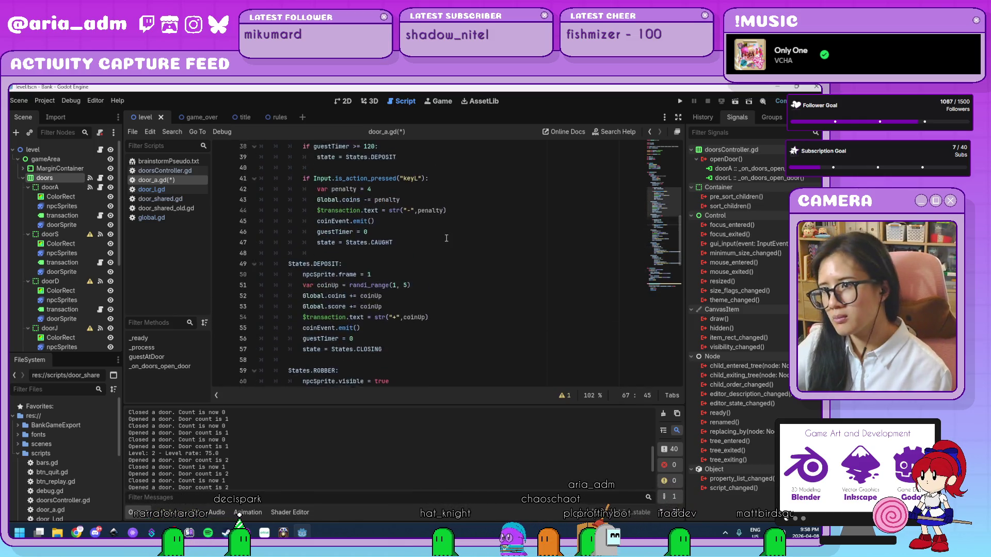
pyautogui.click(416, 252)
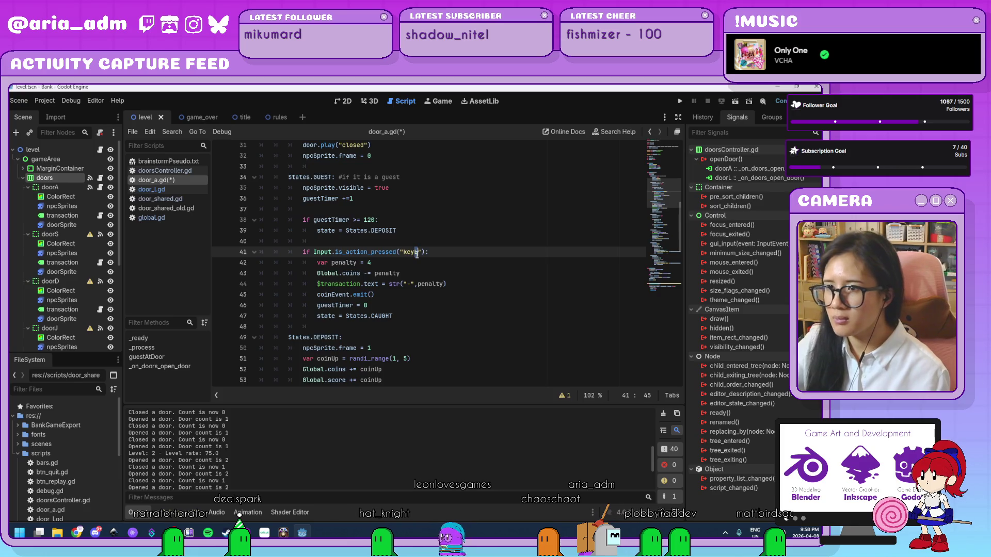
pyautogui.click(458, 327)
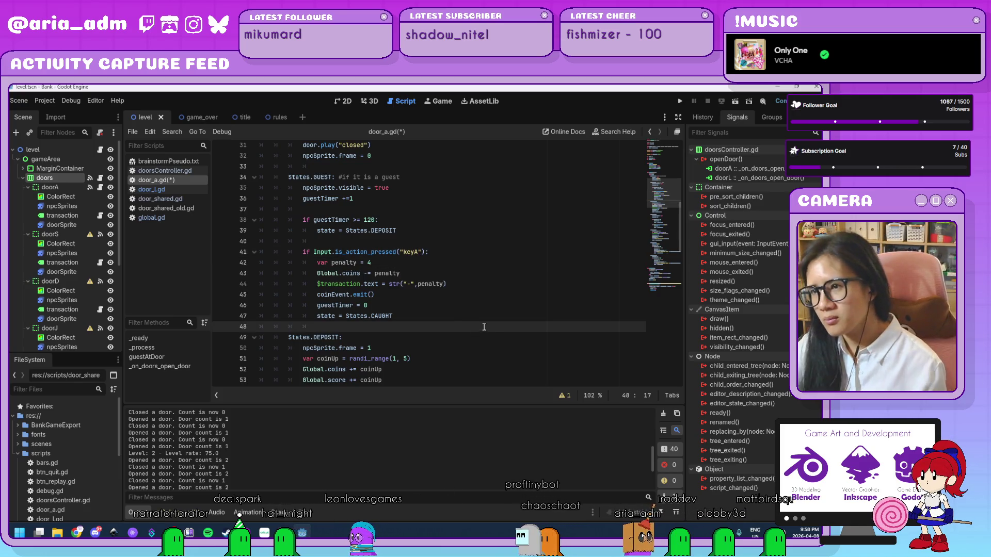
# Step: Look through the updated door_a.gd code, then save the script
pyautogui.scroll(-14, 510, 275)
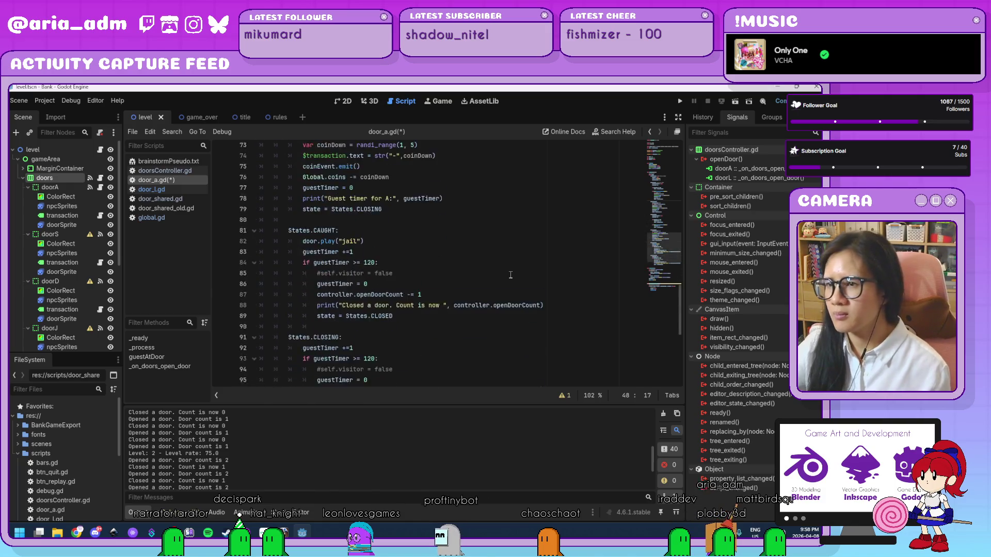
pyautogui.scroll(-8, 510, 275)
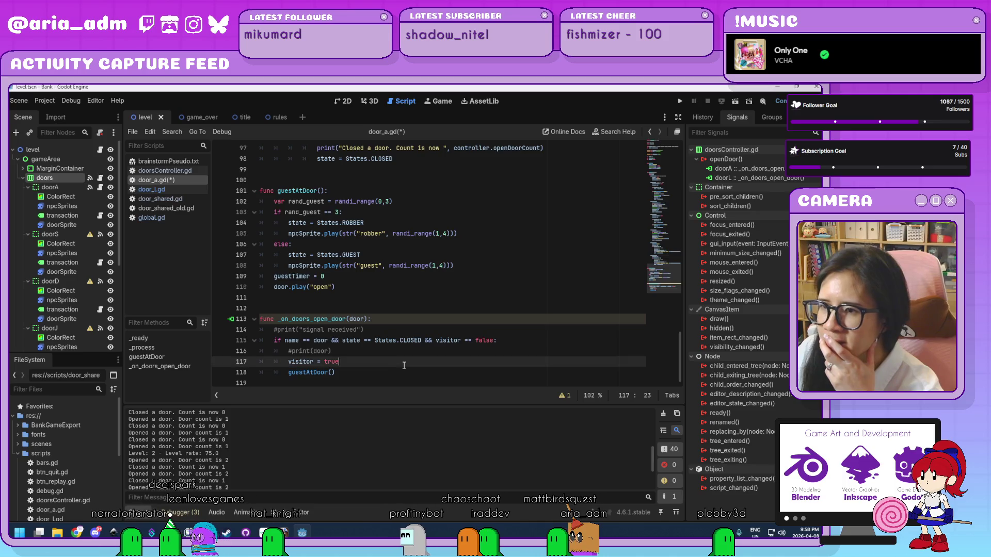
pyautogui.click(368, 374)
pyautogui.scroll(2, 392, 362)
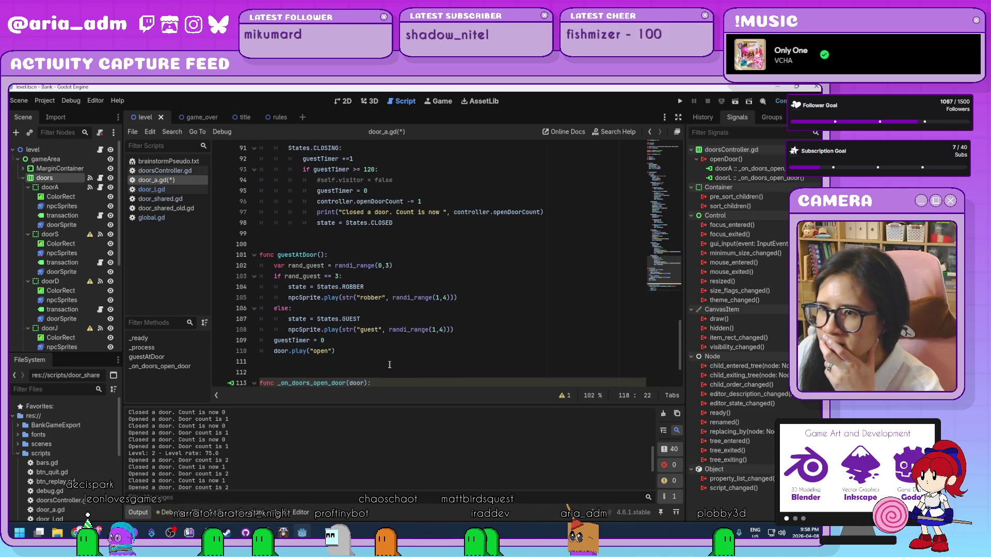
pyautogui.click(435, 351)
pyautogui.scroll(7, 435, 352)
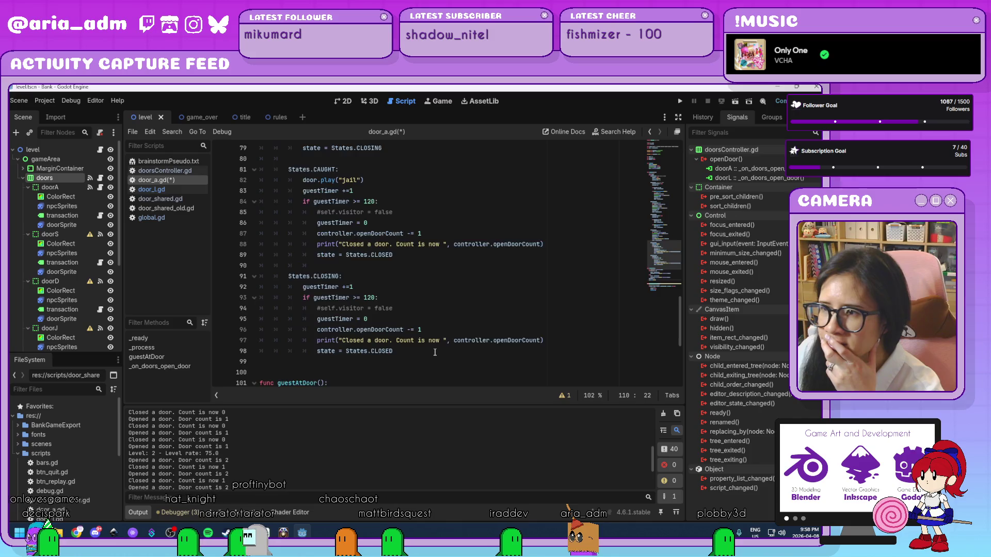
pyautogui.scroll(1, 435, 352)
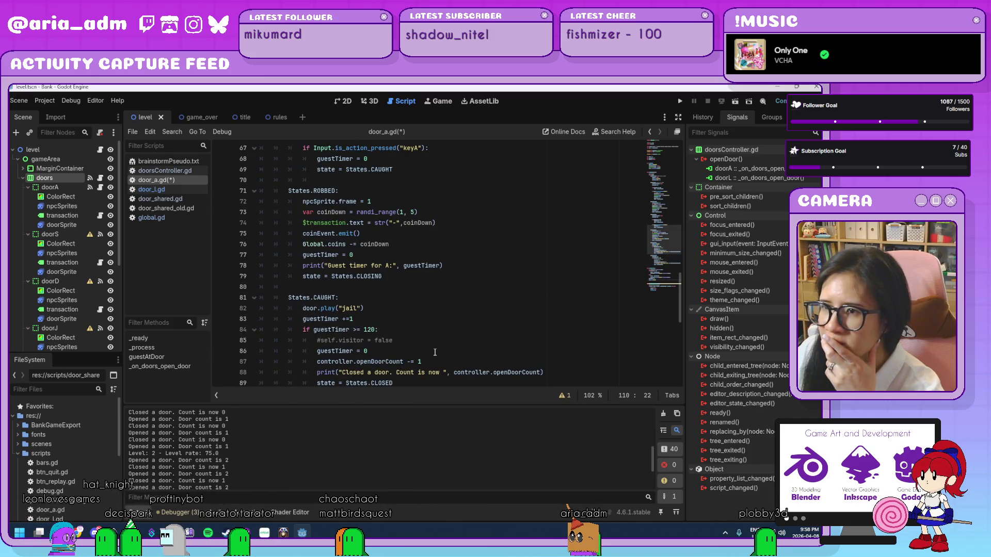
pyautogui.scroll(-1, 435, 352)
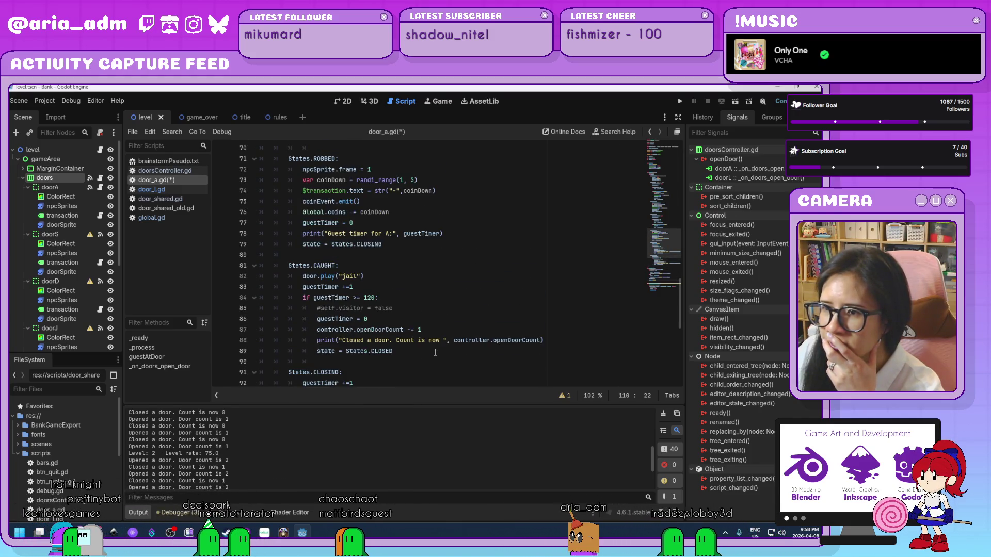
pyautogui.scroll(2, 435, 352)
pyautogui.scroll(6, 435, 352)
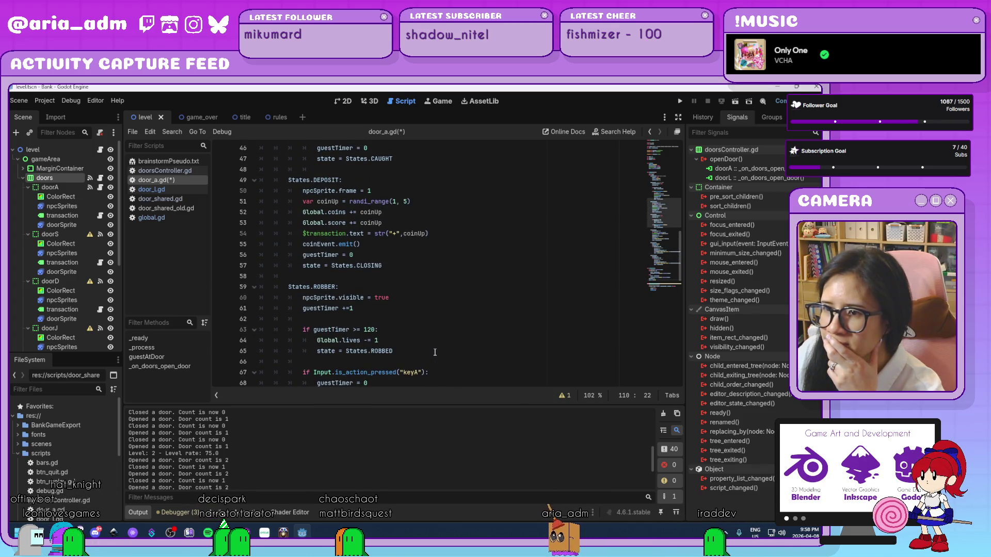
pyautogui.scroll(1, 435, 352)
pyautogui.scroll(2, 435, 352)
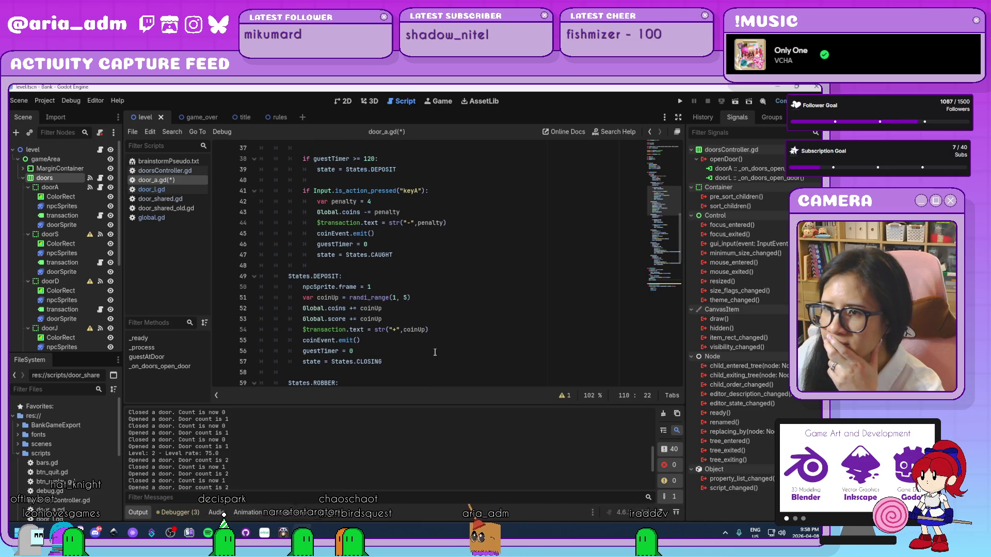
pyautogui.scroll(1, 435, 351)
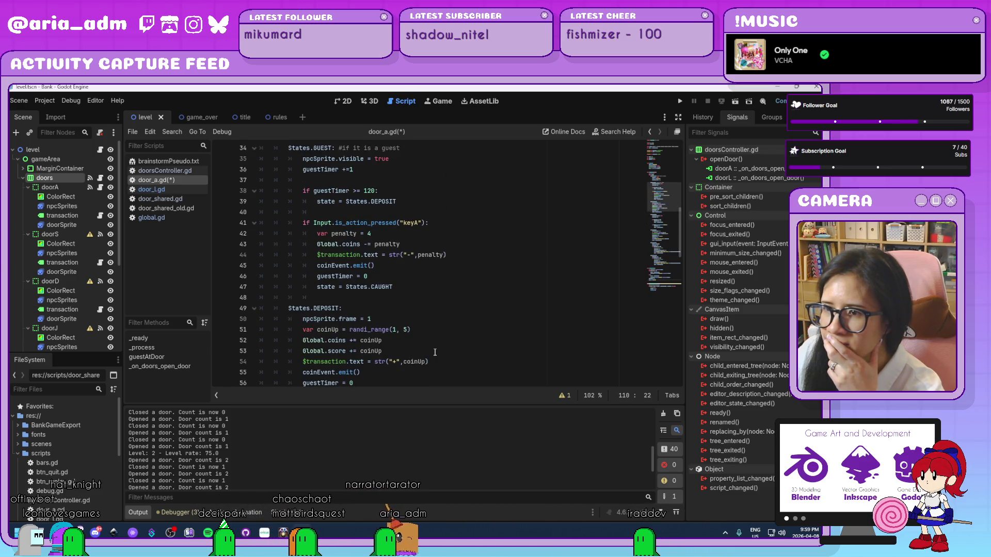
pyautogui.scroll(3, 435, 352)
pyautogui.scroll(4, 435, 352)
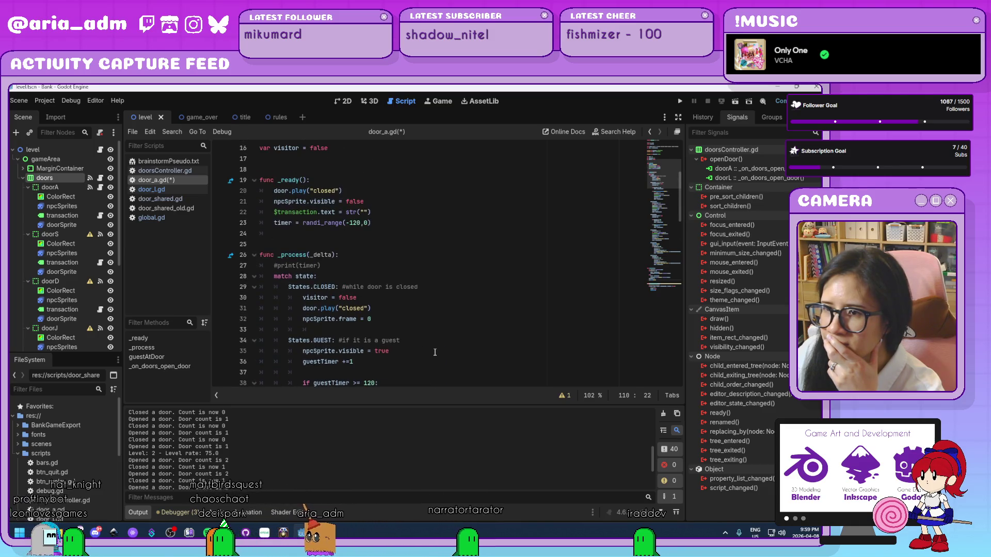
pyautogui.scroll(2, 435, 352)
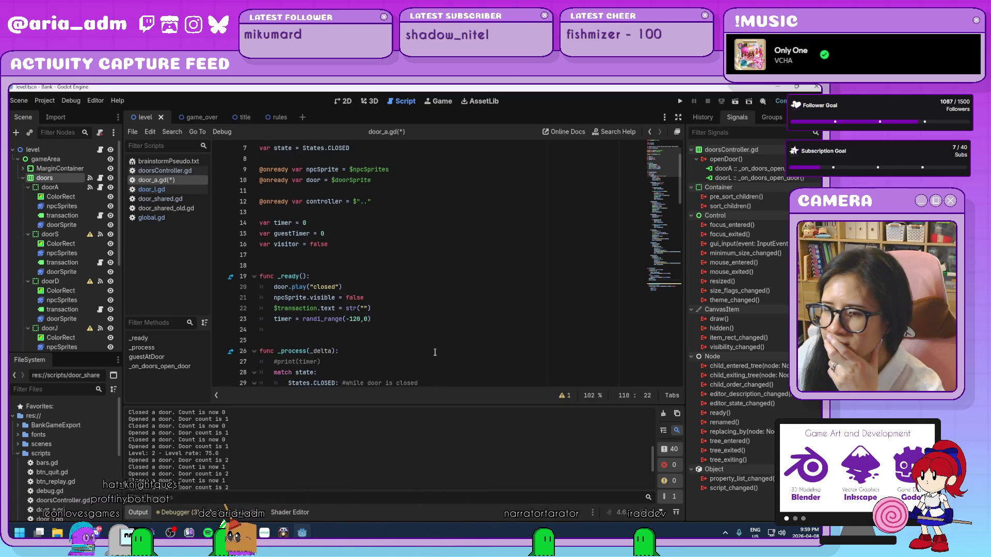
pyautogui.scroll(2, 435, 352)
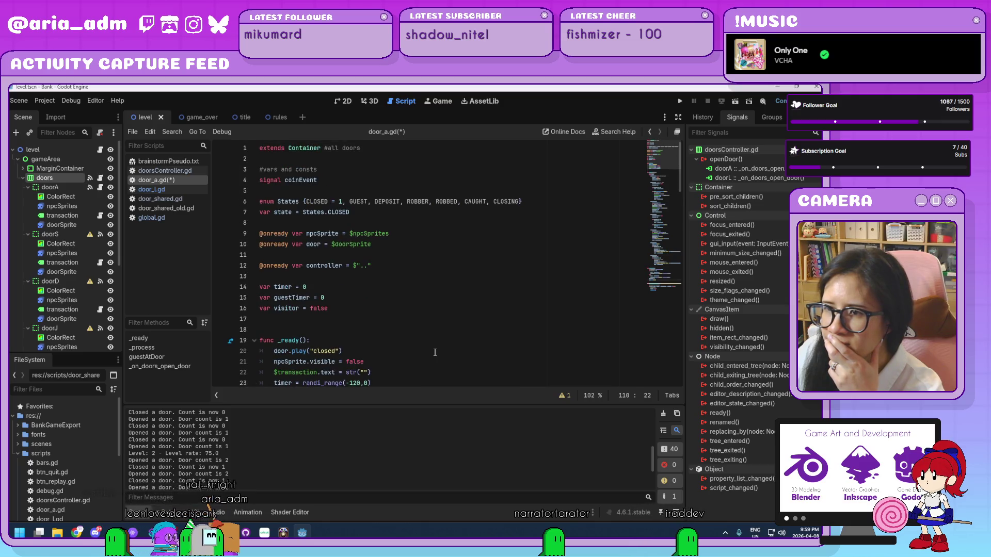
pyautogui.click(391, 318)
pyautogui.hotkey('ctrl', 's')
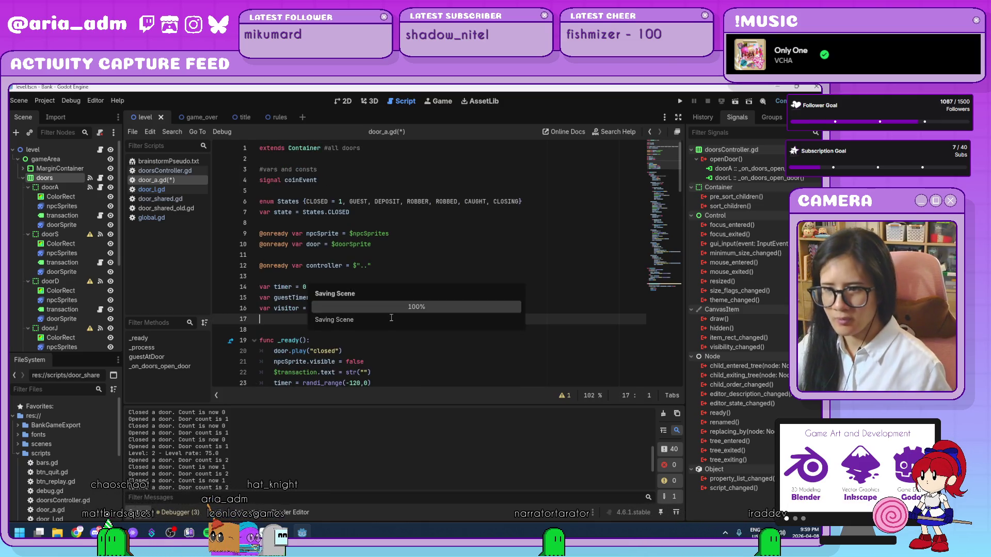
# Step: Run the project, move the game window aside, and start from the title screen
pyautogui.click(678, 102)
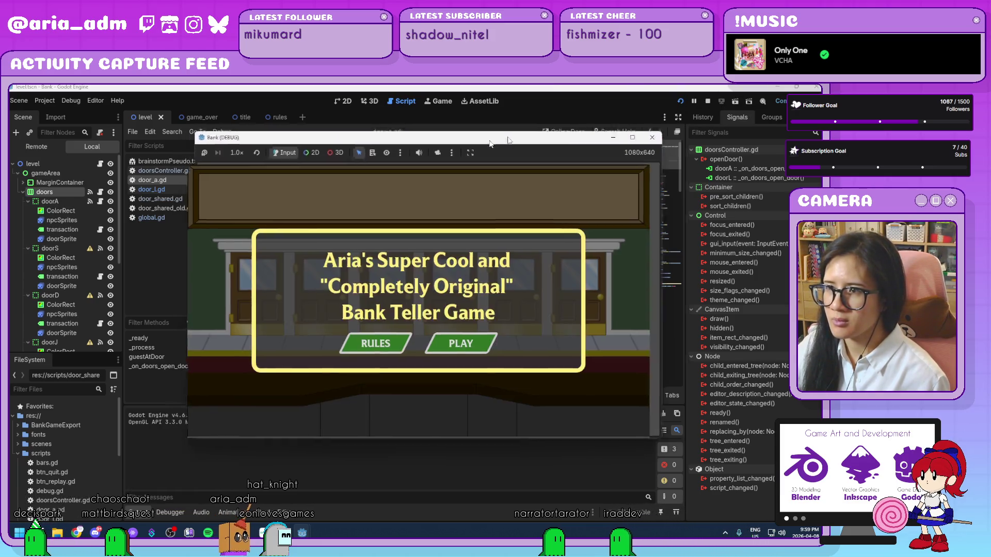
pyautogui.moveTo(479, 146); pyautogui.dragTo(592, 113)
pyautogui.click(573, 312)
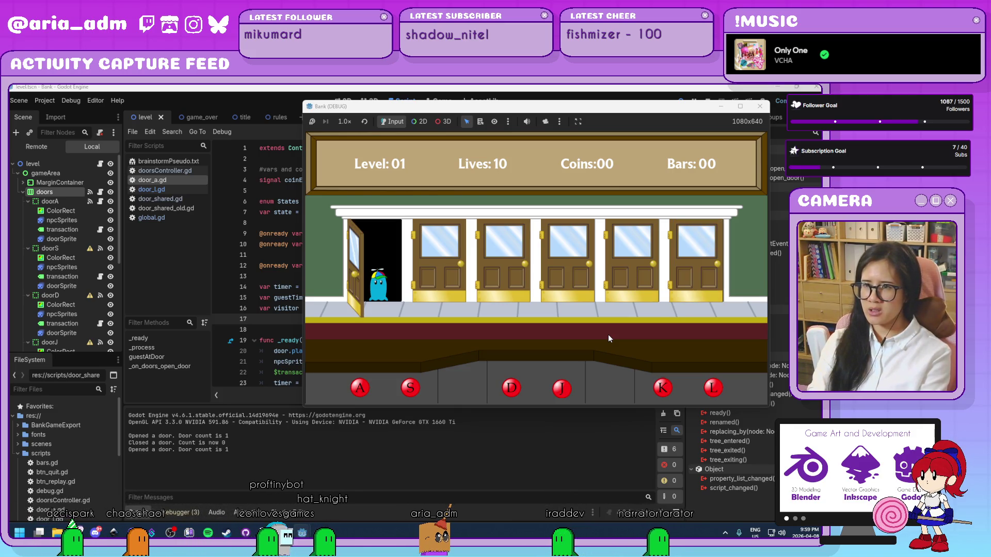
# Step: Serve customers at doors A and L until reaching level 02 with 23 coins, then stop the game
pyautogui.press('a')
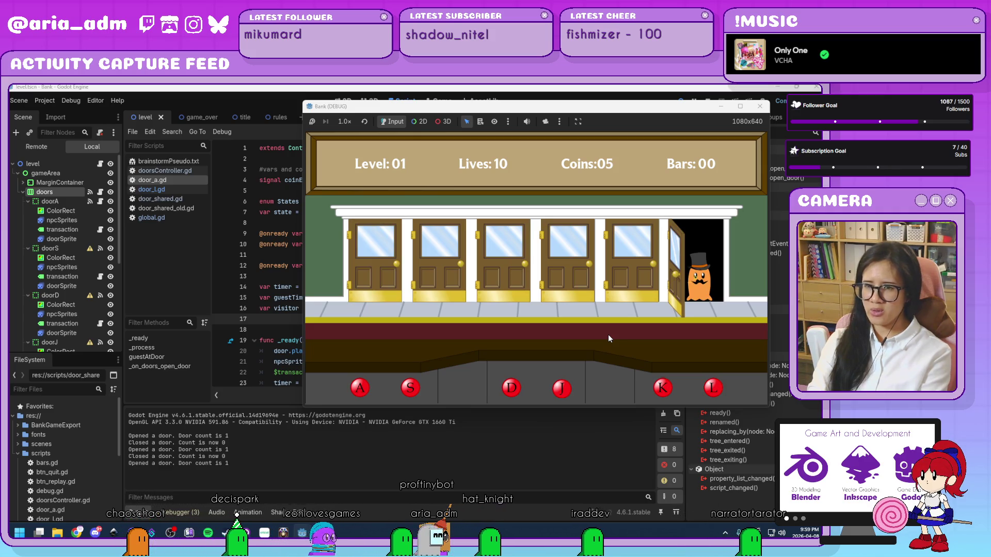
pyautogui.press('l')
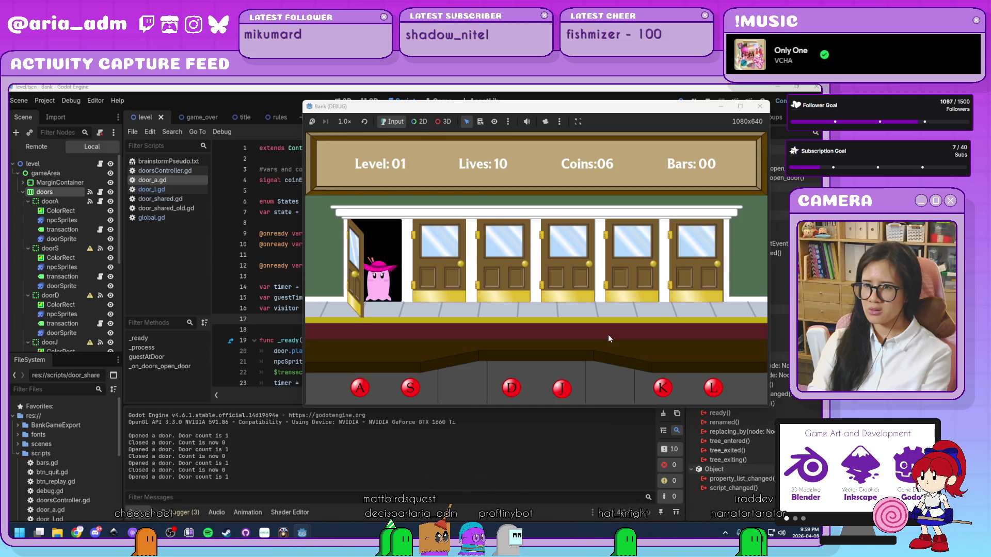
pyautogui.press('a')
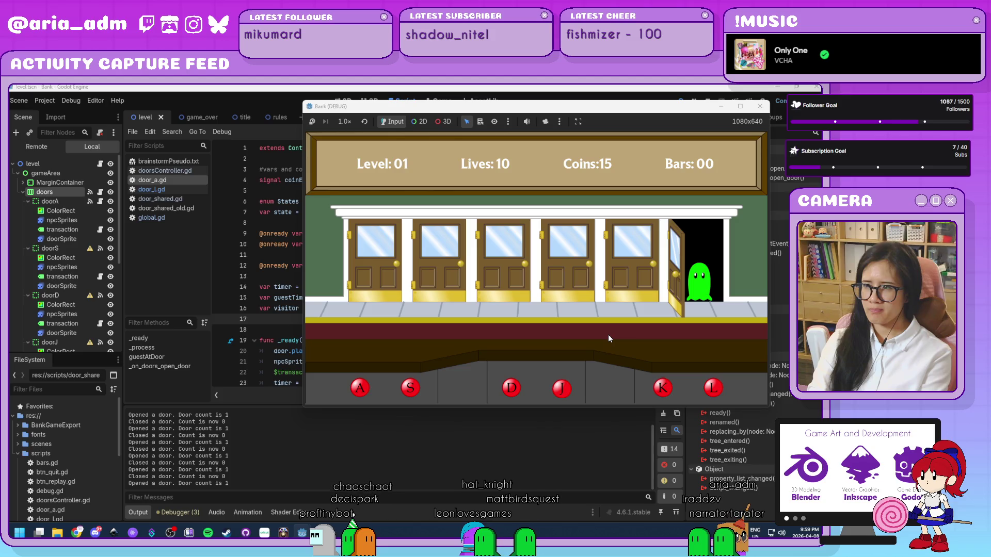
pyautogui.press('l')
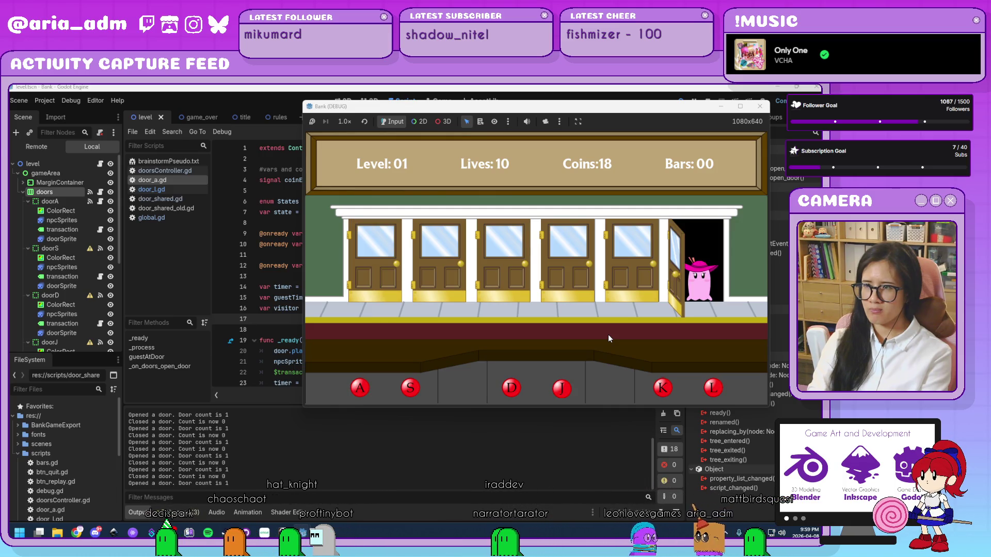
pyautogui.press('l')
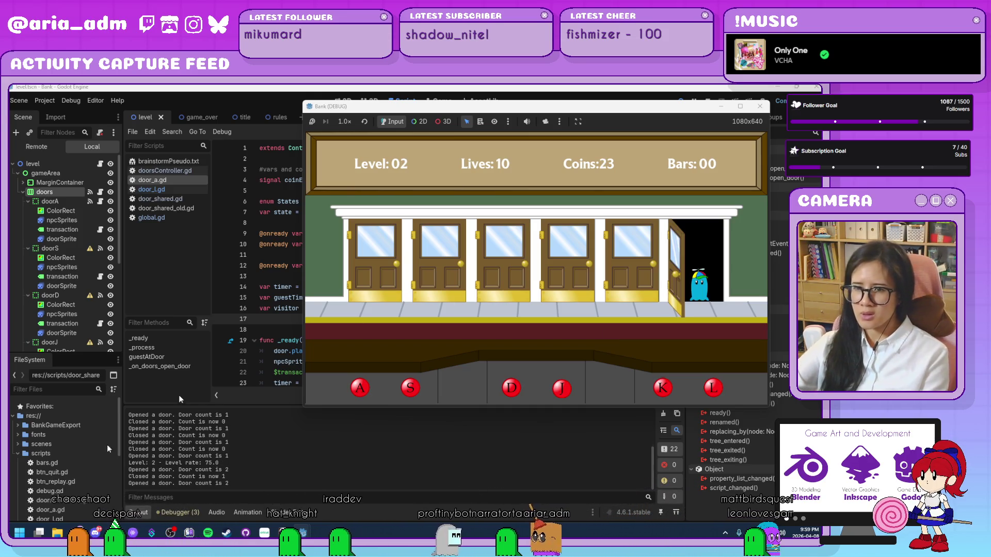
pyautogui.click(759, 106)
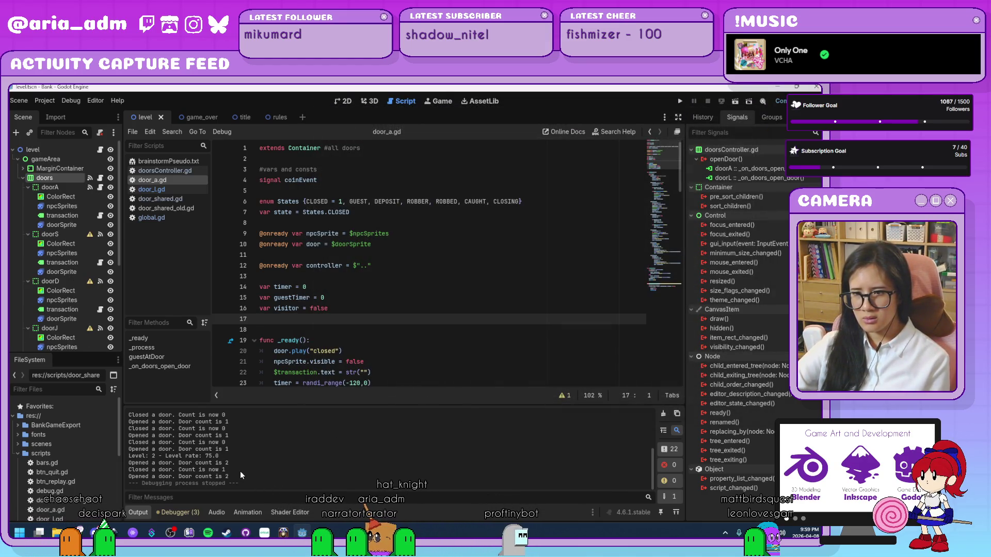
# Step: In doorsController.gd, replace Global.level with 1 so doors open only while openDoorCount < 1
pyautogui.click(194, 172)
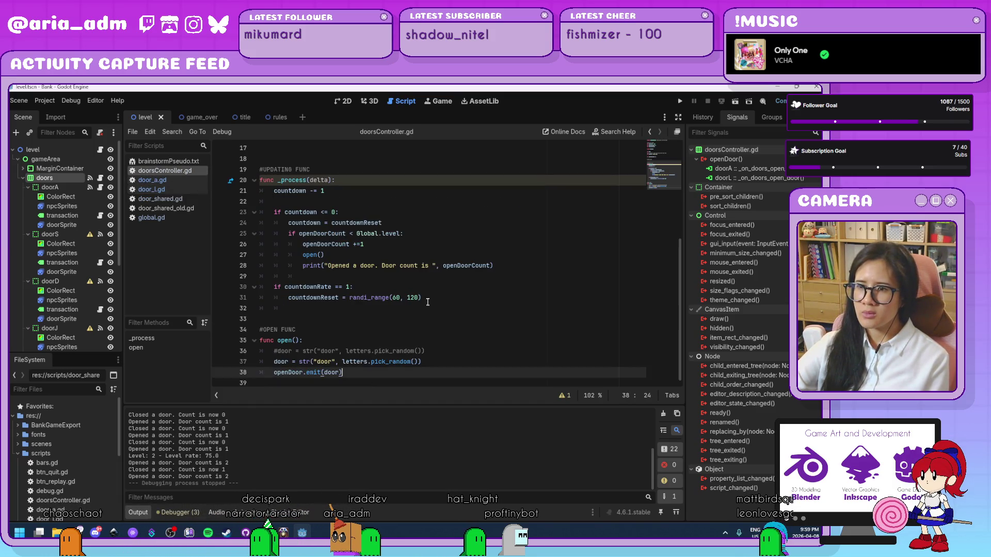
pyautogui.click(443, 340)
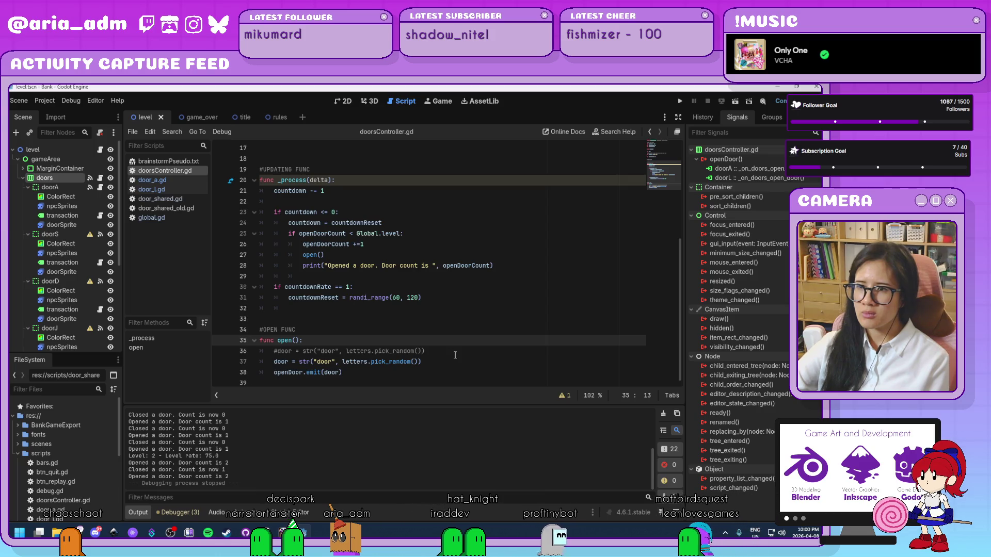
pyautogui.scroll(1, 455, 355)
pyautogui.scroll(1, 454, 355)
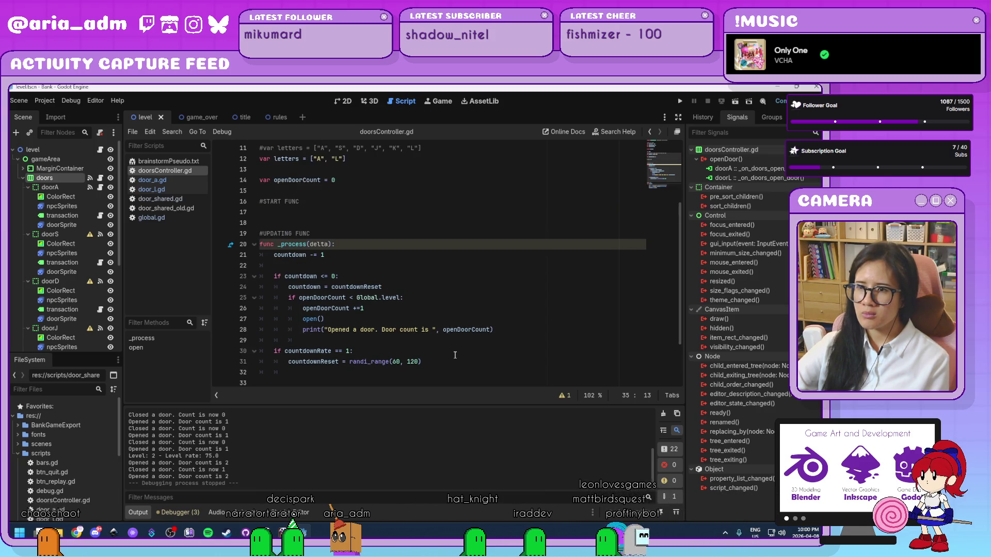
pyautogui.moveTo(401, 297); pyautogui.dragTo(356, 297)
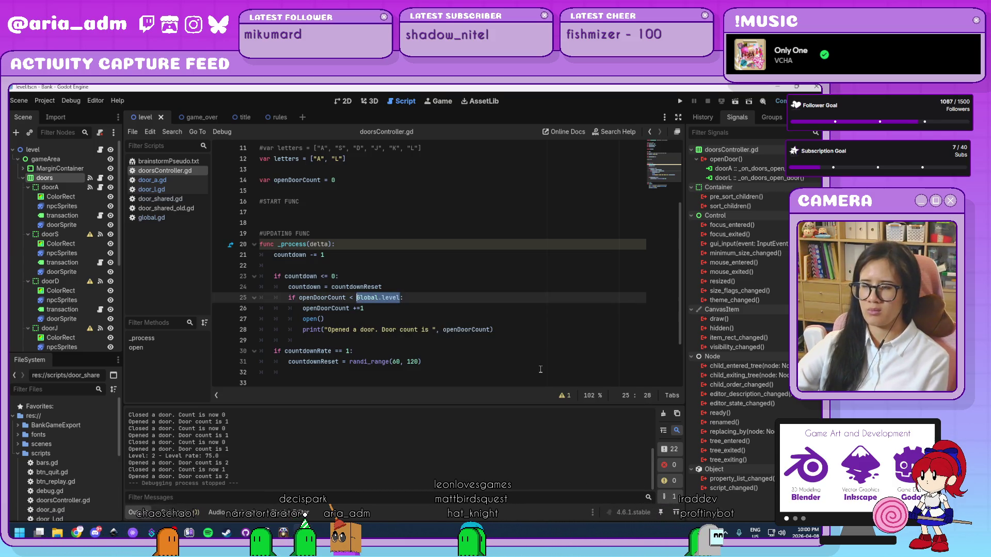
pyautogui.write('1')
# Step: Review the countdownRate and countdownReset lines, then run the Bank game
pyautogui.click(481, 355)
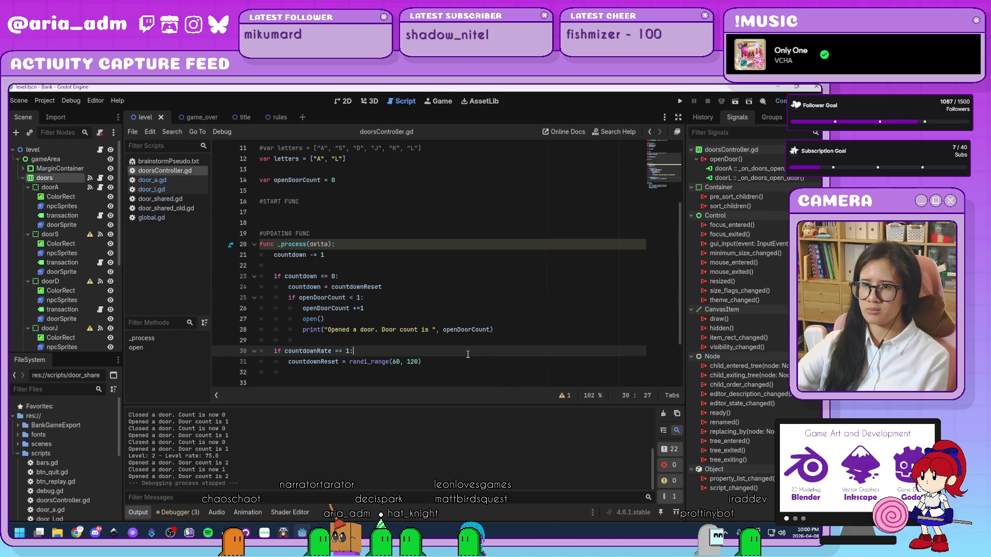
pyautogui.click(468, 366)
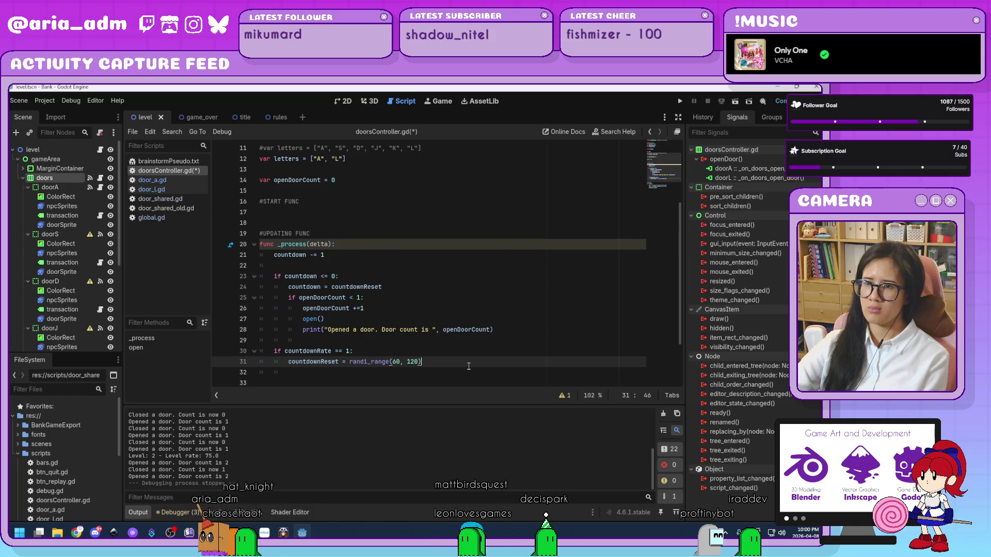
pyautogui.scroll(3, 468, 367)
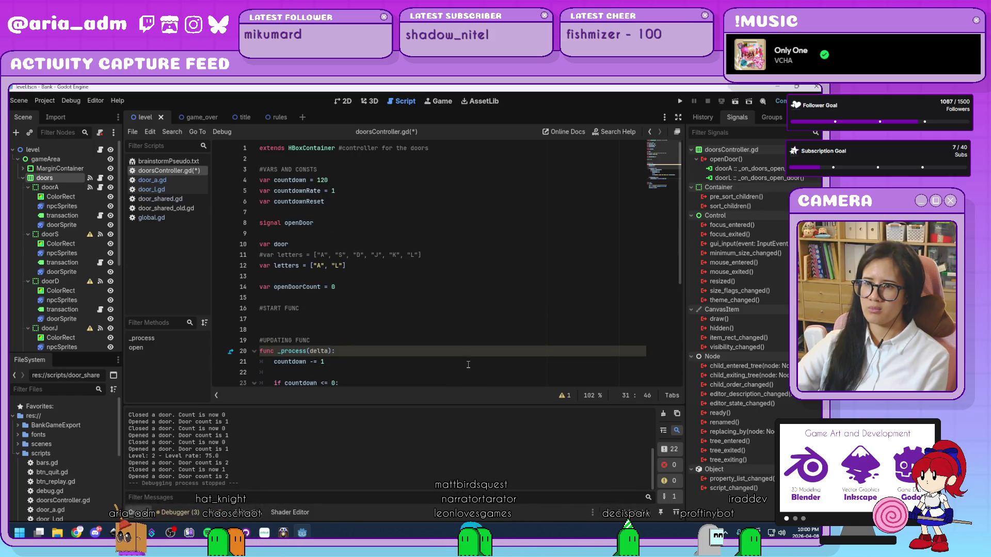
pyautogui.scroll(-5, 468, 365)
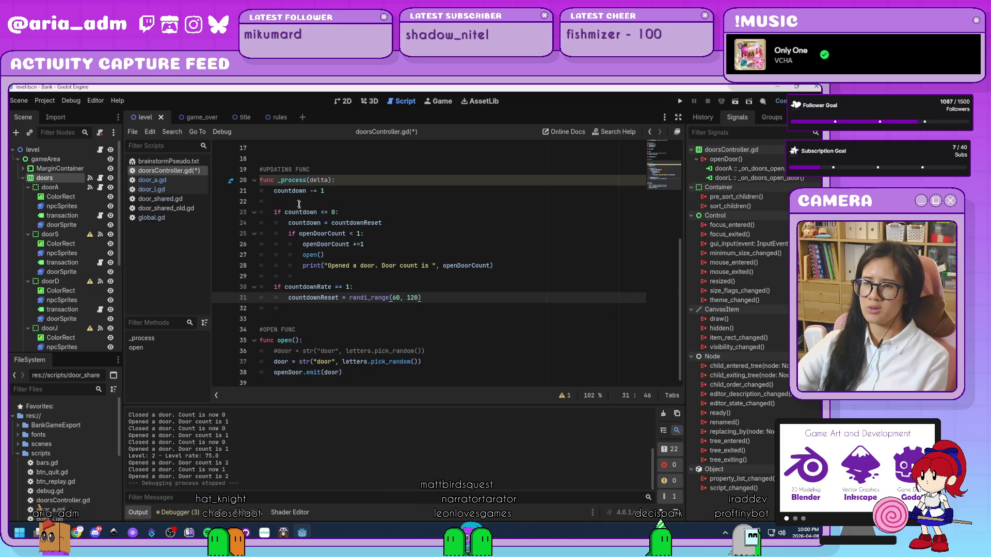
pyautogui.click(680, 102)
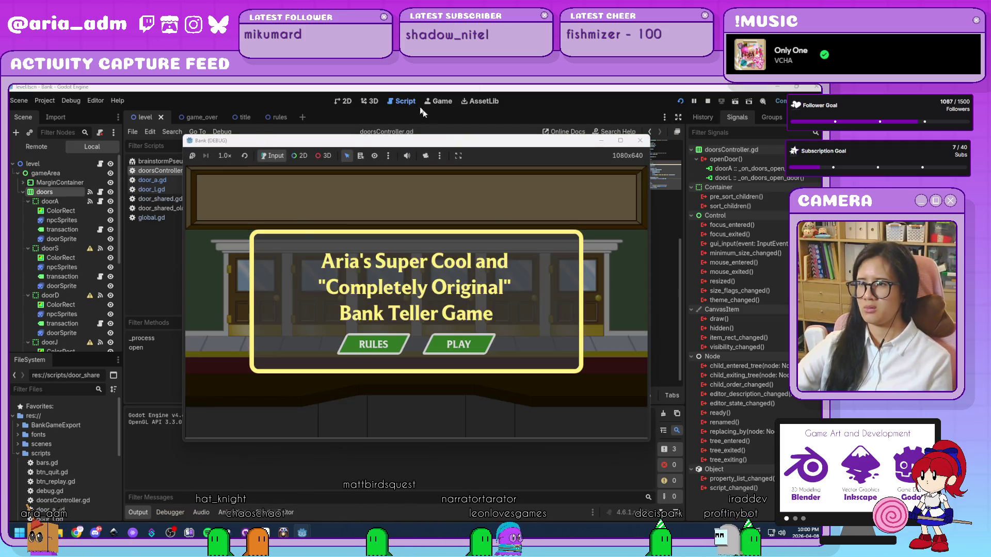
# Step: Start the Bank game and serve, then jail, customers at door A to reach Level 02
pyautogui.click(520, 312)
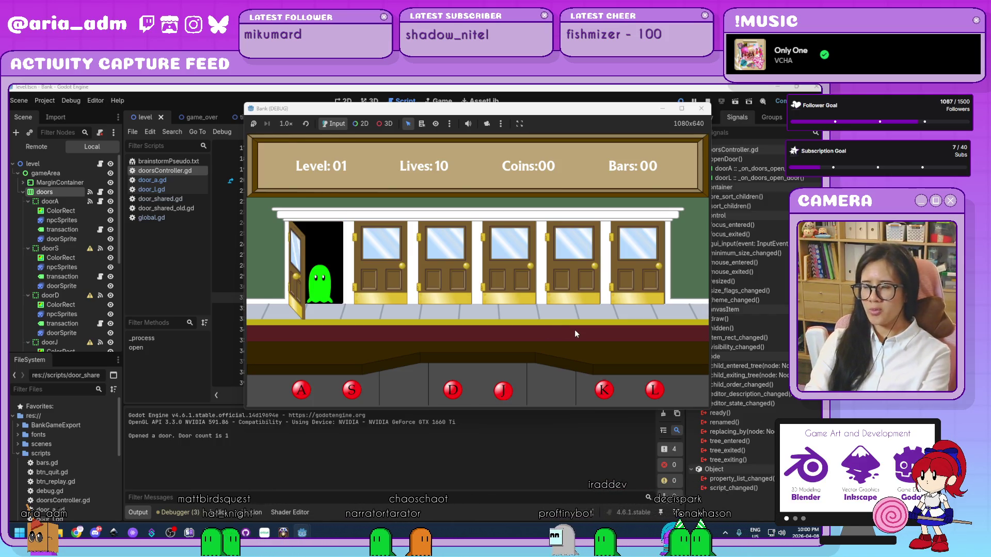
pyautogui.press('a')
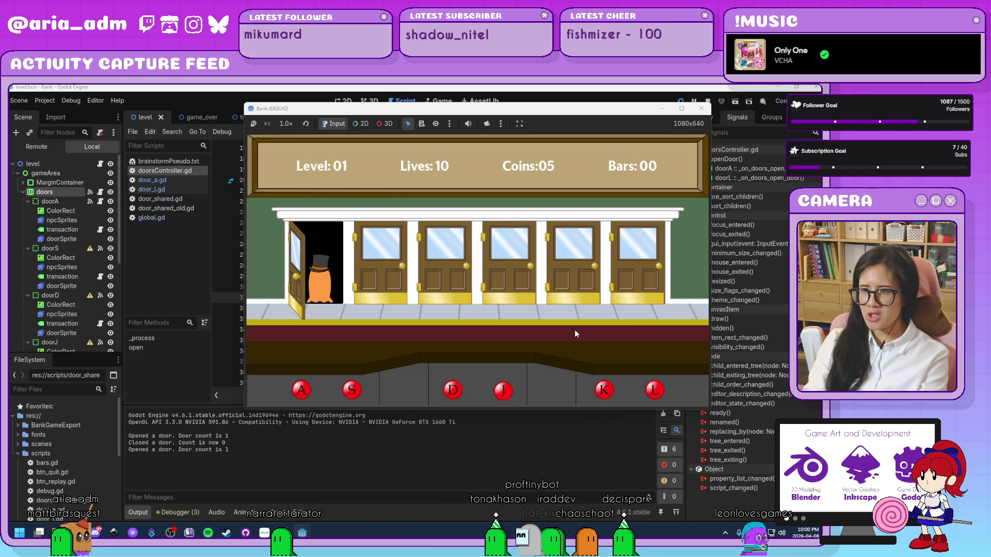
pyautogui.press('a')
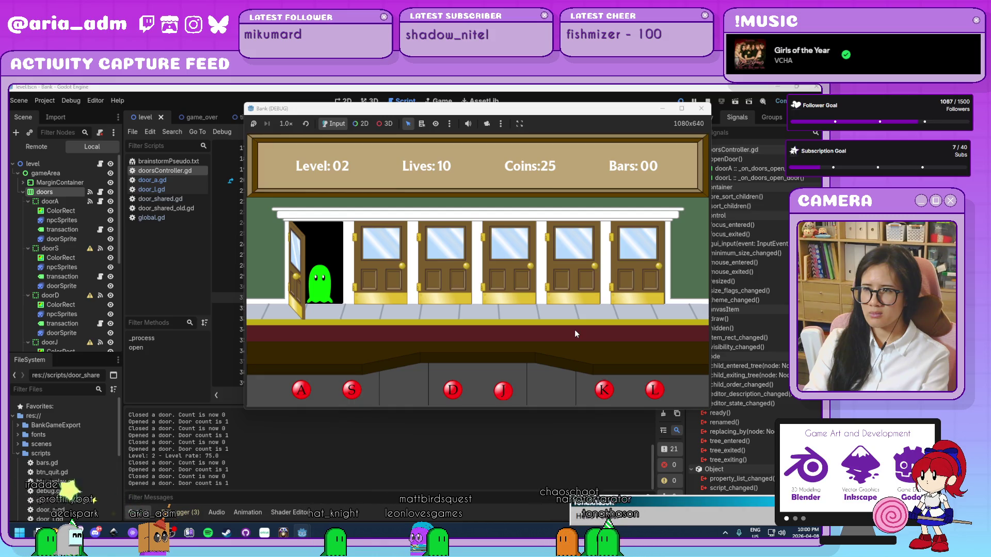
# Step: Serve ghost customers at doors A and L until Level 03 appears with 58 coins
pyautogui.press('a')
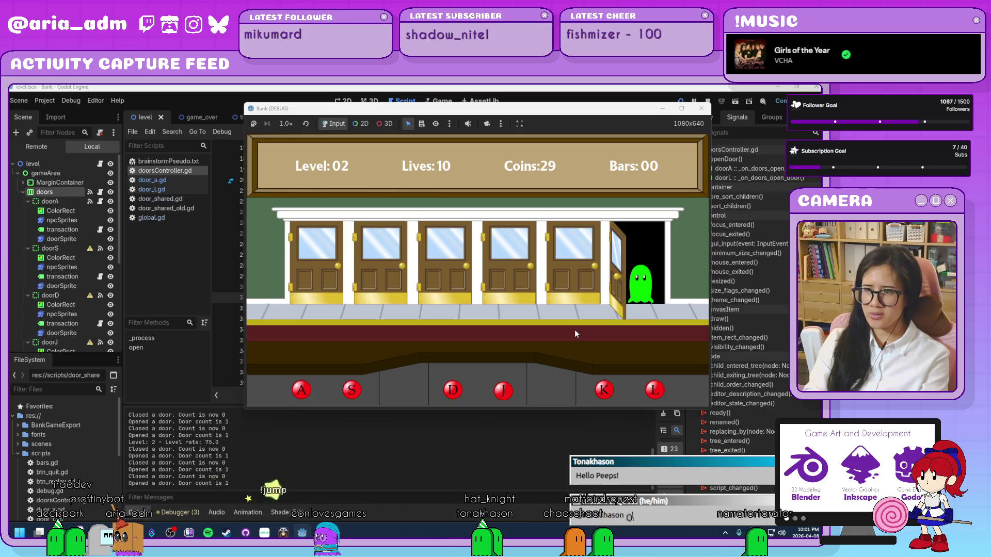
pyautogui.press('l')
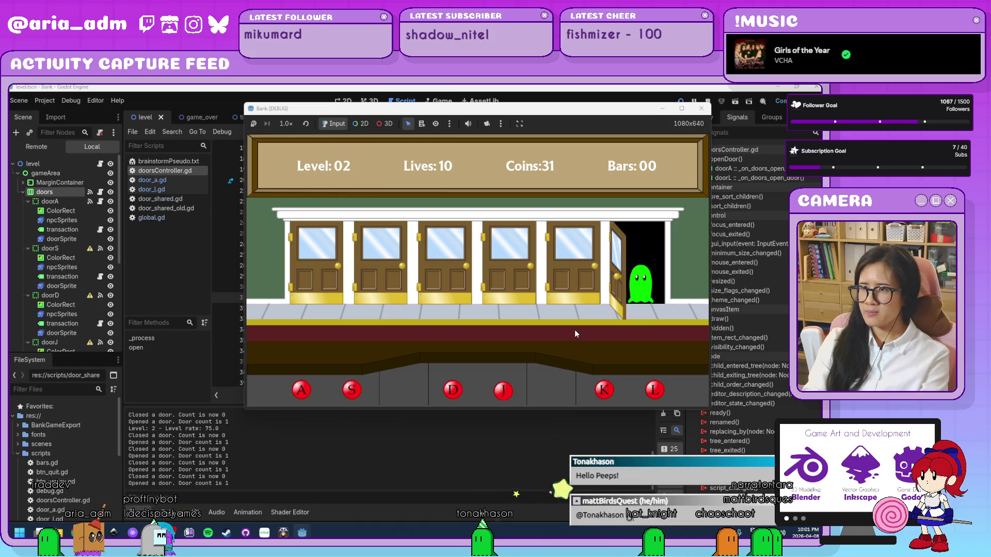
pyautogui.press('l')
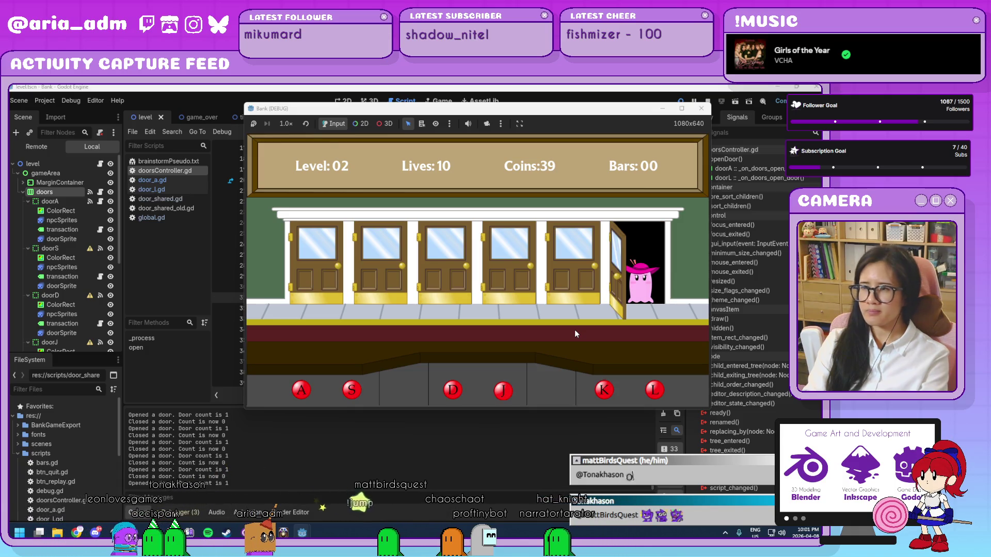
pyautogui.press('l')
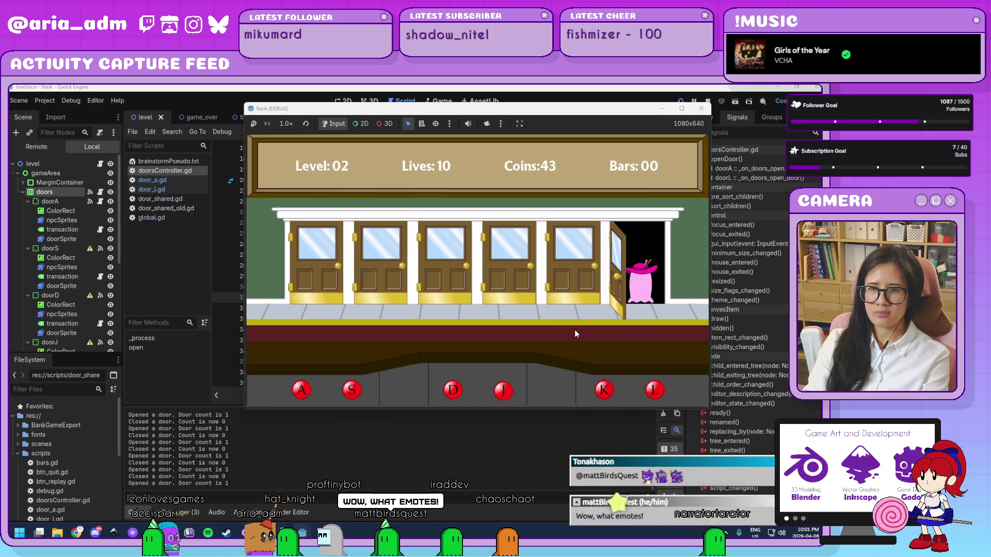
pyautogui.press('l')
pyautogui.press('a')
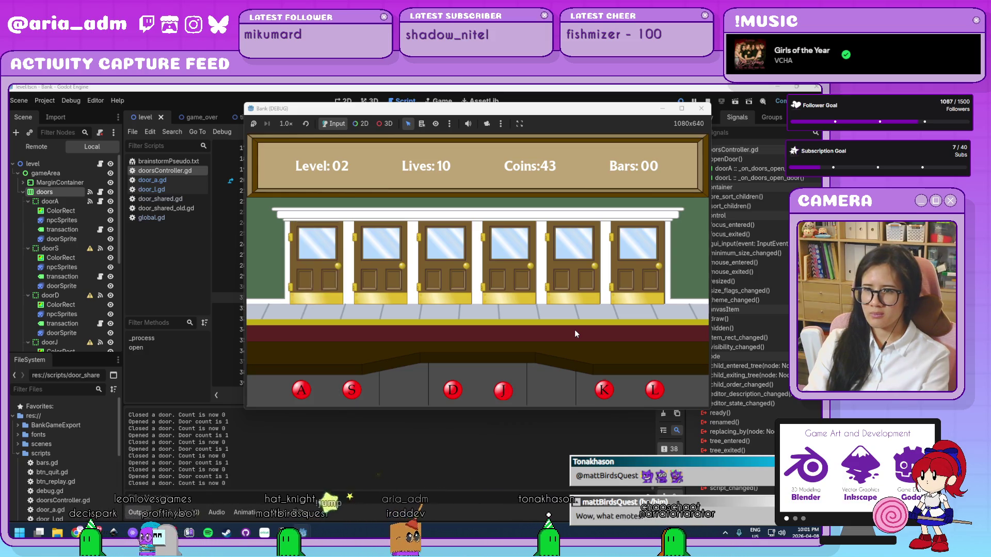
pyautogui.press('a')
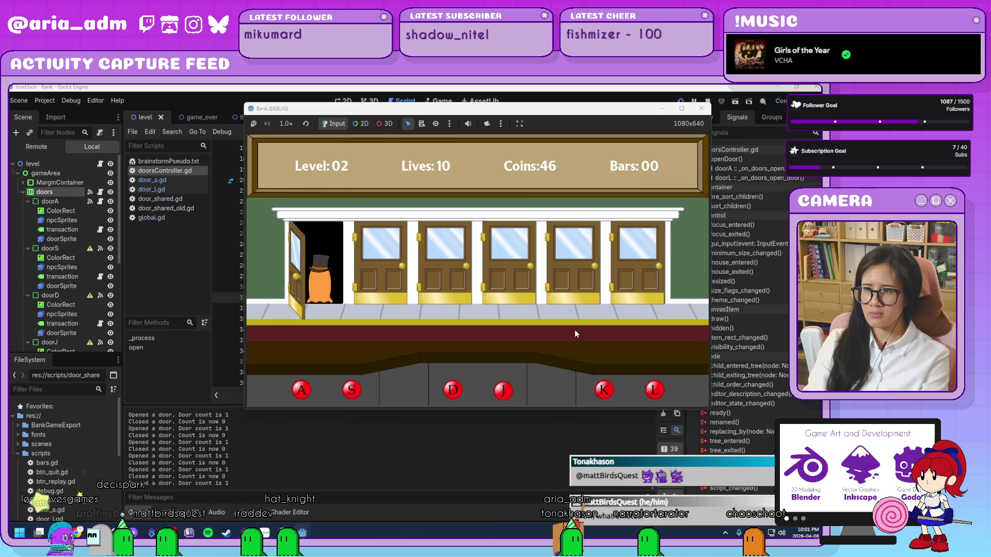
pyautogui.press('l')
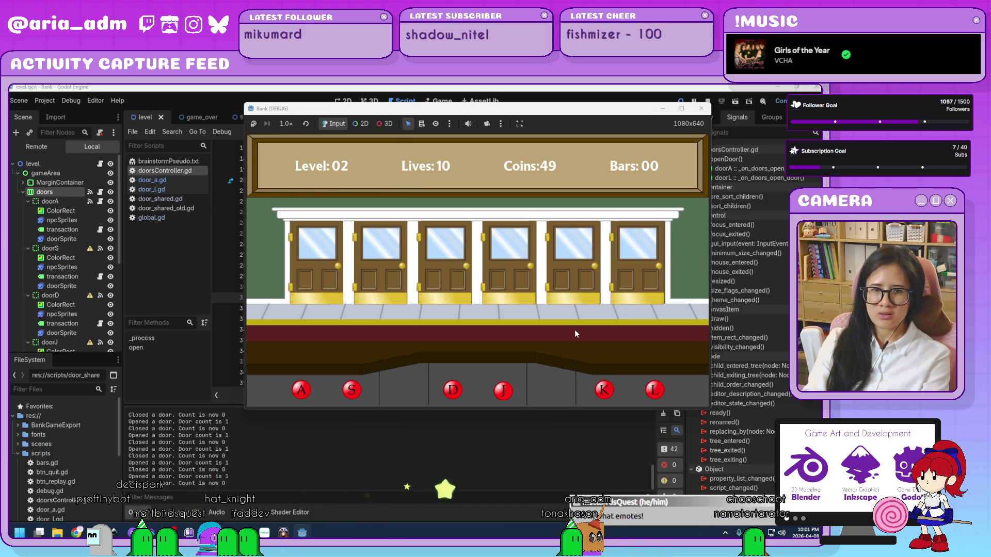
pyautogui.press('a')
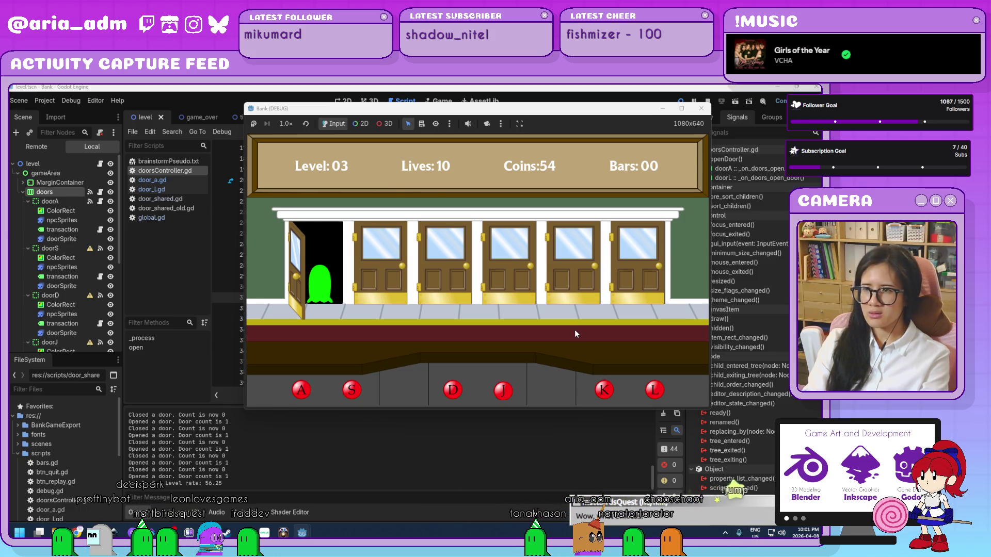
pyautogui.press('a')
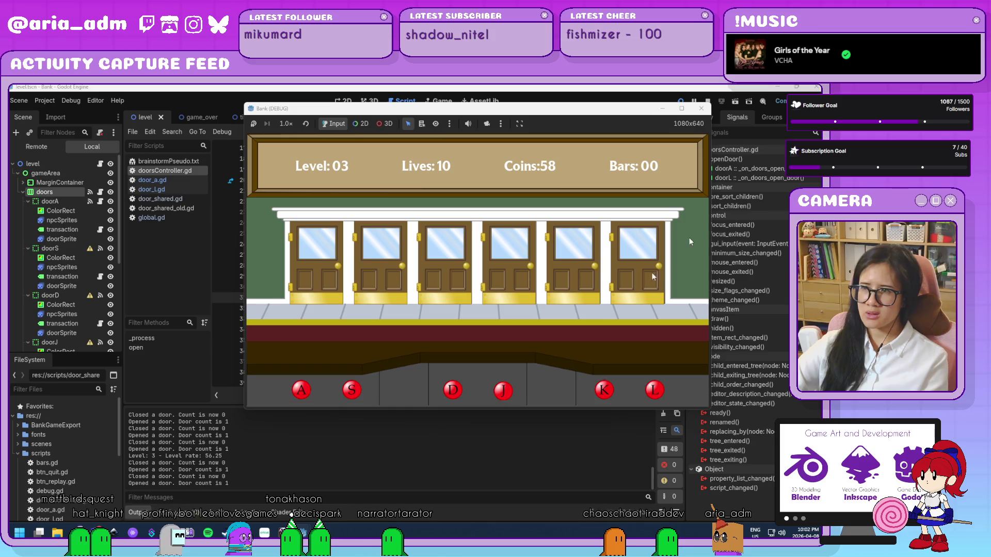
# Step: Stop the running game and scroll back to the door count condition in doorsController.gd
pyautogui.click(701, 110)
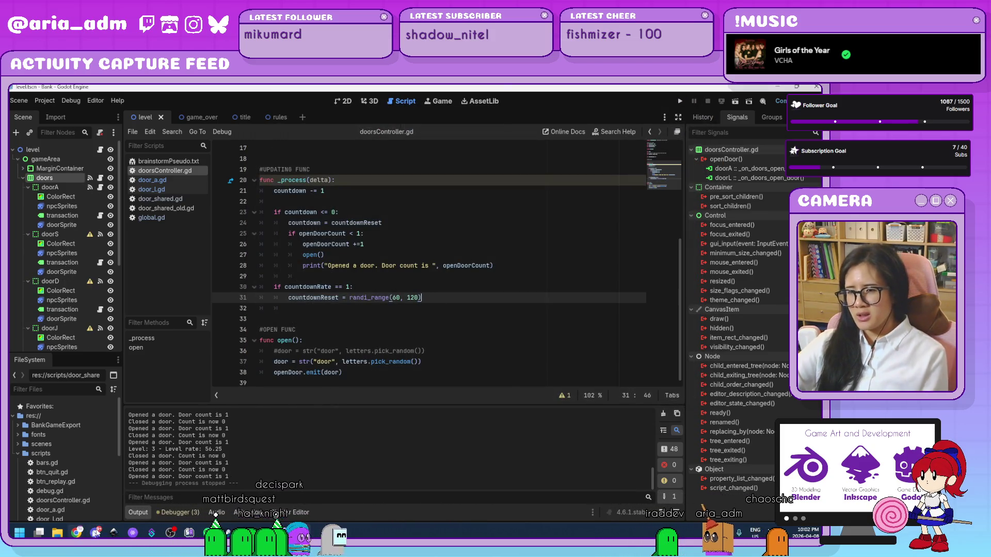
pyautogui.click(467, 325)
pyautogui.scroll(1, 467, 325)
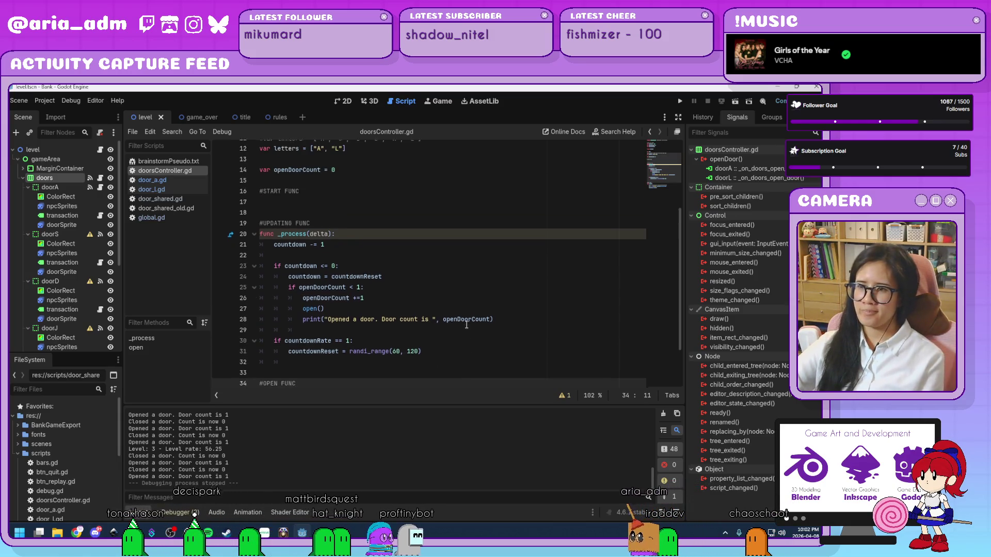
pyautogui.scroll(1, 467, 325)
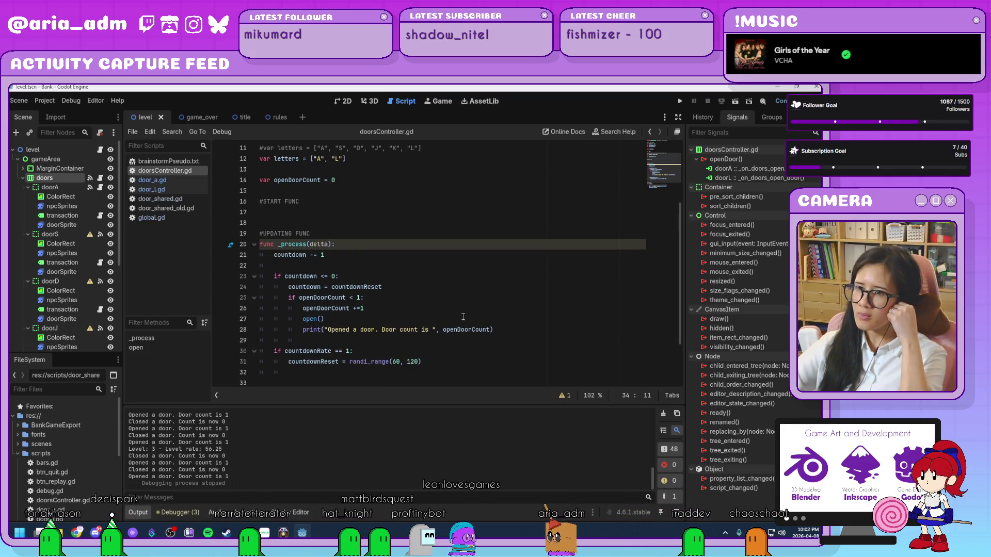
# Step: Make the line 25 open-door limit scale with Global.level, accepting the autocomplete suggestion
pyautogui.moveTo(372, 288)
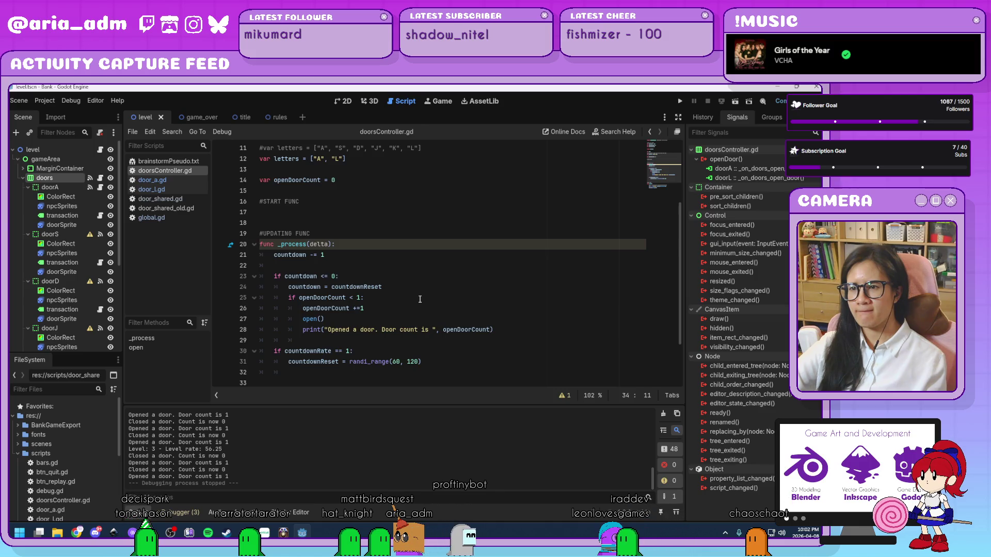
pyautogui.click(376, 300)
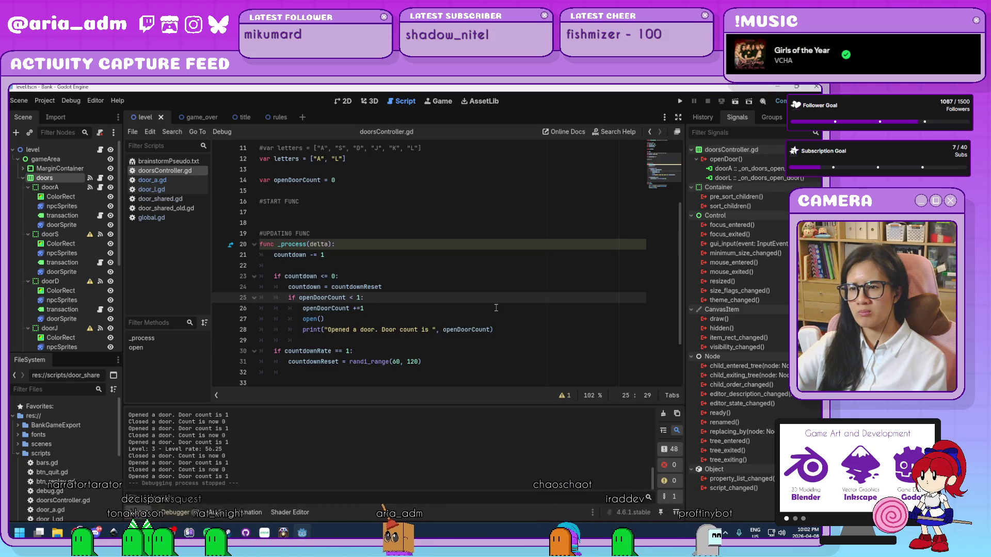
pyautogui.scroll(-2, 496, 307)
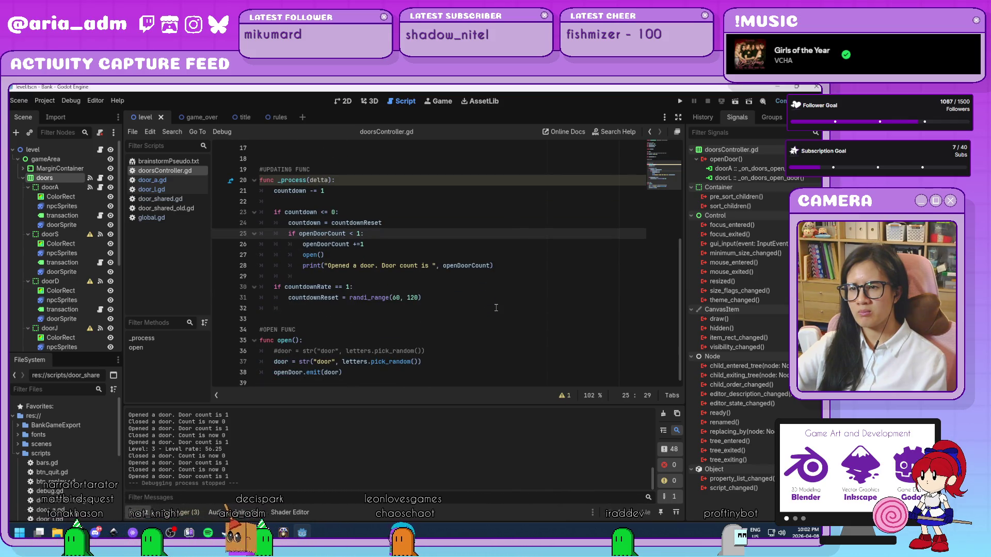
pyautogui.scroll(2, 496, 308)
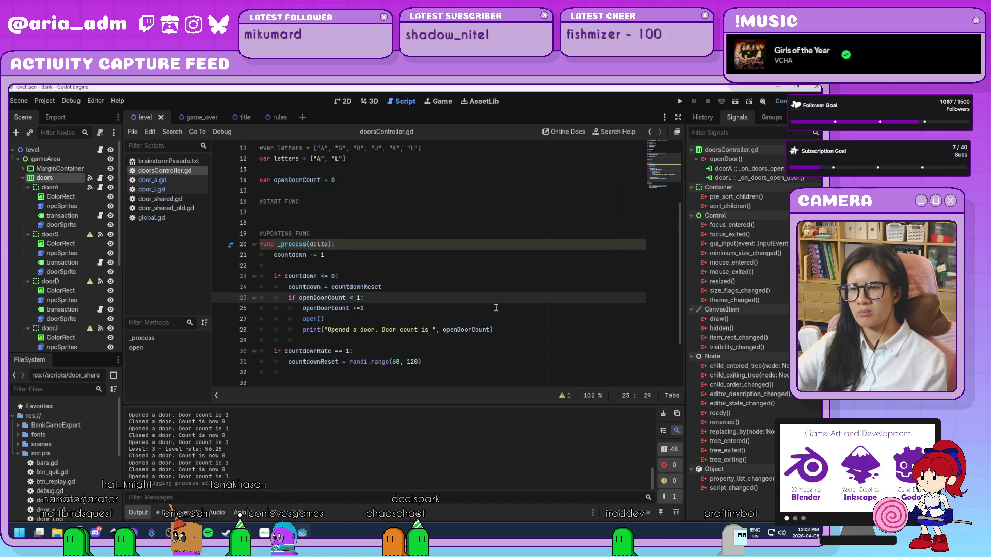
pyautogui.scroll(-2, 496, 308)
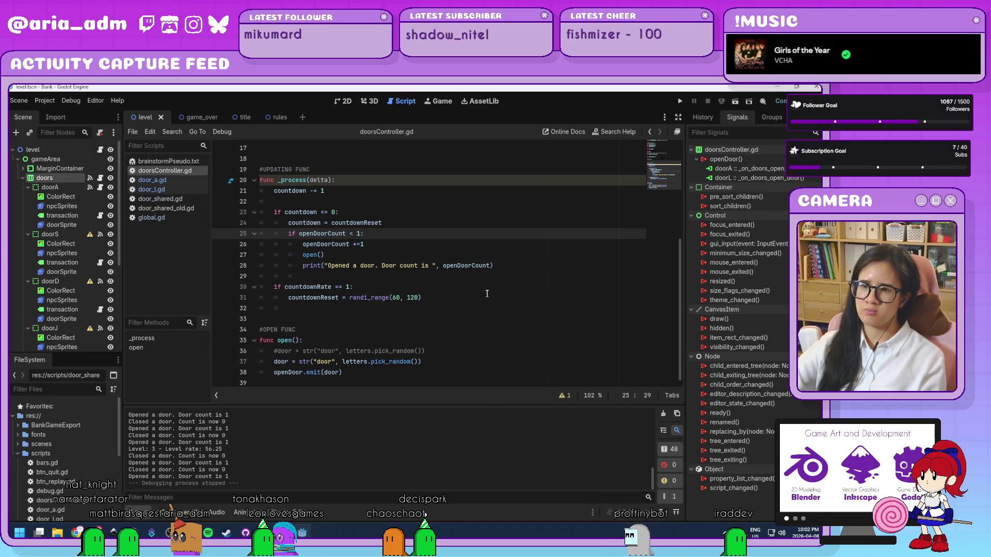
pyautogui.scroll(2, 486, 293)
pyautogui.scroll(1, 487, 293)
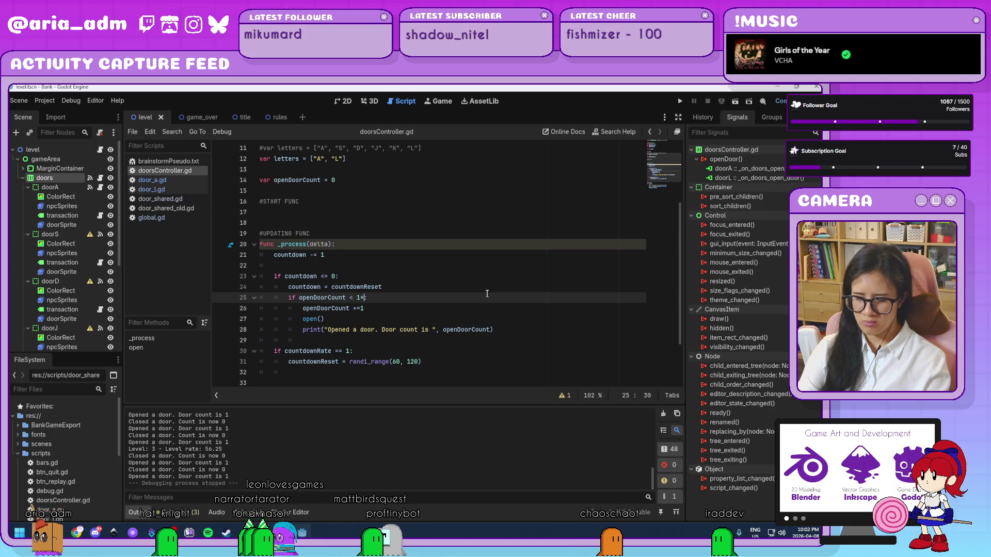
pyautogui.write('Global.l')
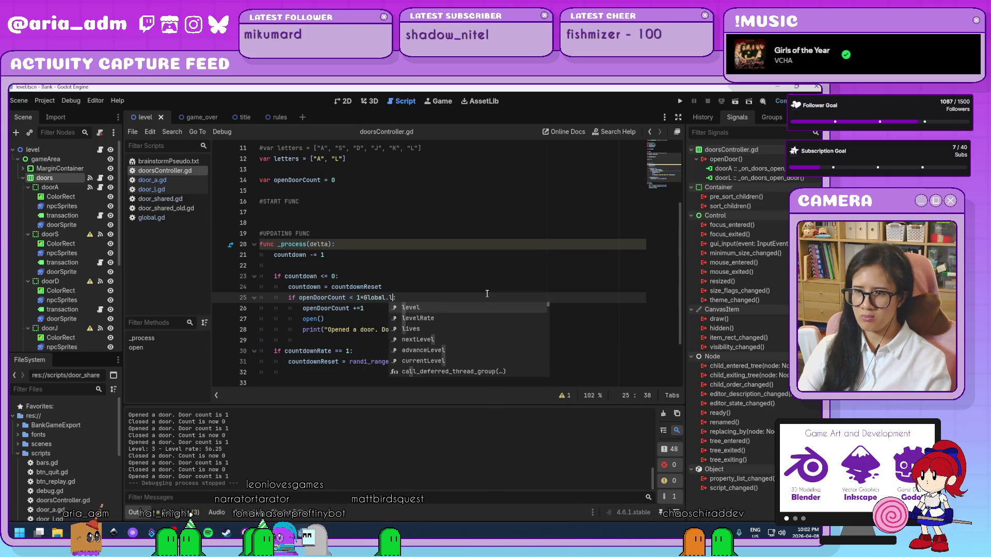
pyautogui.write('eve')
pyautogui.press('Return')
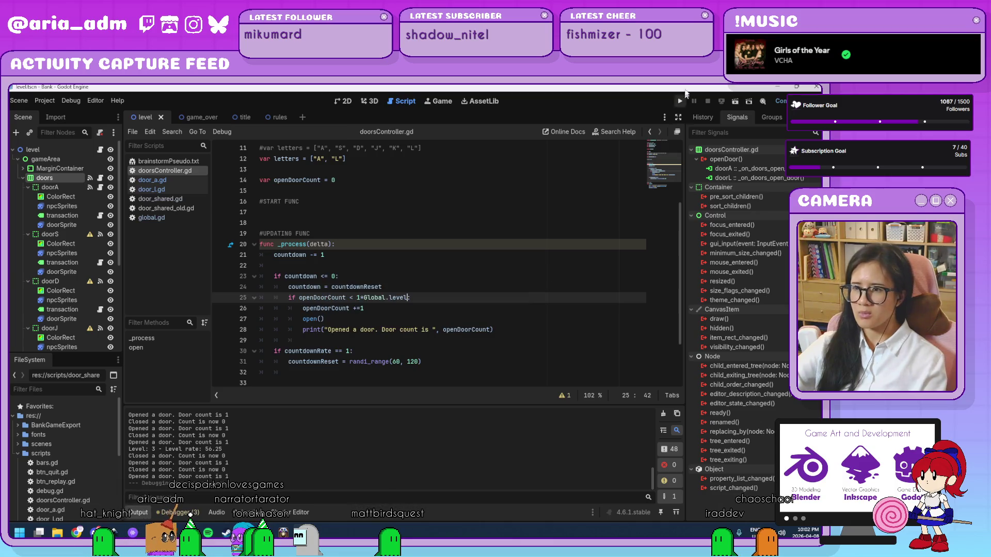
# Step: Run the game, move its window beside the code, and start playing
pyautogui.click(681, 100)
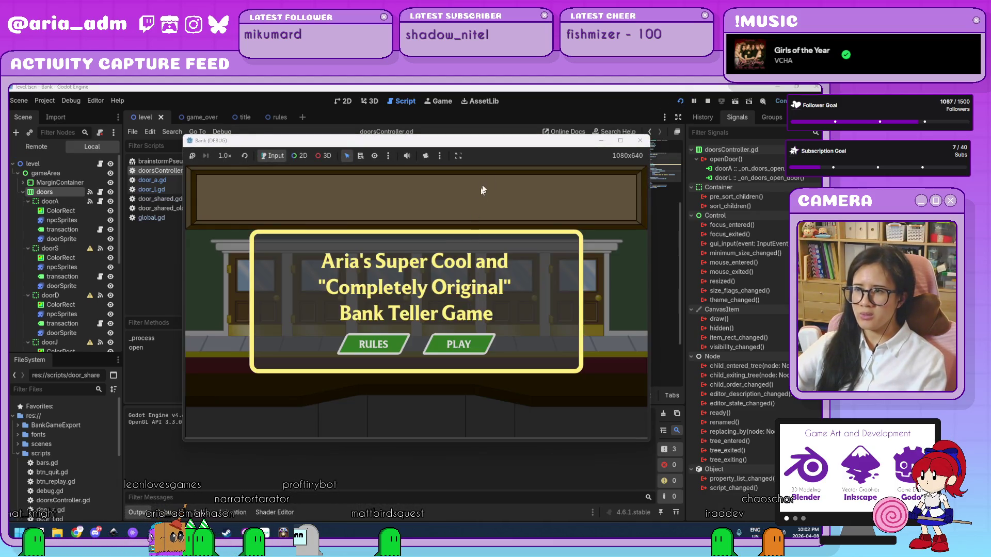
pyautogui.moveTo(490, 144); pyautogui.dragTo(617, 113)
pyautogui.click(584, 313)
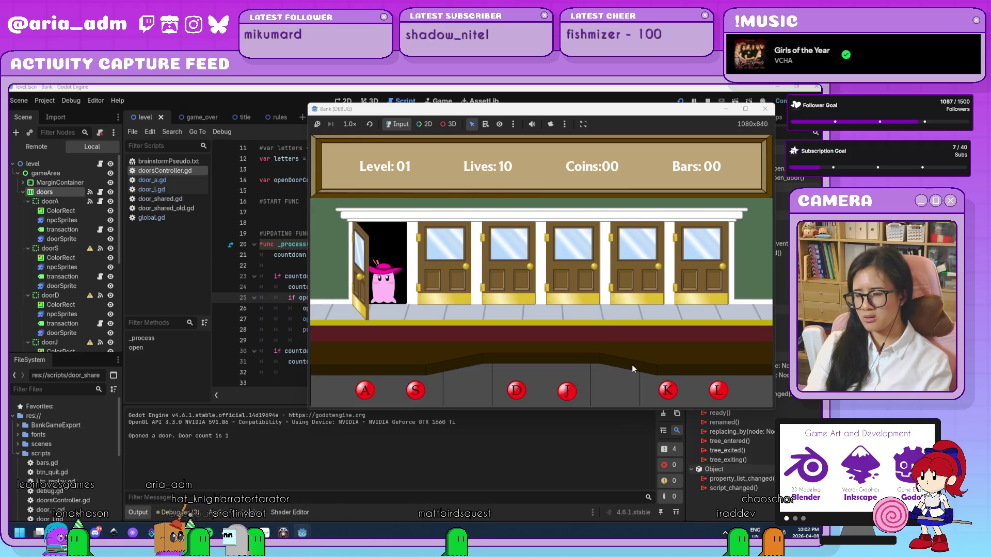
# Step: Serve customers at doors A and L into level 2, then close the Bank (DEBUG) window
pyautogui.press('a')
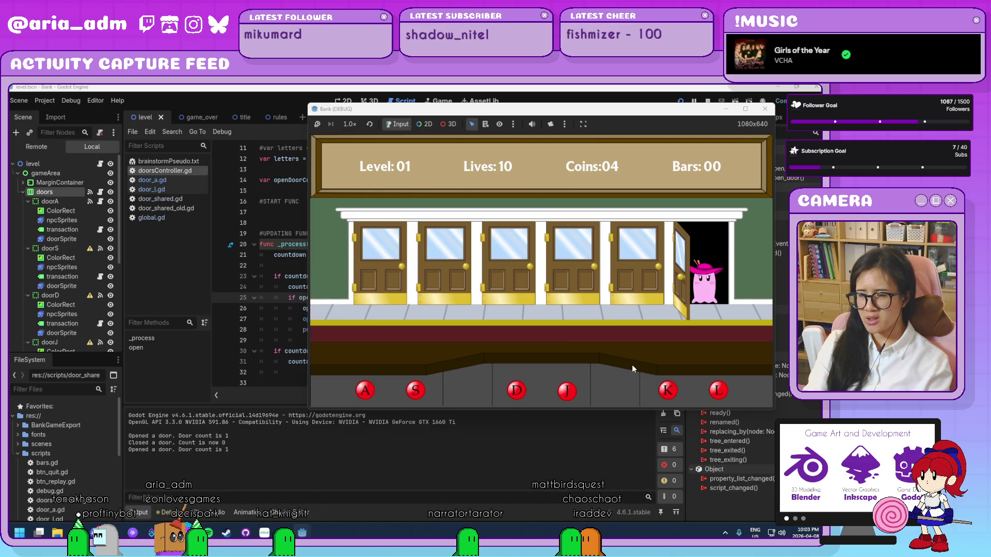
pyautogui.press('l')
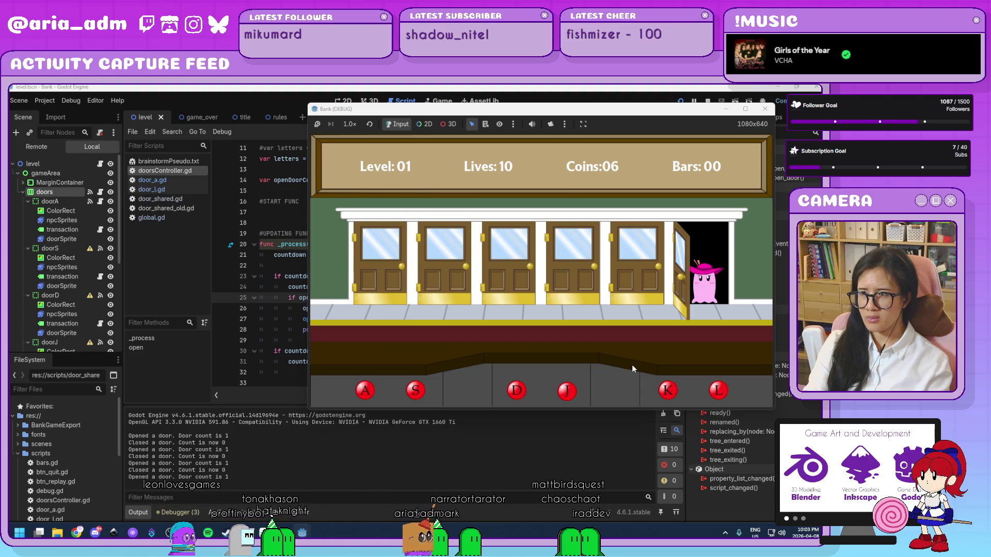
pyautogui.press('l')
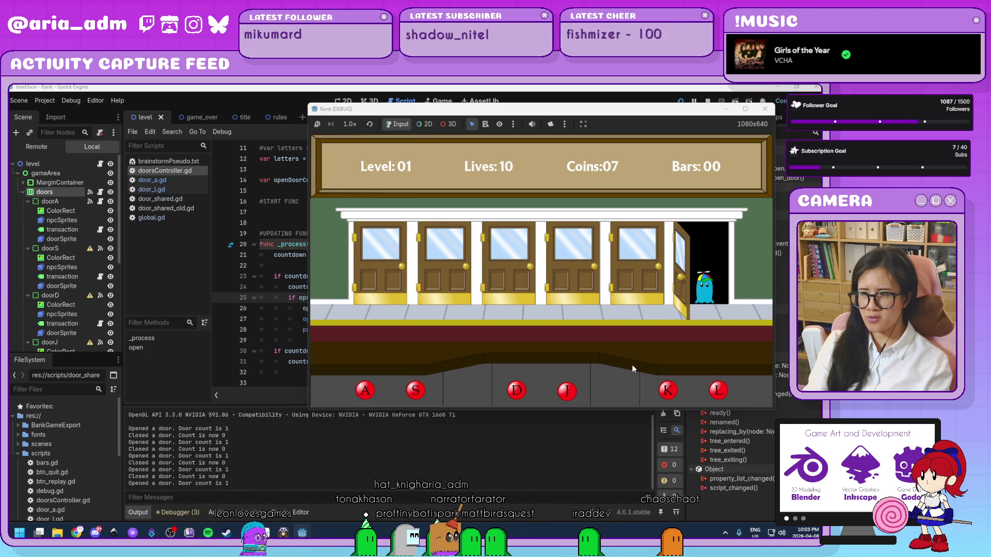
pyautogui.press('l')
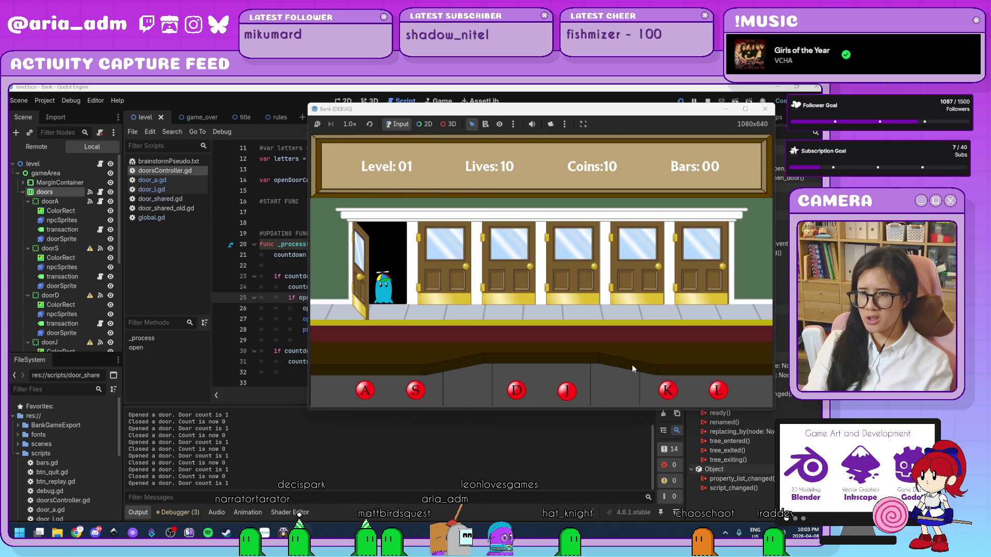
pyautogui.press('a')
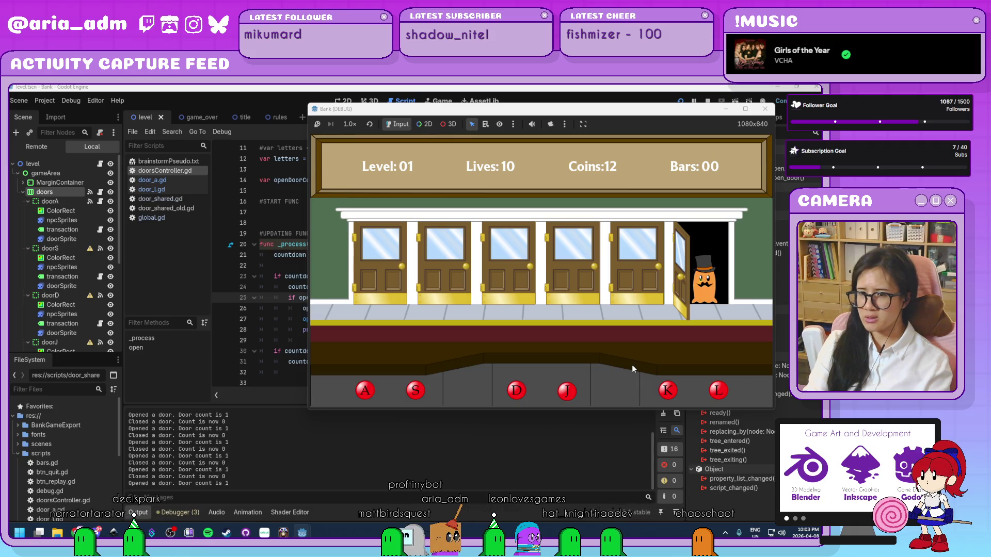
pyautogui.press('l')
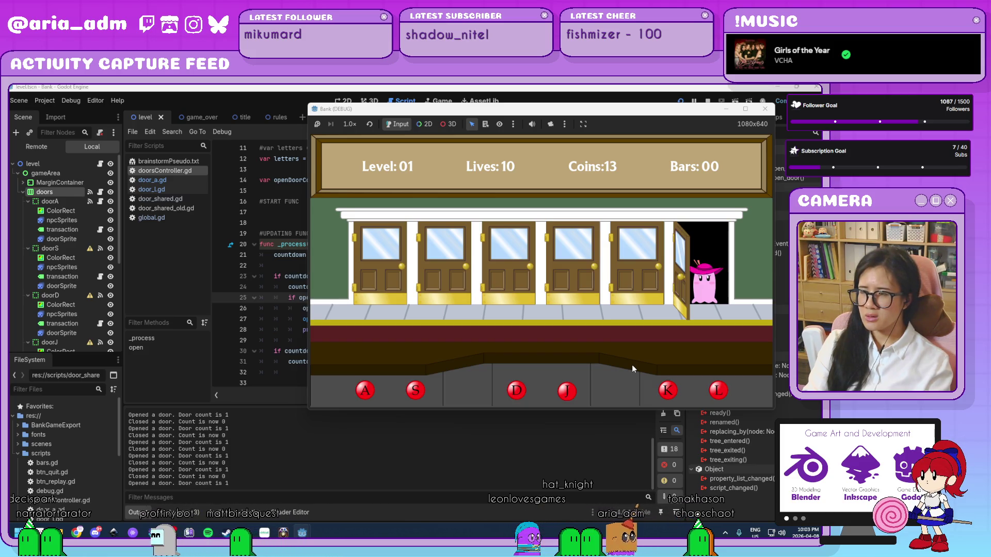
pyautogui.press('l')
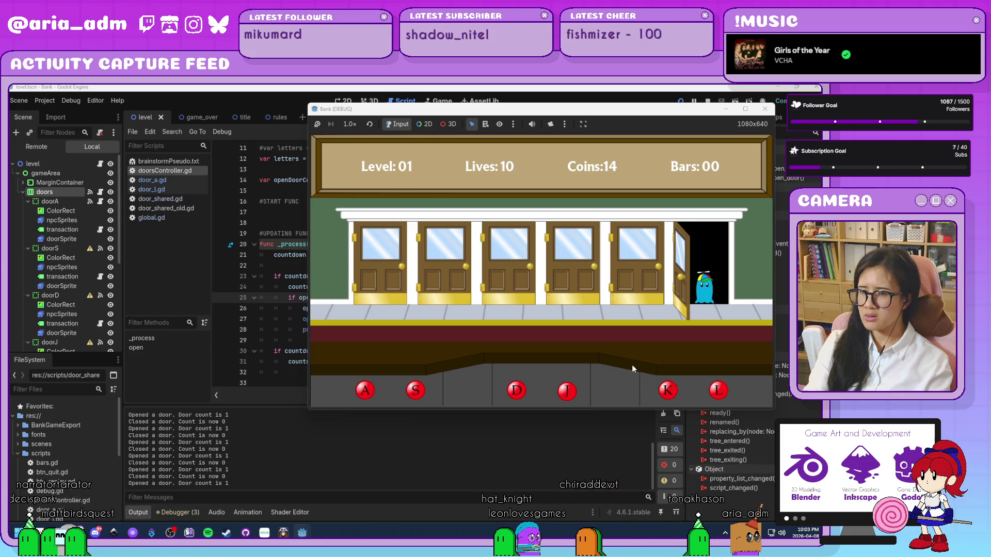
pyautogui.press('l')
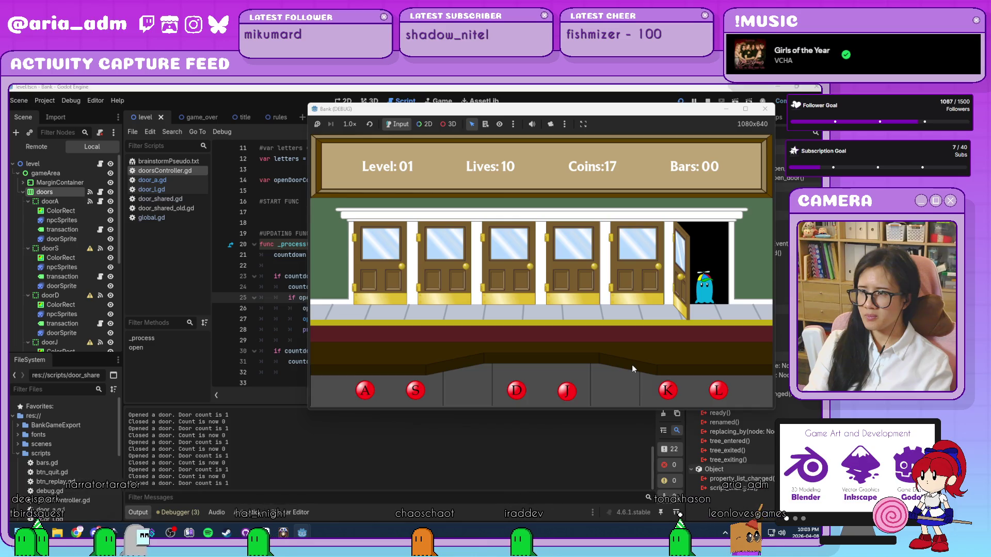
pyautogui.press('l')
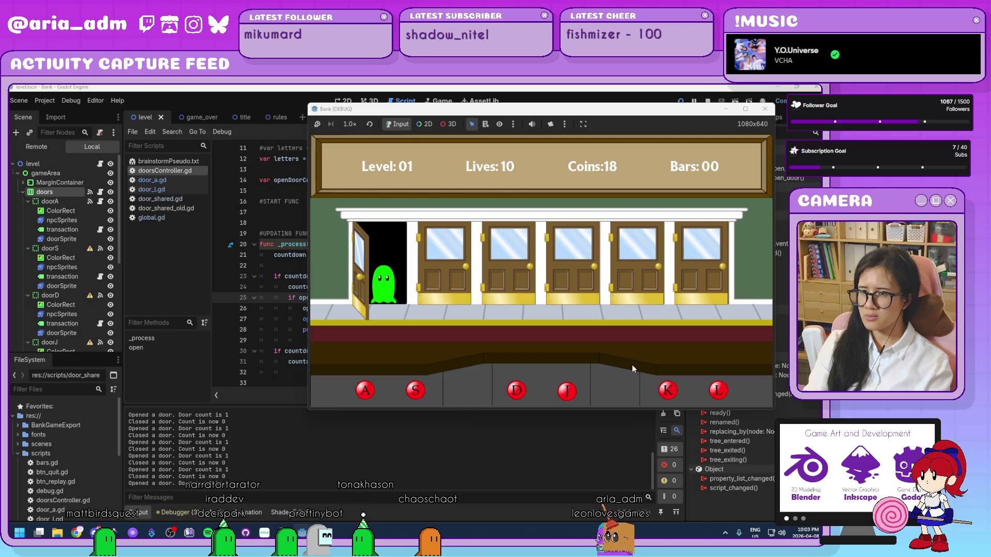
pyautogui.press('a')
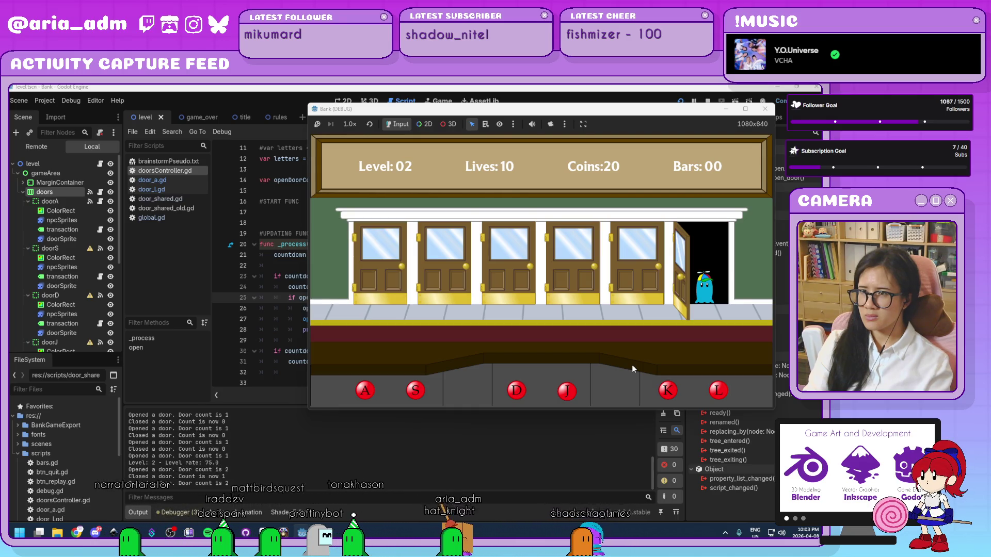
pyautogui.press('l')
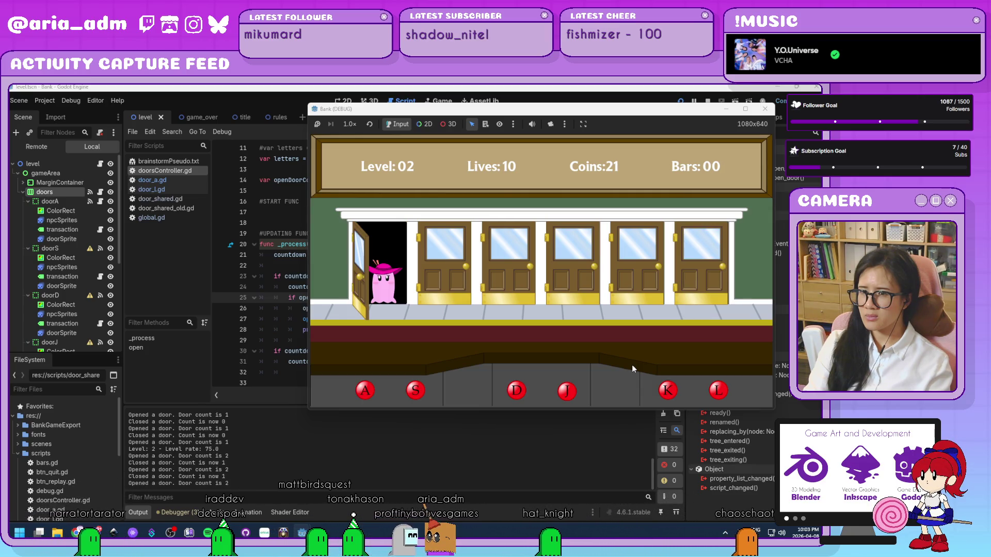
pyautogui.press('a')
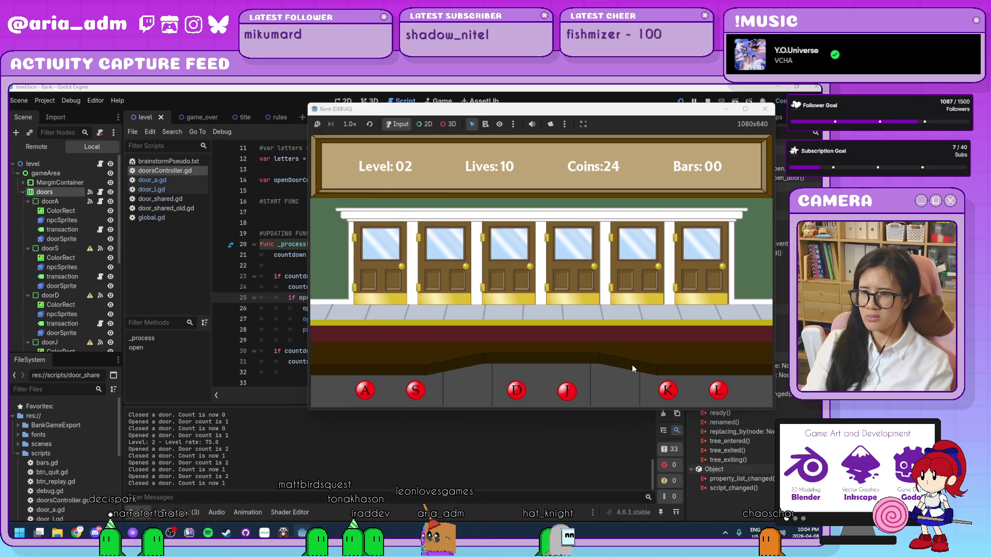
pyautogui.press('a')
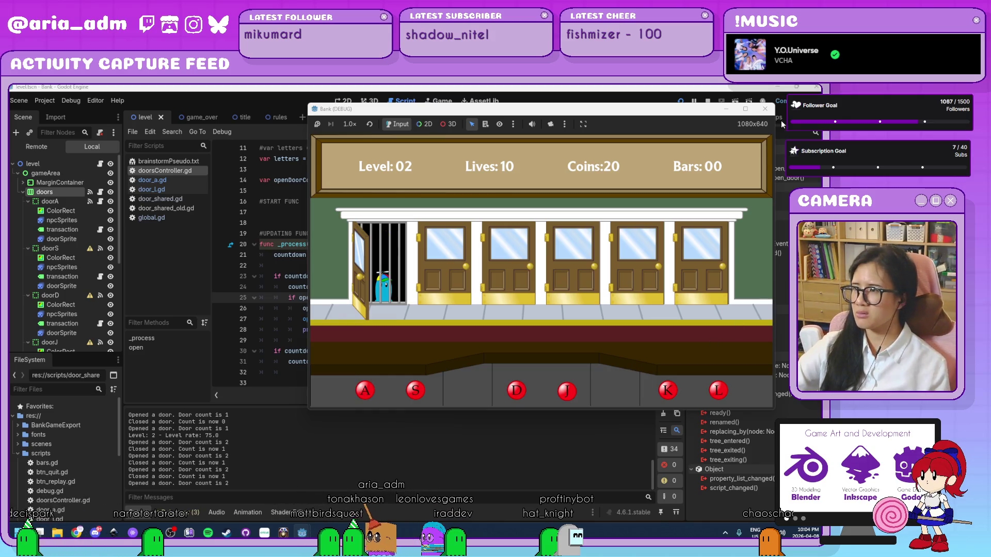
pyautogui.click(765, 109)
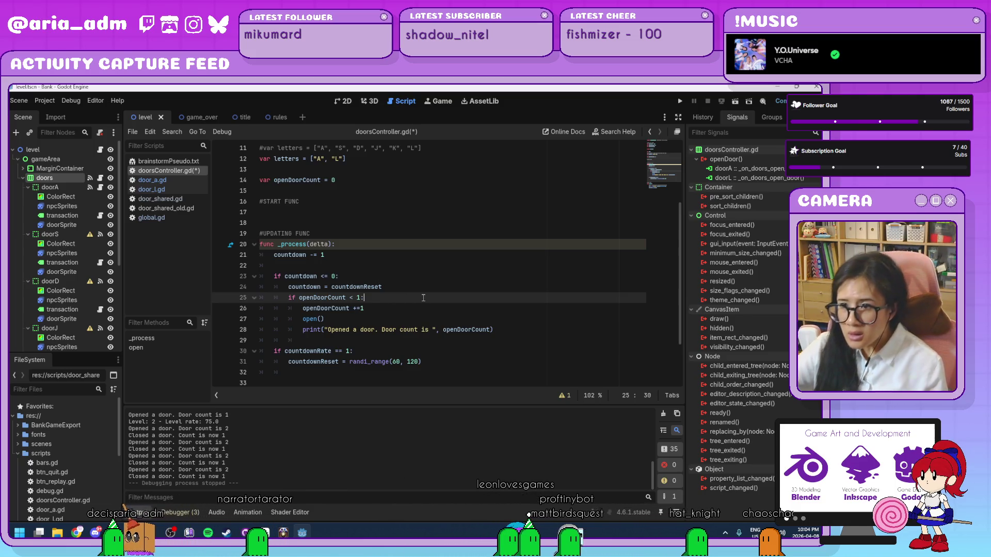
# Step: Revert line 25 to a fixed 'openDoorCount < 1' limit, keeping letters ["A", "L"], and scroll to open()
pyautogui.press('BackSpace')
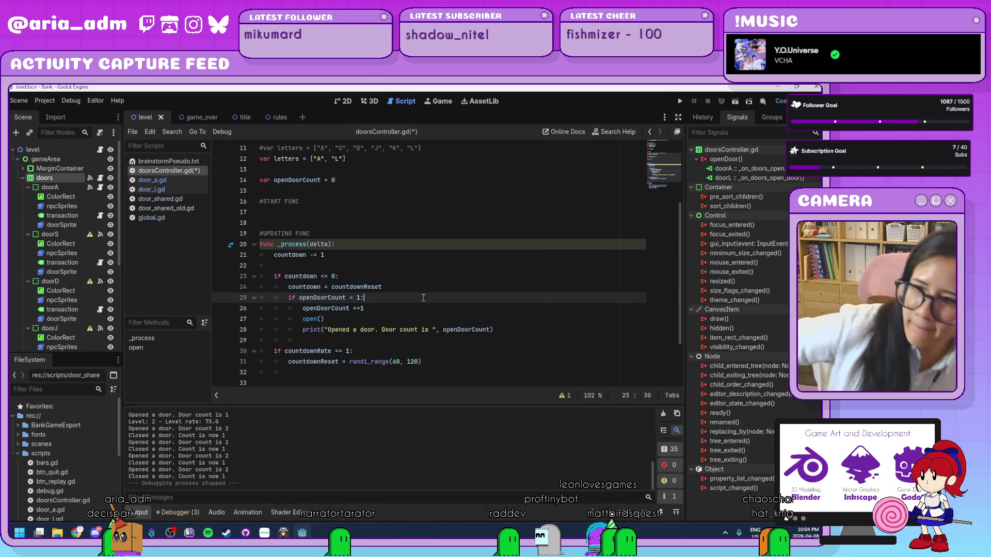
pyautogui.write('*Global.le')
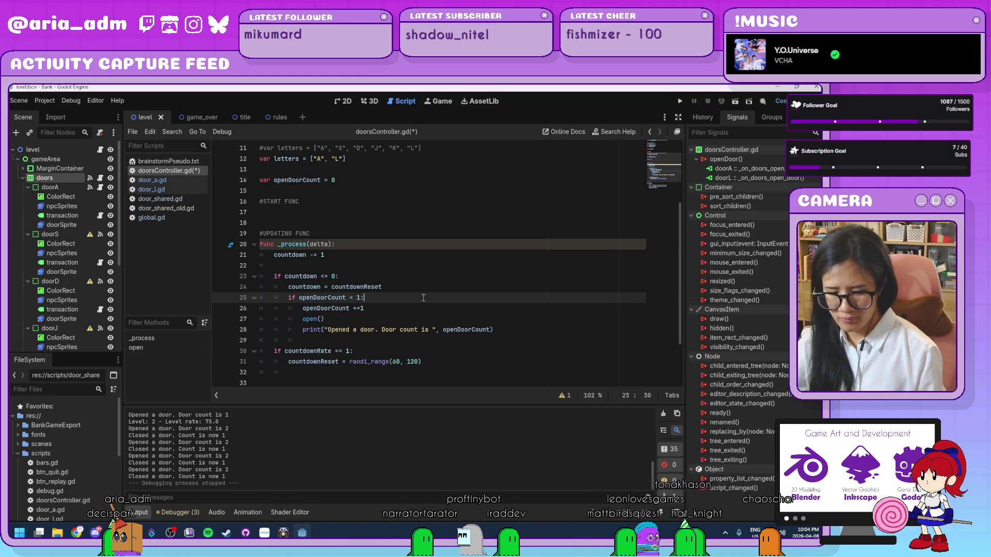
pyautogui.write('vel')
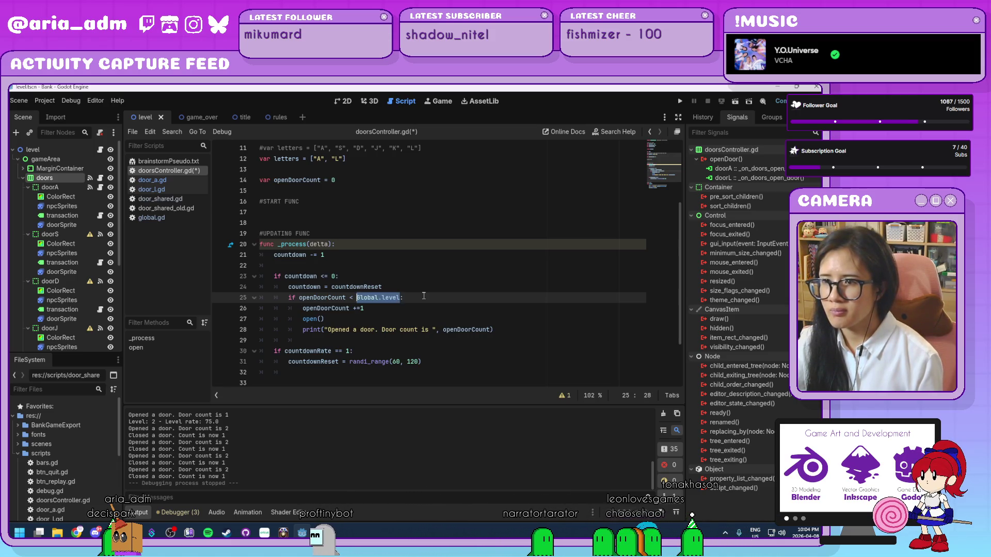
pyautogui.hotkey('ctrl', 'z')
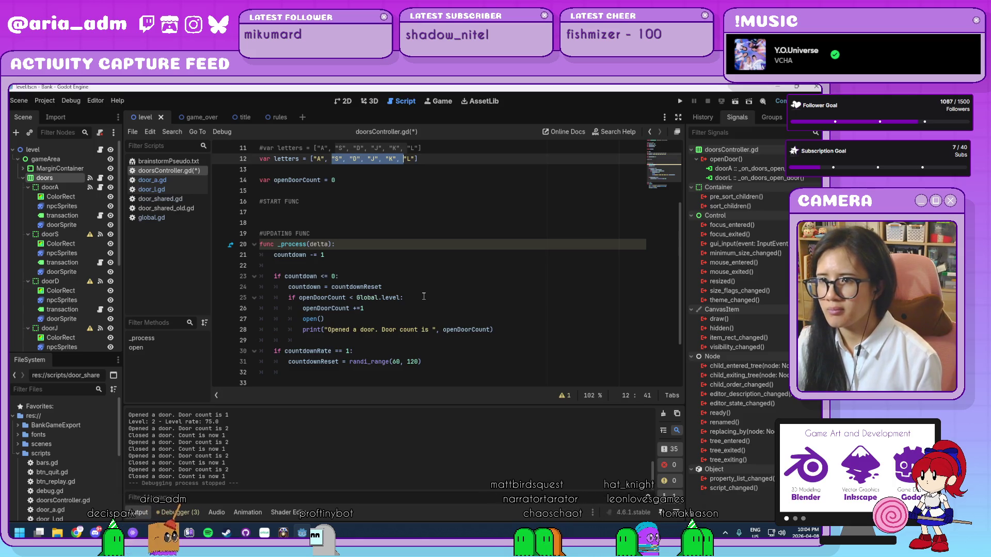
pyautogui.hotkey('ctrl', 'y')
pyautogui.hotkey('ctrl', 'y')
pyautogui.click(422, 311)
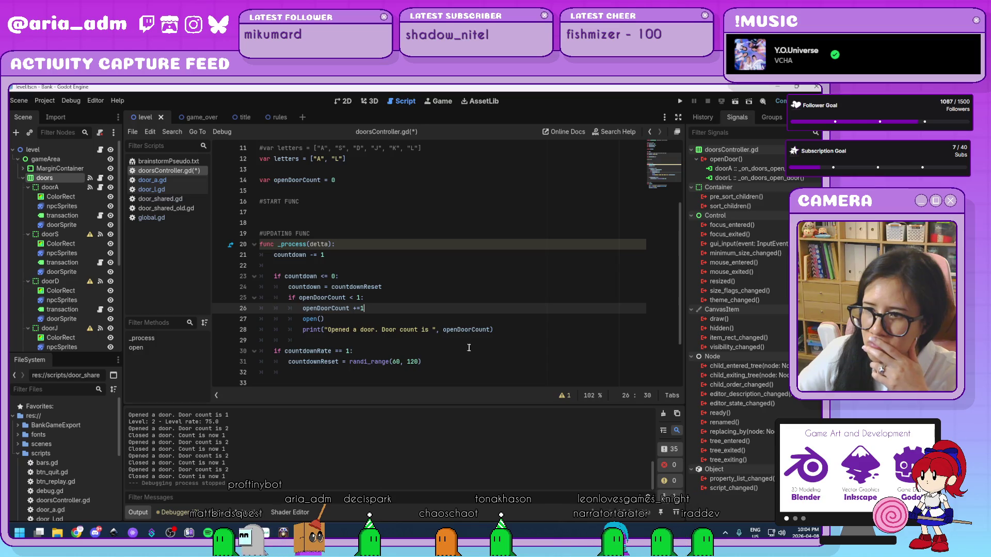
pyautogui.scroll(-2, 469, 348)
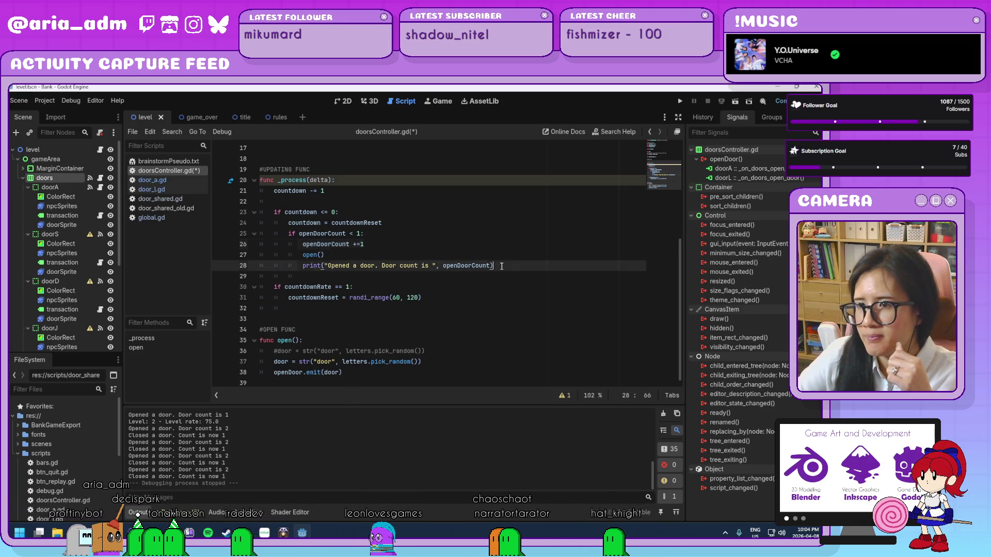
# Step: Move the print statement above the open() call and delete the leftover blank line
pyautogui.moveTo(501, 266); pyautogui.dragTo(497, 257)
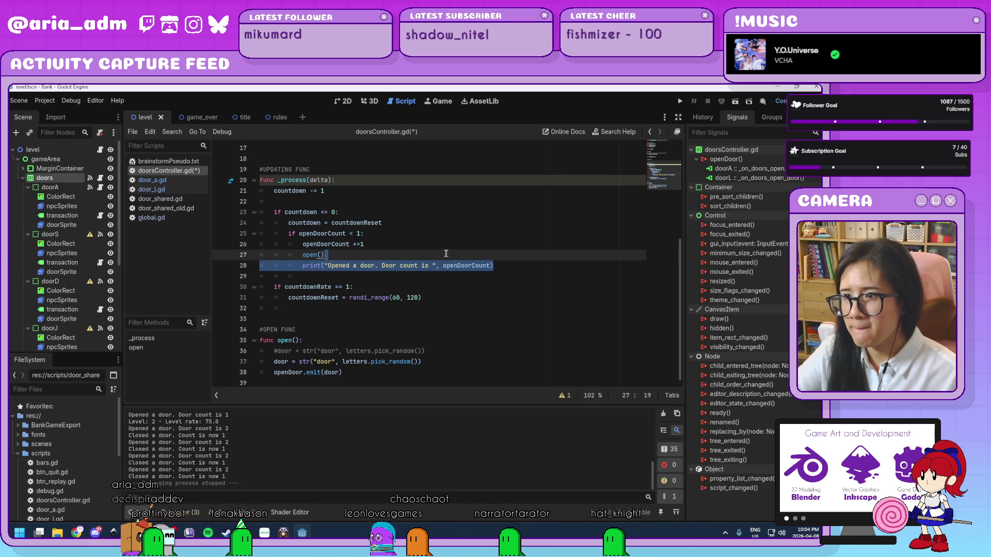
pyautogui.press('BackSpace')
pyautogui.press('Up')
pyautogui.press('Return')
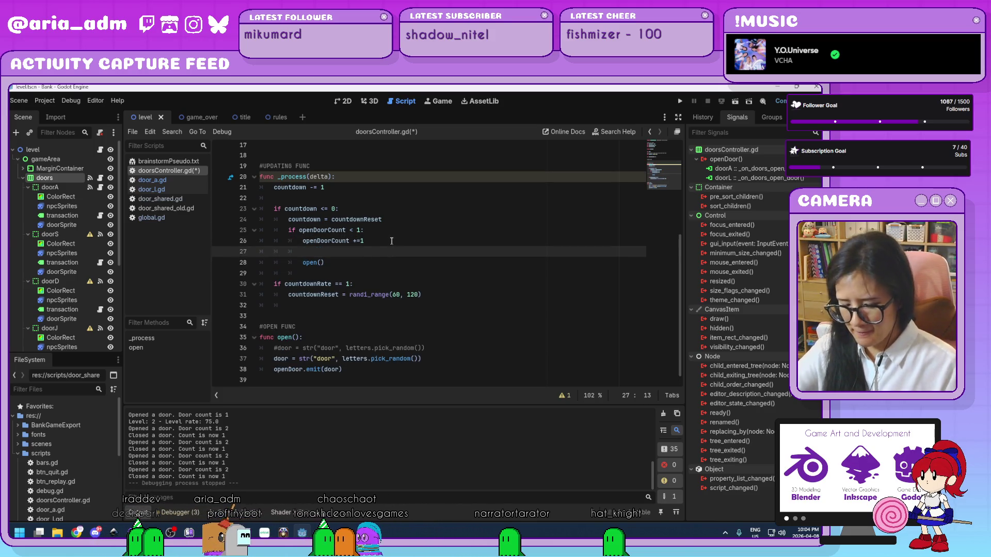
pyautogui.write('print("Opened a door. Door count is ", openDoorCount)')
pyautogui.click(380, 251)
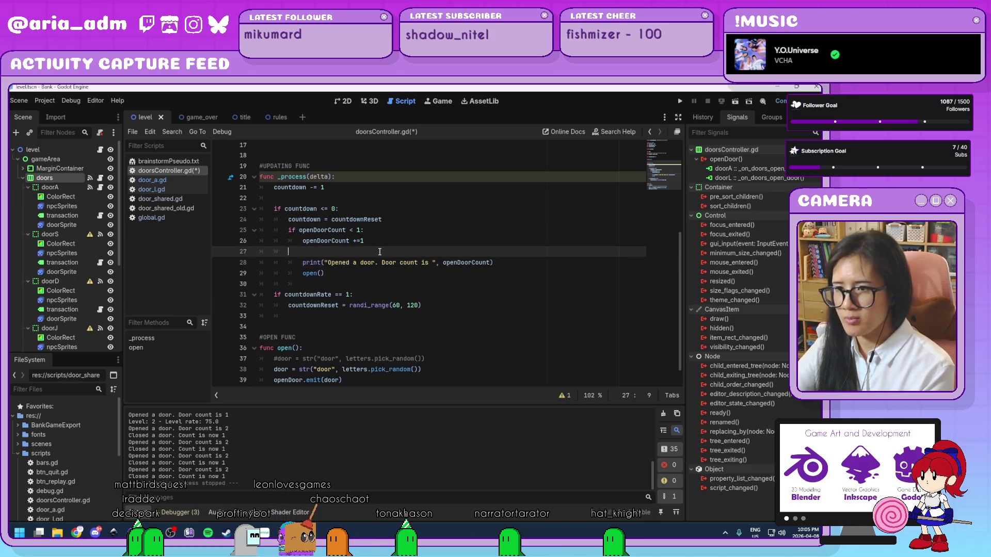
pyautogui.press('BackSpace')
pyautogui.press('BackSpace')
pyautogui.press('BackSpace')
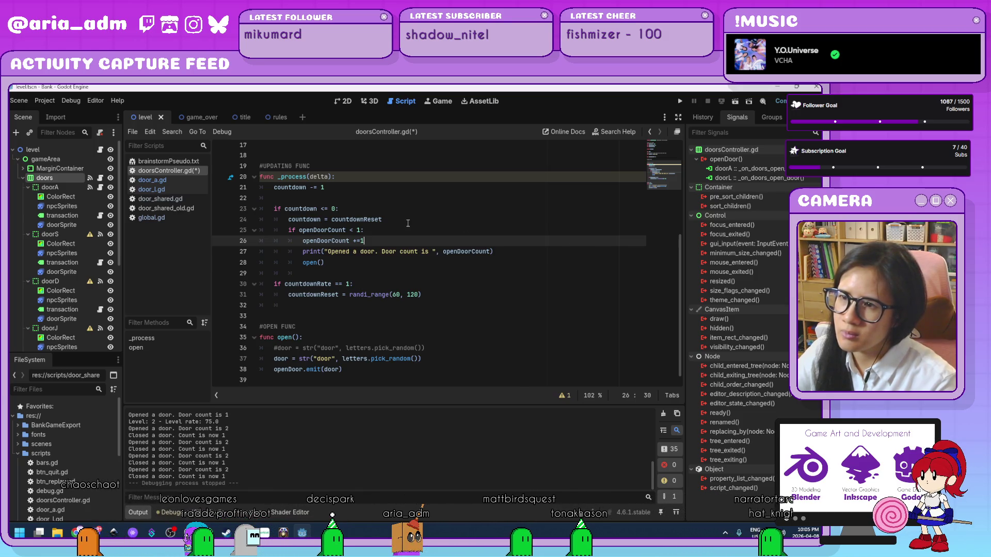
# Step: Move 'openDoorCount +=1' from _process into open(), then save and run the game
pyautogui.moveTo(377, 241); pyautogui.dragTo(377, 235)
pyautogui.hotkey('ctrl', 'c')
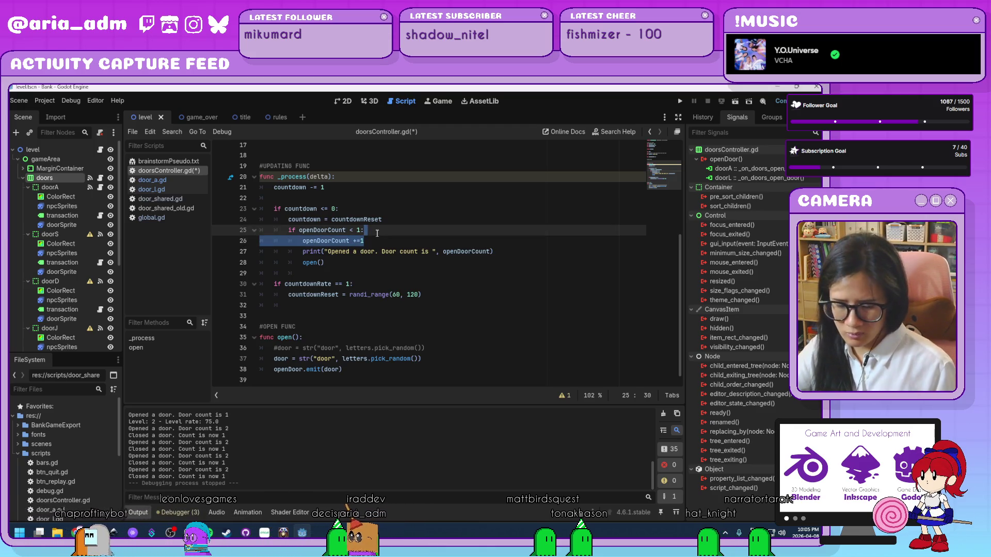
pyautogui.press('BackSpace')
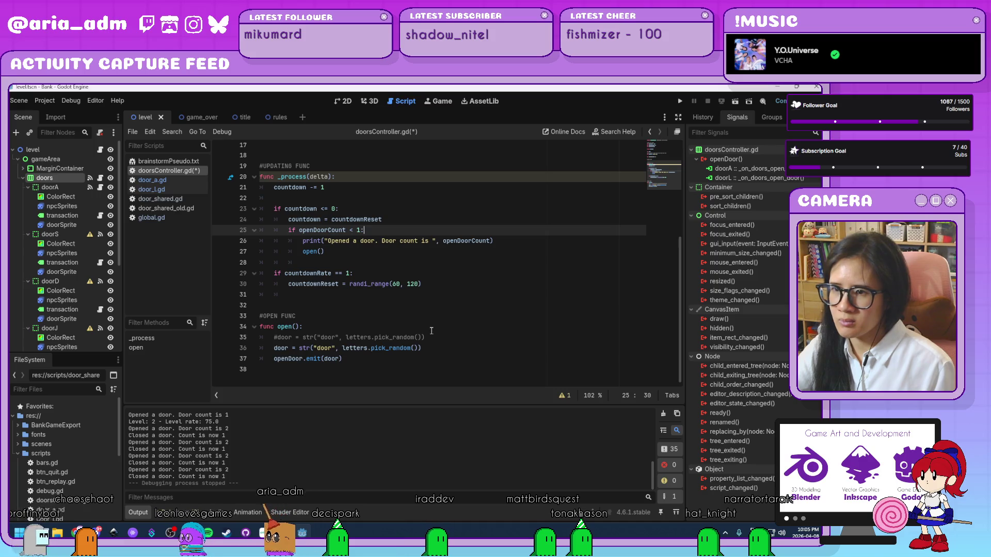
pyautogui.click(431, 331)
pyautogui.press('Return')
pyautogui.hotkey('ctrl', 'v')
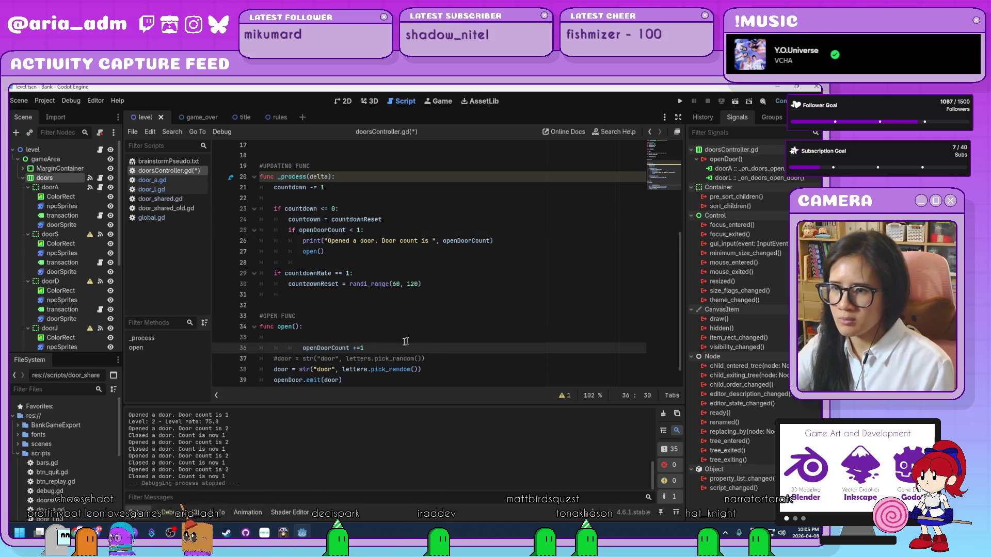
pyautogui.click(323, 341)
pyautogui.press('BackSpace')
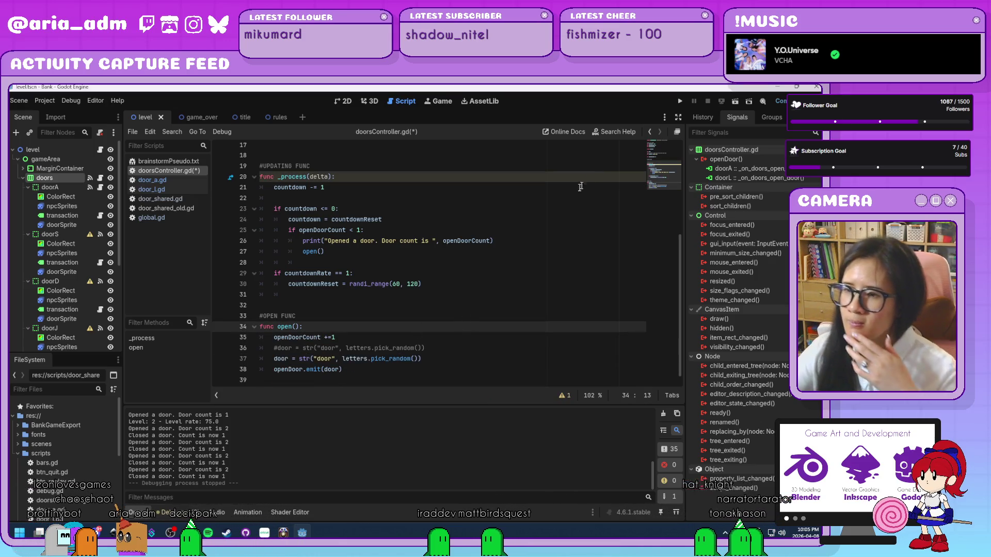
pyautogui.click(475, 336)
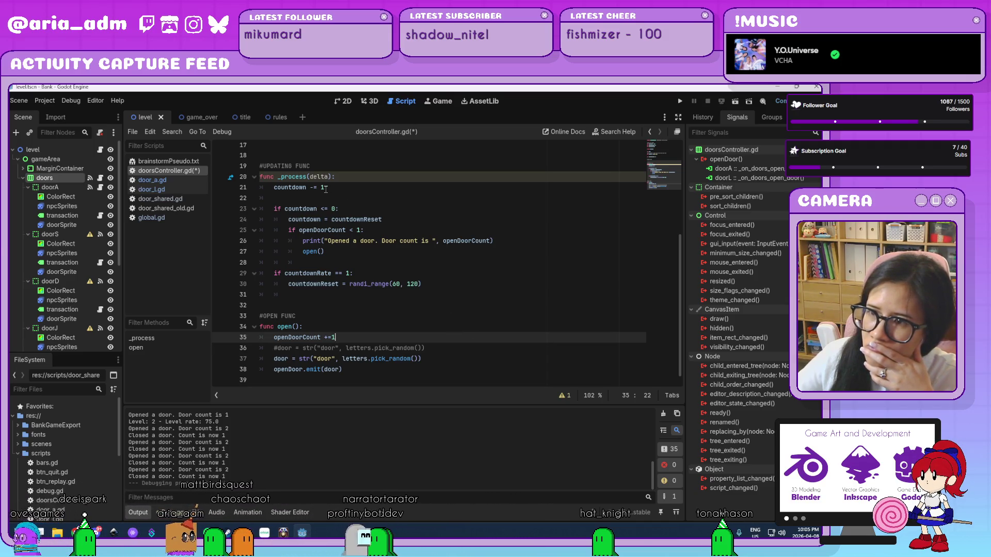
pyautogui.click(681, 100)
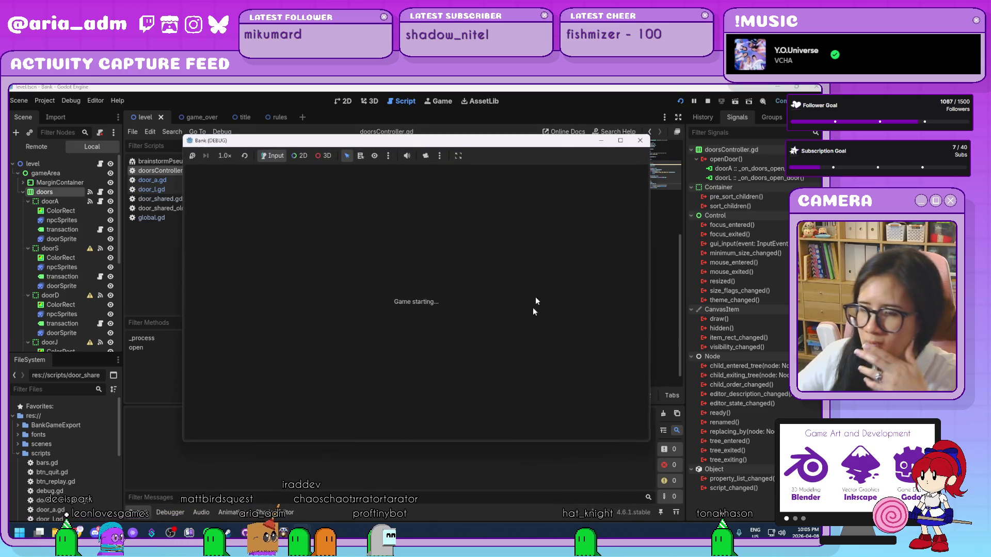
# Step: Start the game, close door A twice while the door count logs 0, then stop it
pyautogui.moveTo(611, 148)
pyautogui.mouseDown()
pyautogui.moveTo(672, 180)
pyautogui.moveTo(547, 128)
pyautogui.moveTo(555, 118)
pyautogui.mouseUp()
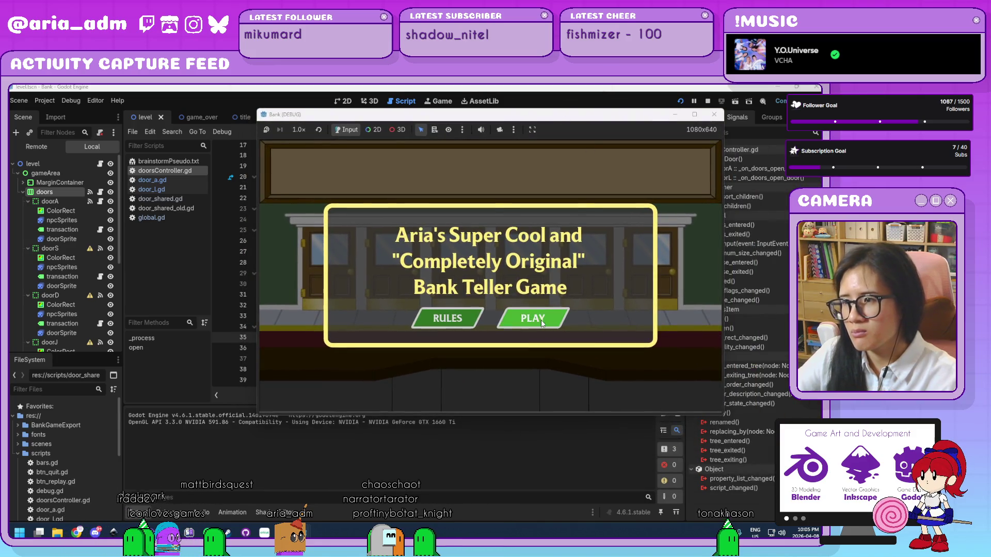
pyautogui.click(542, 323)
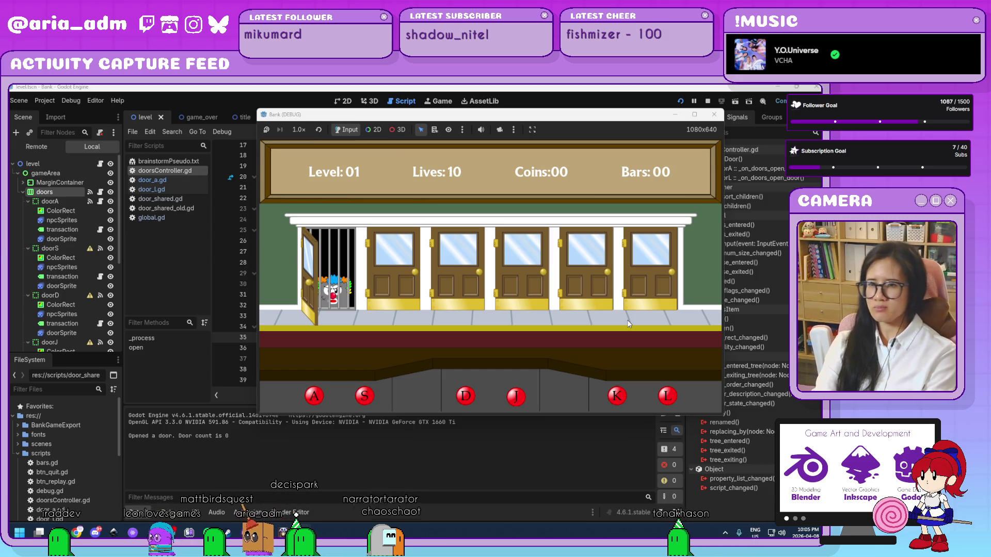
pyautogui.press('a')
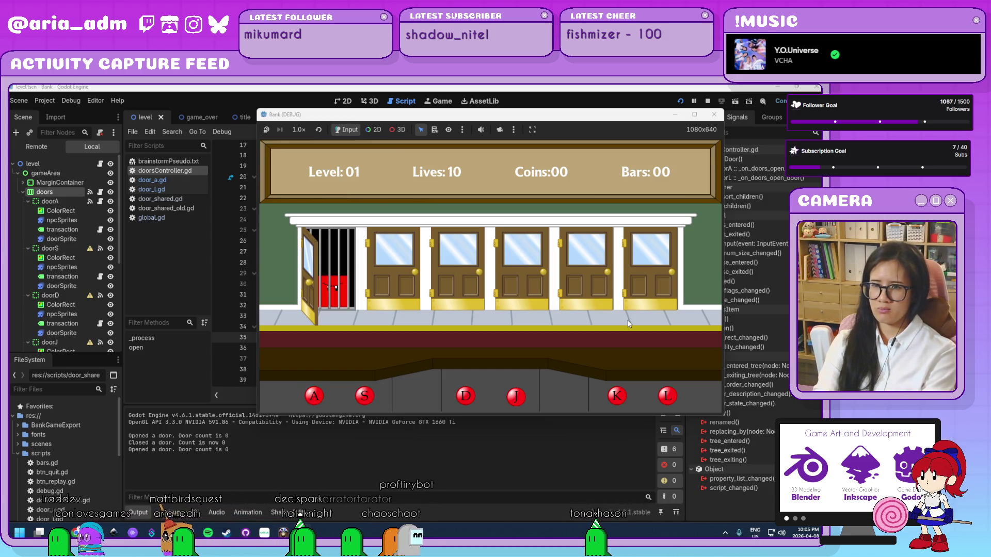
pyautogui.press('a')
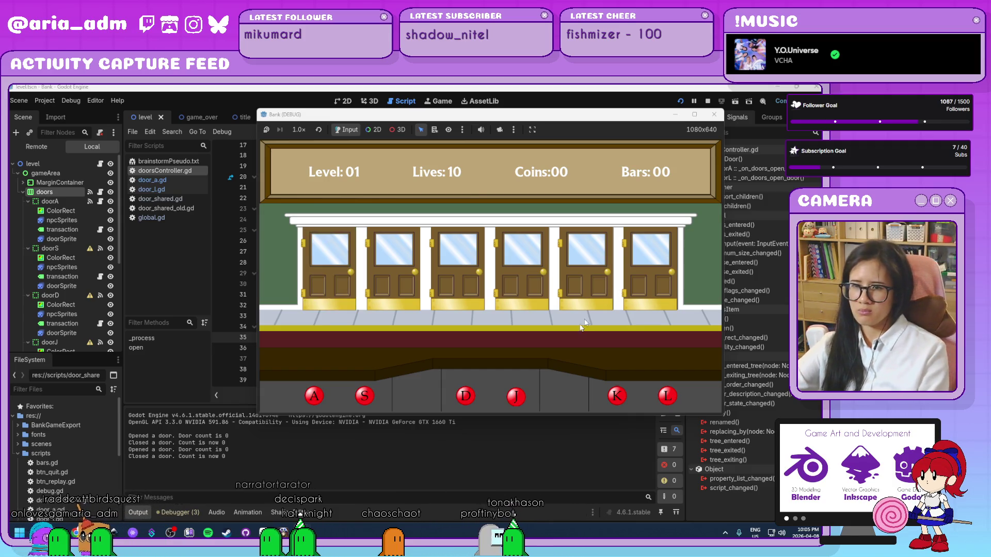
pyautogui.click(713, 114)
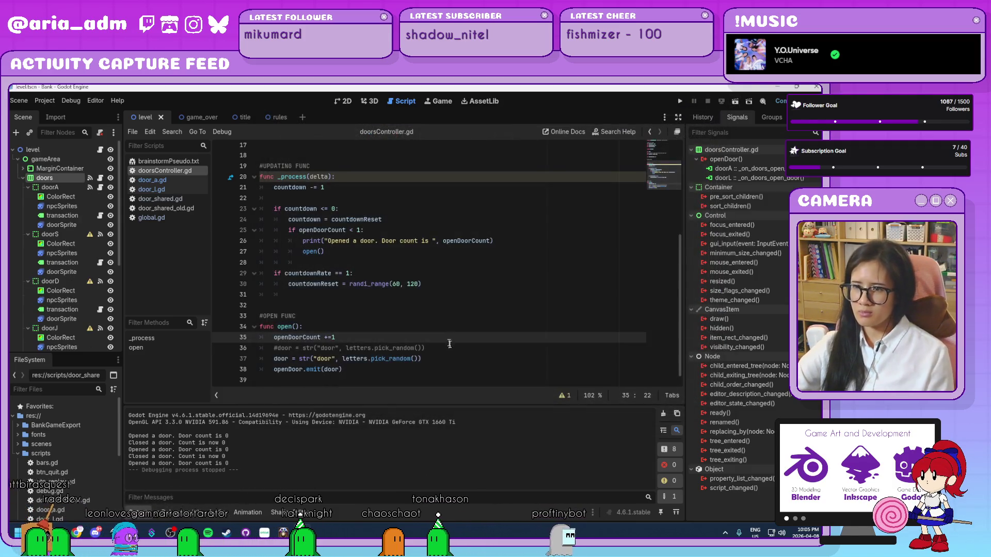
# Step: Paste the door-count print below 'openDoorCount +=1' in open() and relaunch the game at Level 01
pyautogui.click(455, 356)
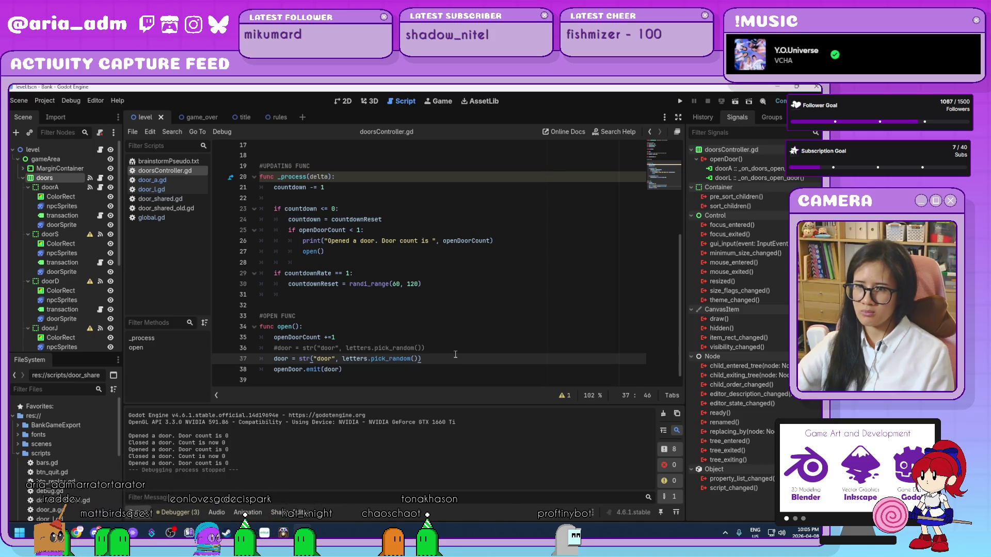
pyautogui.press('Up')
pyautogui.press('Up')
pyautogui.press('Up')
pyautogui.press('Return')
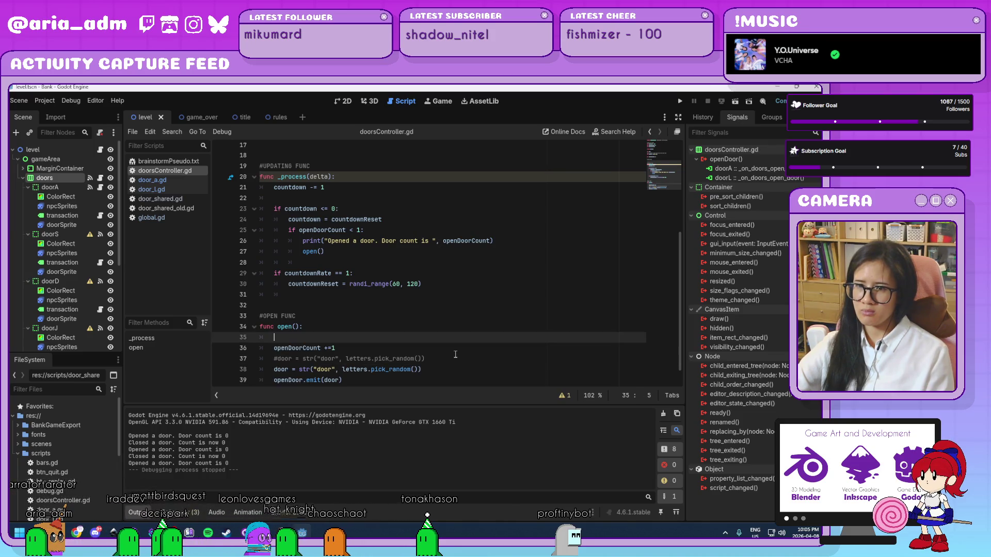
pyautogui.hotkey('ctrl', 'z')
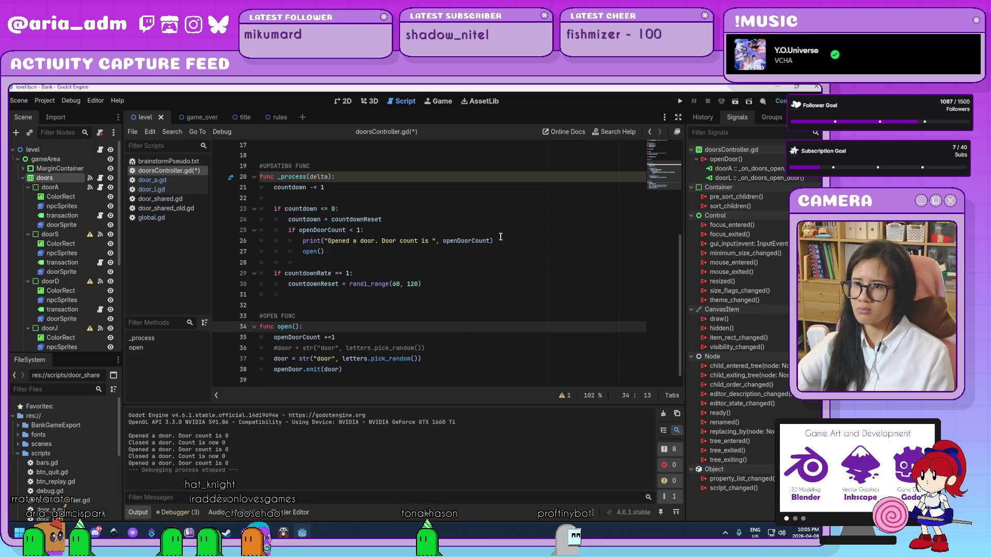
pyautogui.moveTo(500, 237); pyautogui.dragTo(399, 241)
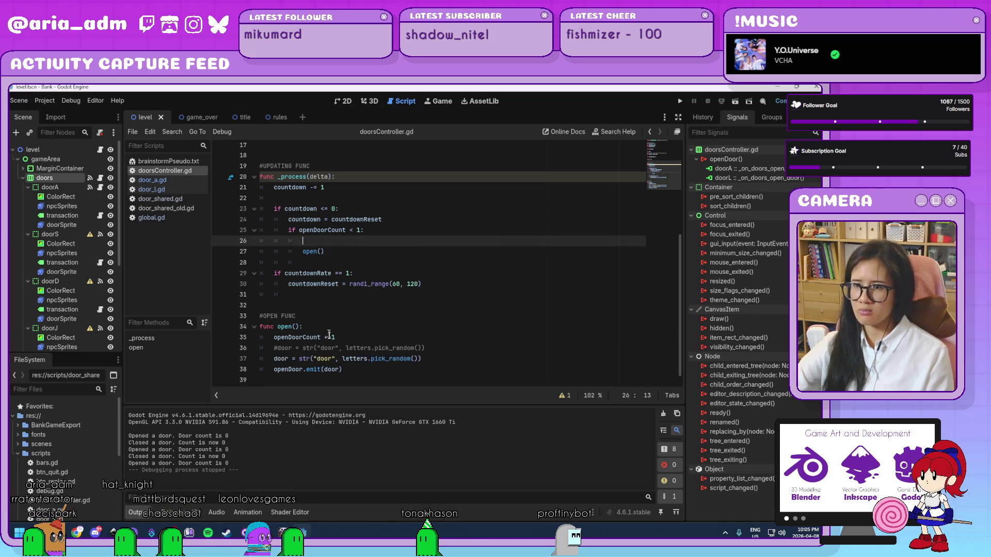
pyautogui.click(350, 338)
pyautogui.press('Return')
pyautogui.write('print("Opened a door. Door count is ", openDoorCount)')
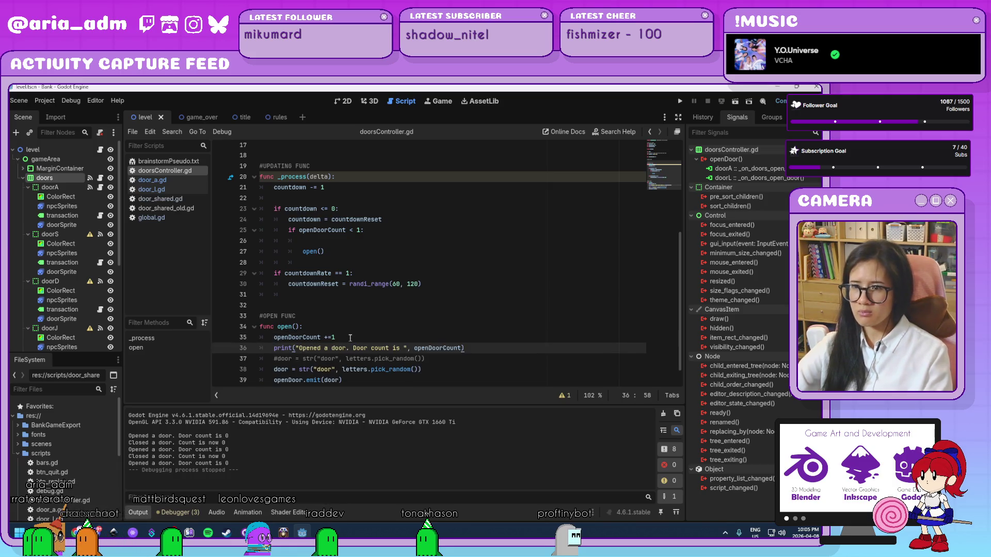
pyautogui.click(680, 101)
pyautogui.click(470, 337)
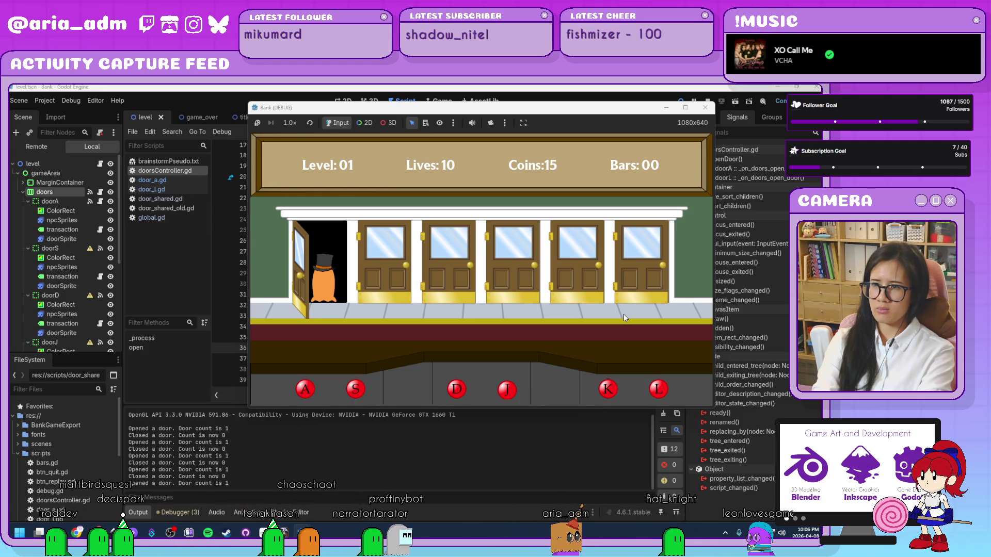
# Step: Close doors A and L, jail robbers, and serve customers until Level 03 with 53 coins
pyautogui.press('a')
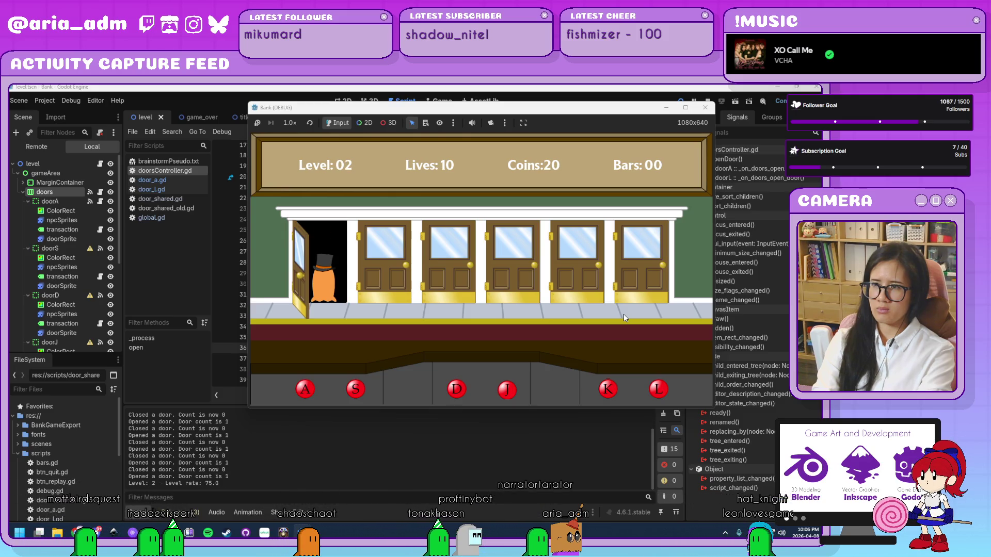
pyautogui.press('a')
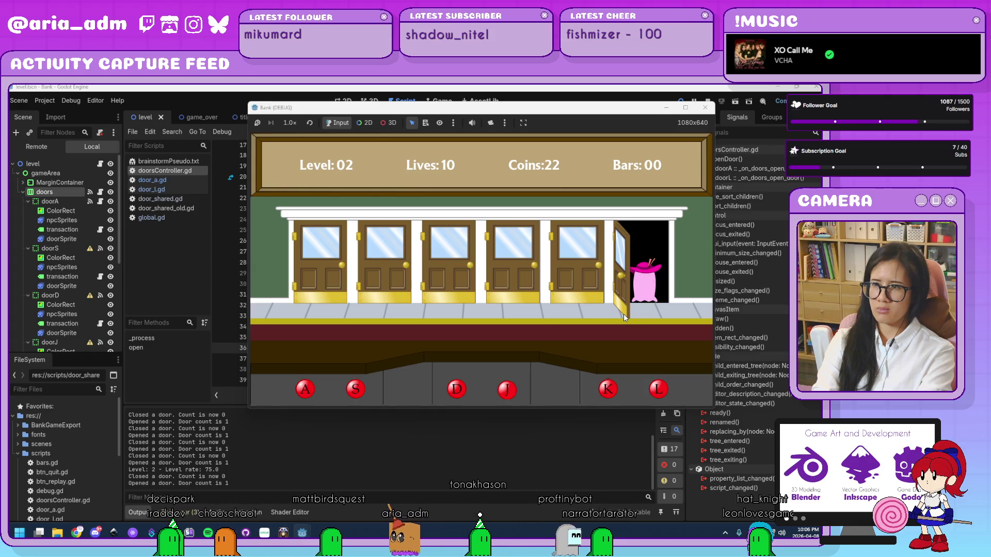
pyautogui.press('l')
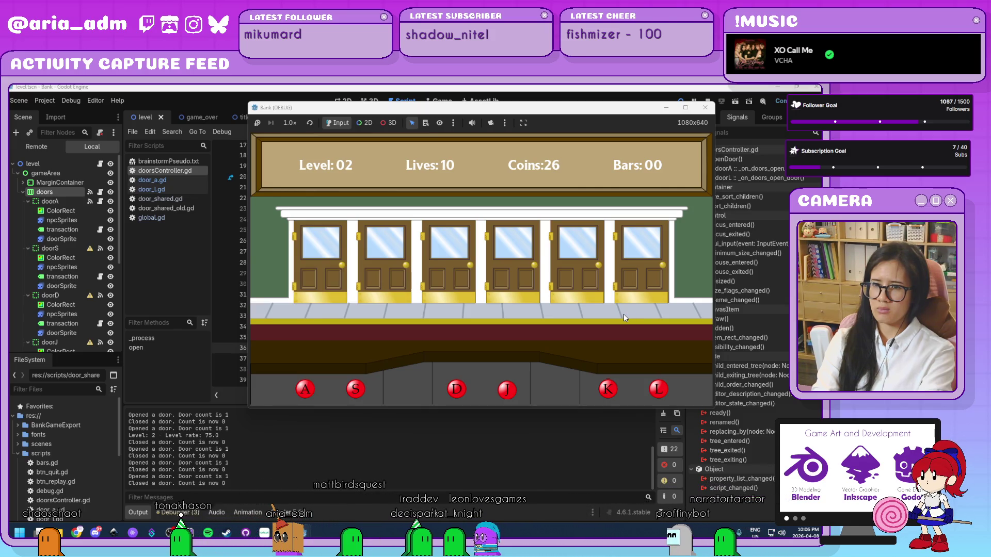
pyautogui.press('a')
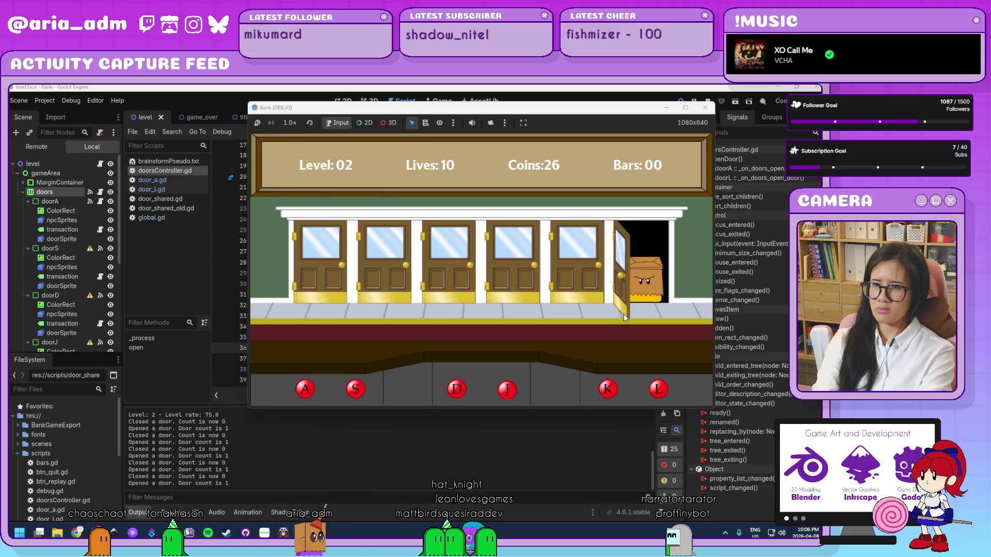
pyautogui.press('l')
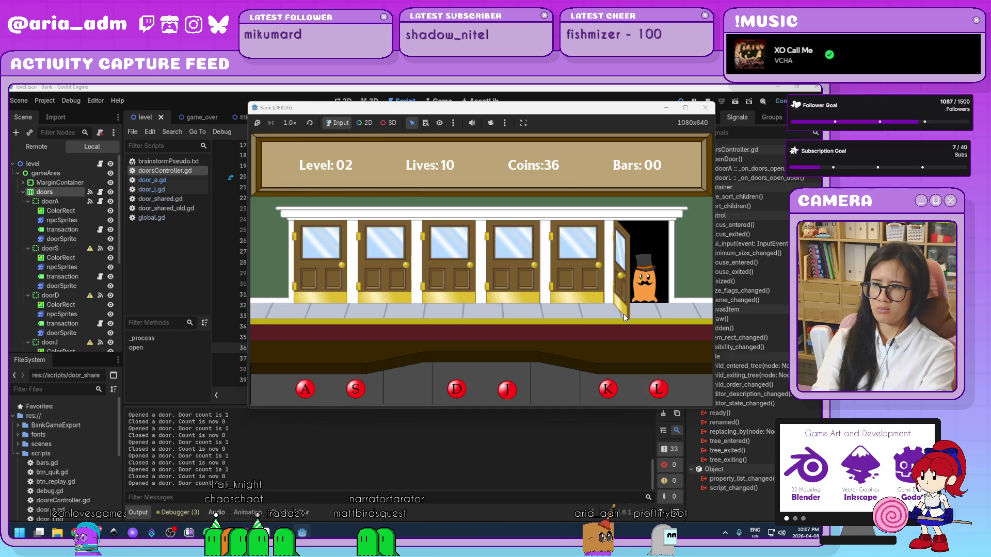
pyautogui.press('l')
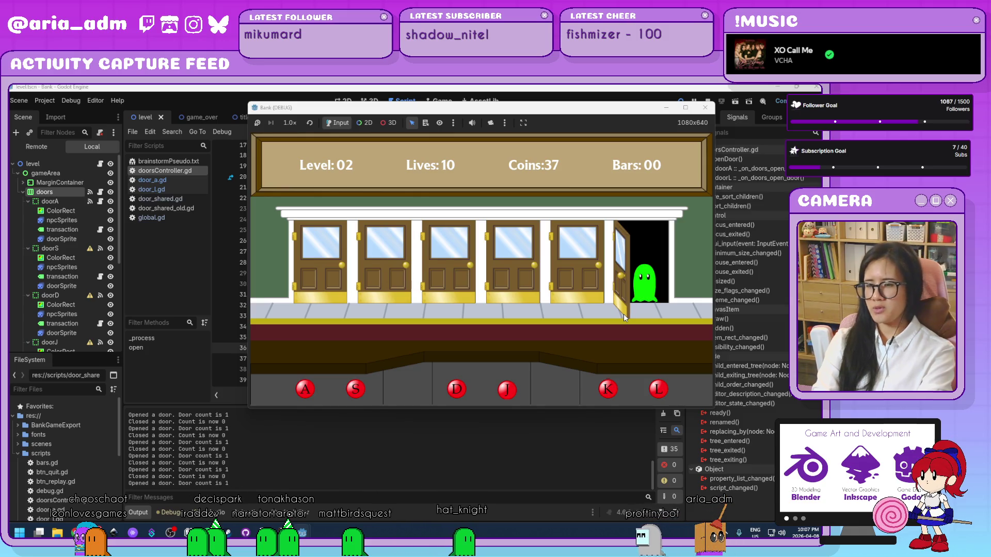
pyautogui.press('l')
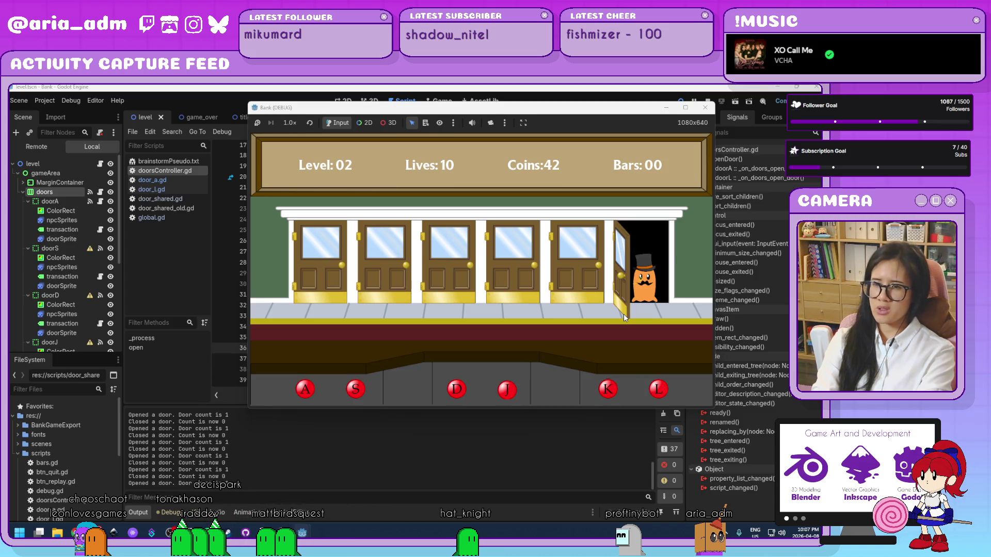
pyautogui.press('l')
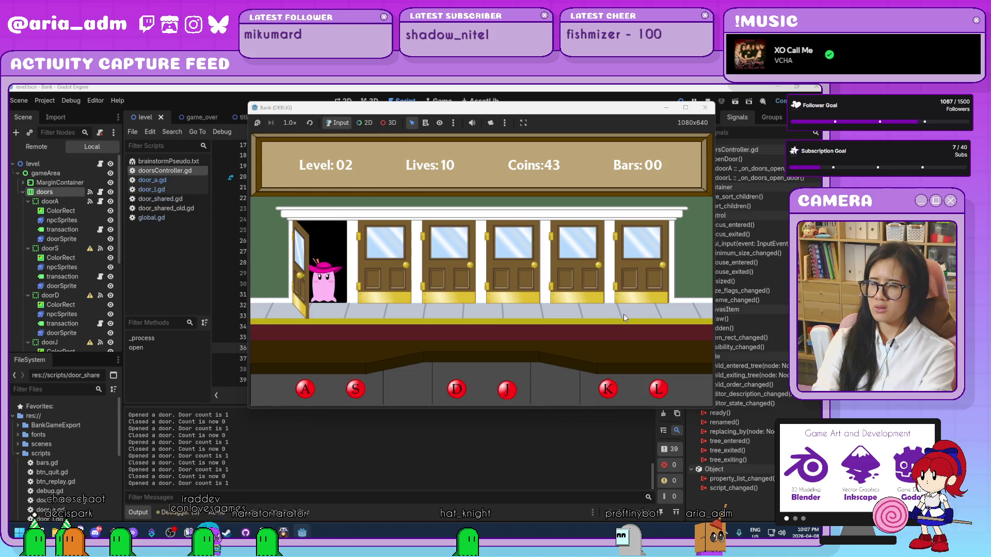
pyautogui.press('a')
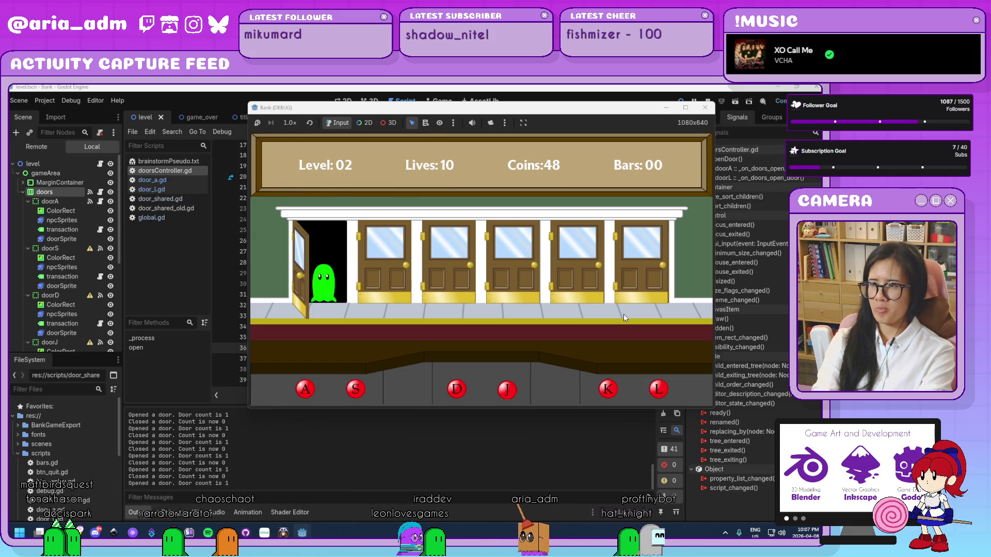
pyautogui.press('a')
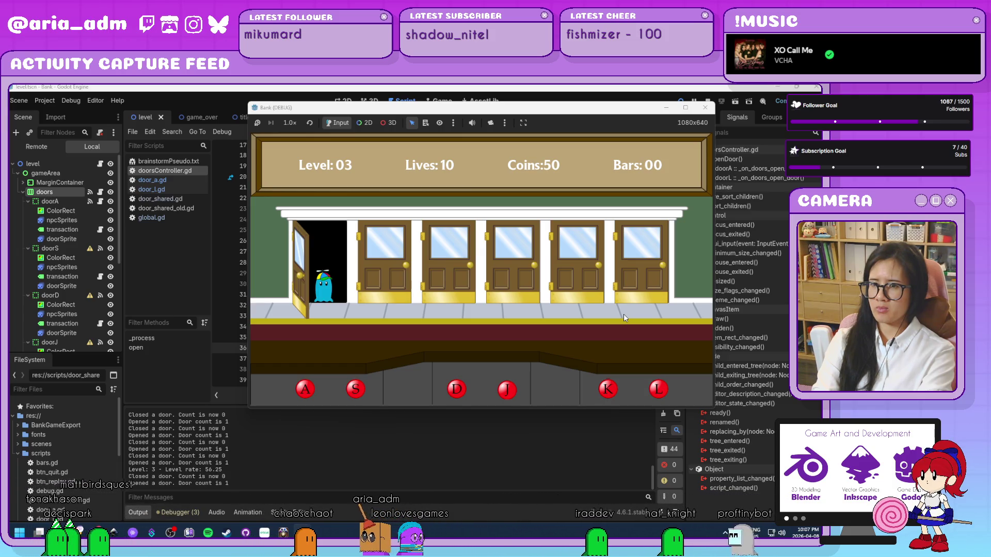
pyautogui.press('a')
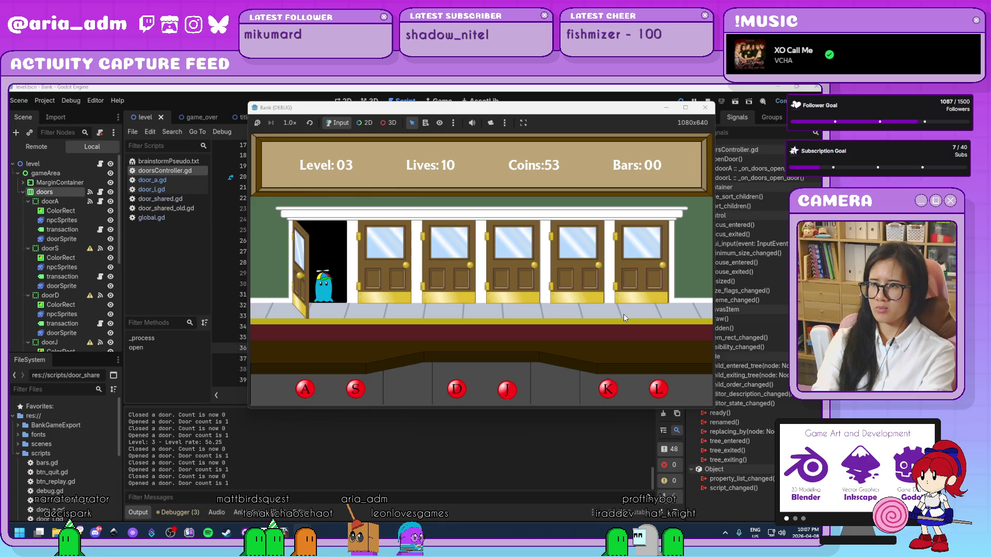
# Step: Serve the blue customer at door A, then two orange customers at door L
pyautogui.press('a')
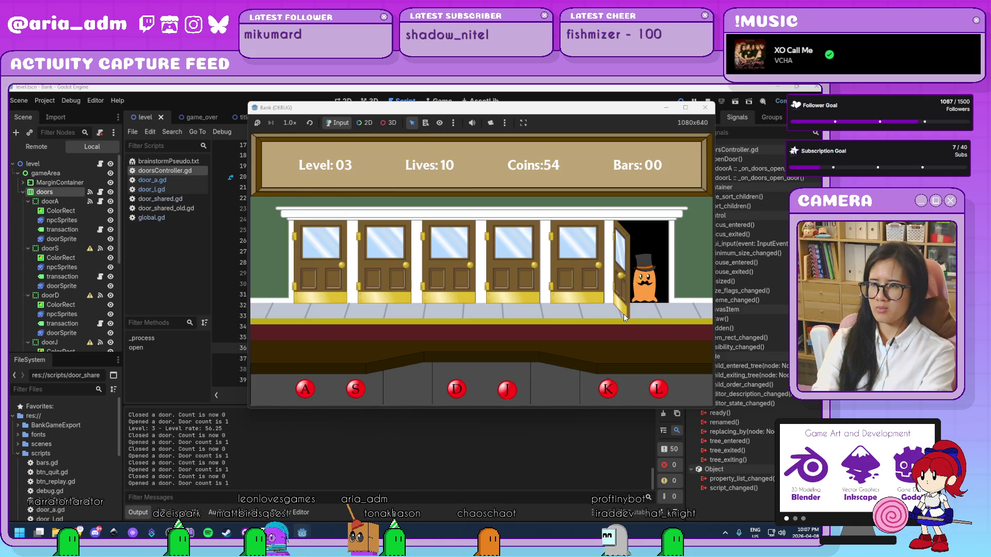
pyautogui.press('l')
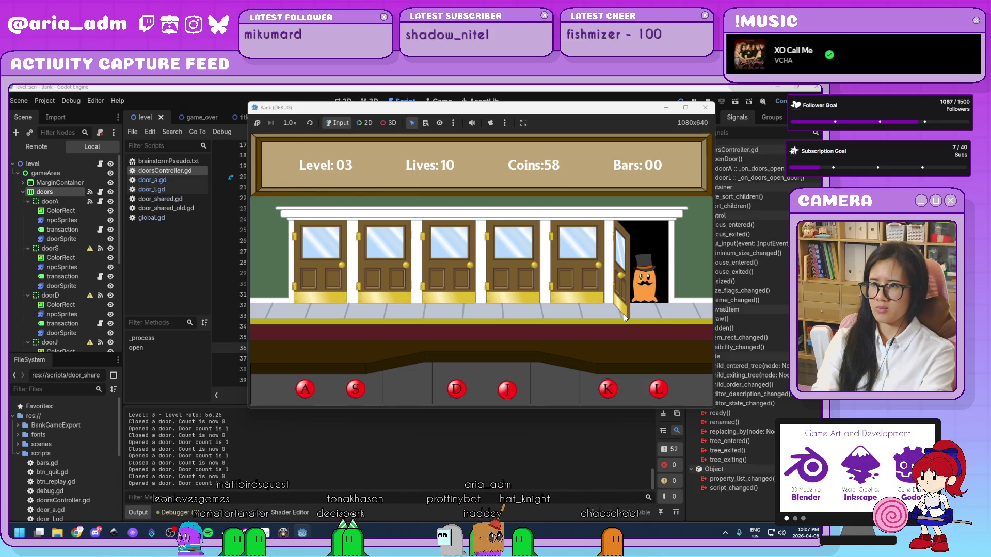
pyautogui.press('l')
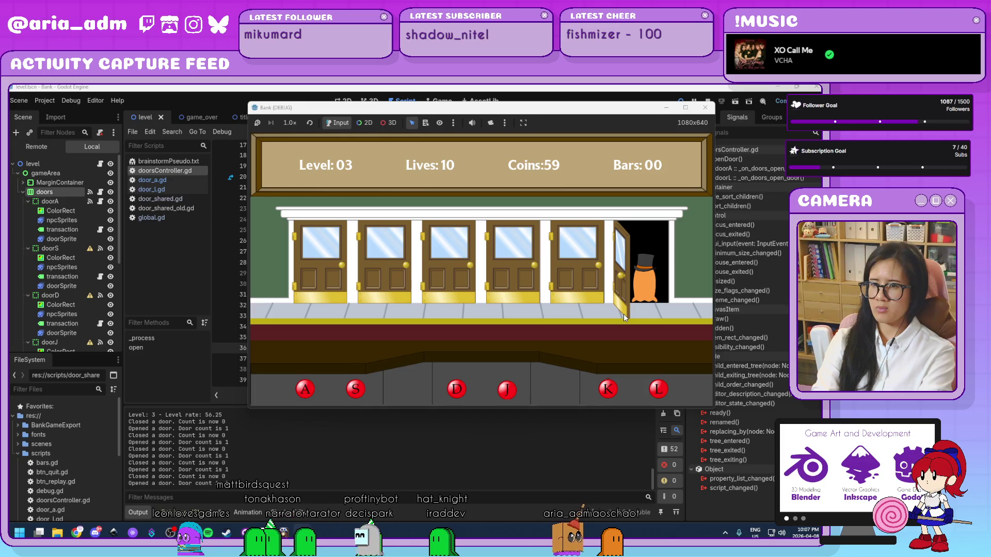